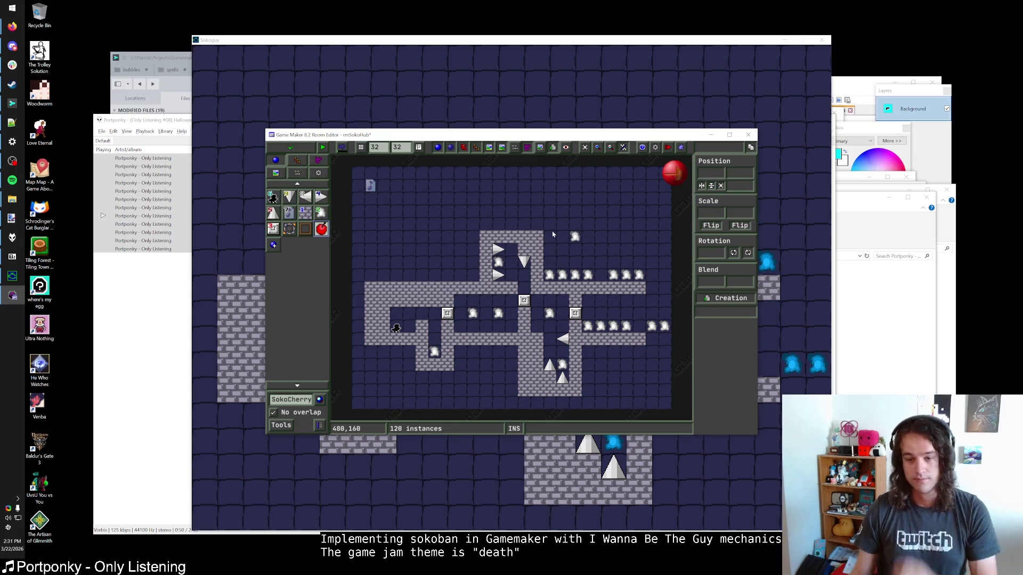
Maximize the rmSokoHub room editor, then zoom and scroll so the hub layout is centred
key(super+Up)
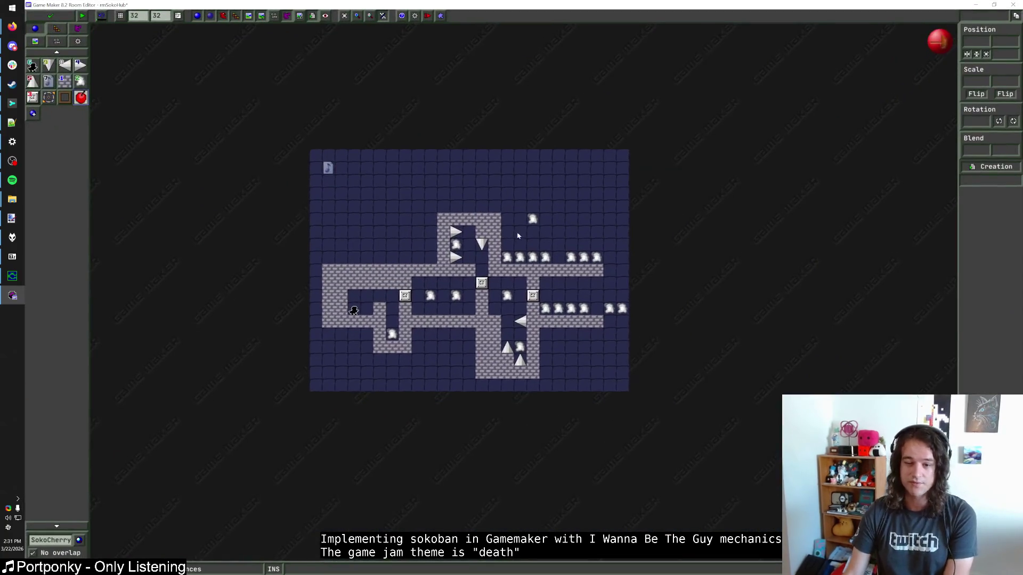
scroll(513, 301, up, 2)
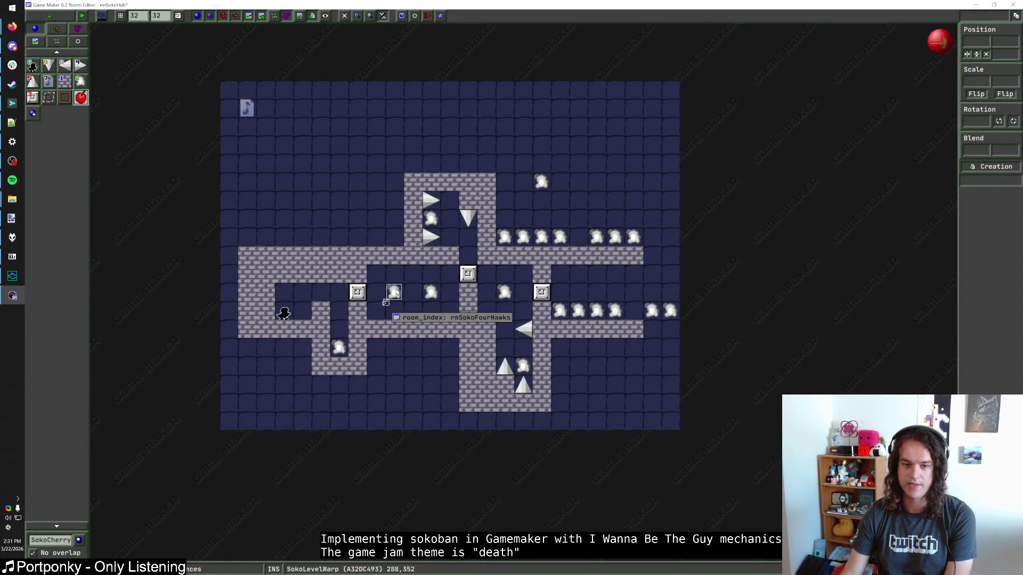
scroll(451, 284, right, 3)
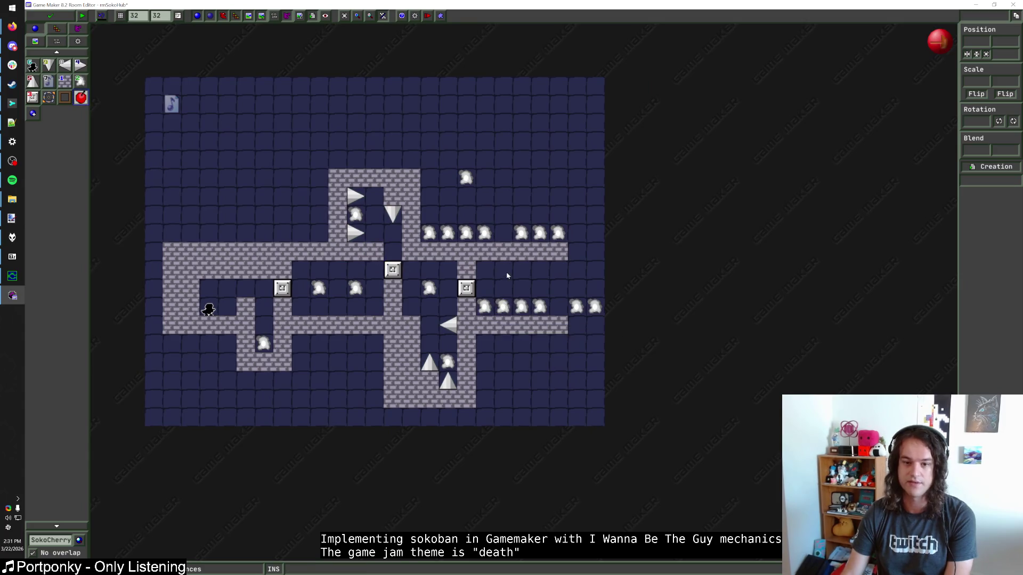
scroll(495, 275, up, 1)
scroll(495, 275, right, 1)
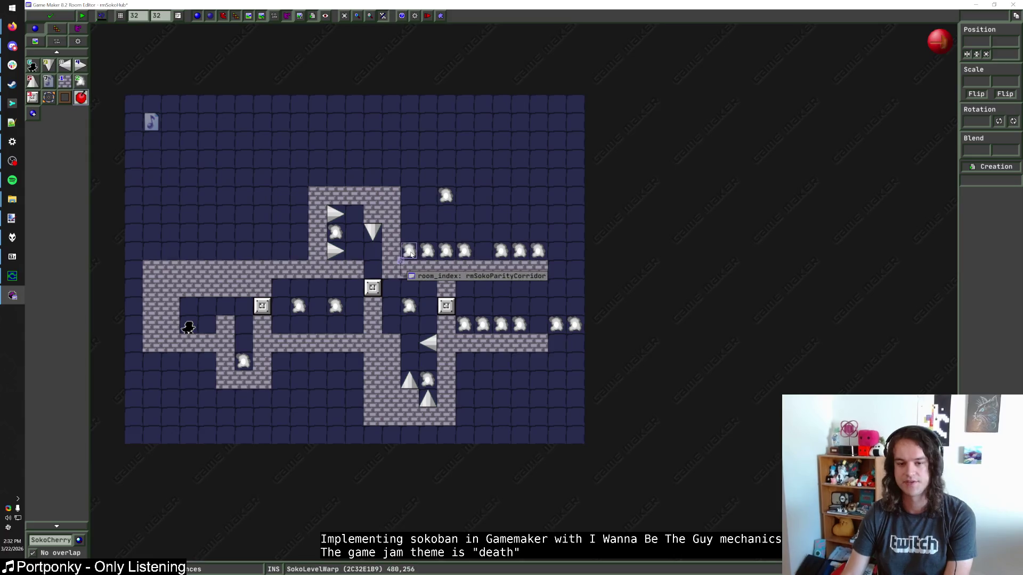
Move the lone warp above the layout further up and left
click(446, 195)
key(Left)
key(Up)
key(Up)
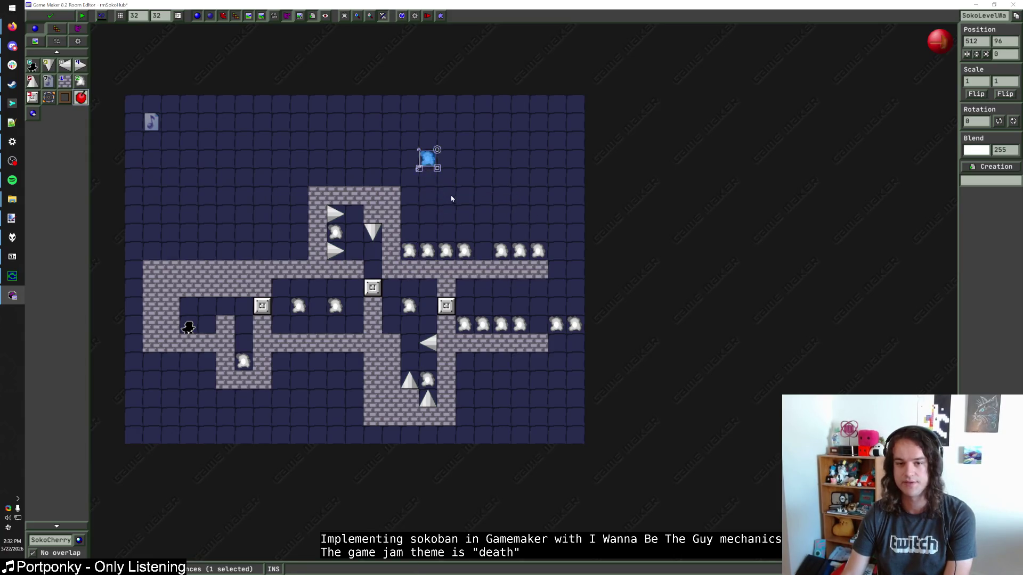
click(448, 194)
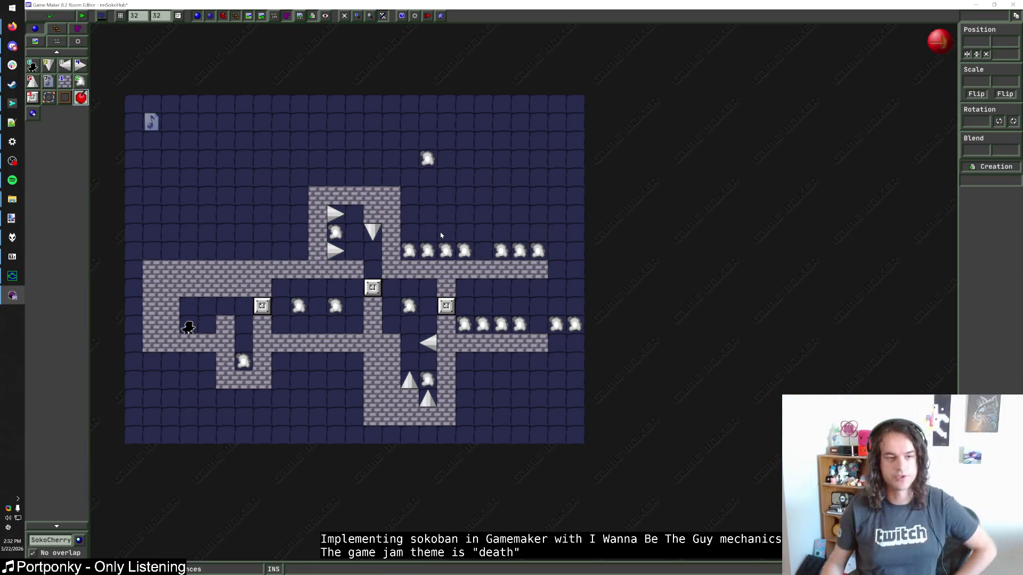
Erase left-end Block1 walls, move the player start up a tile, add a wall, and shift the layout left
click(65, 81)
right_click(170, 269)
right_click(152, 315)
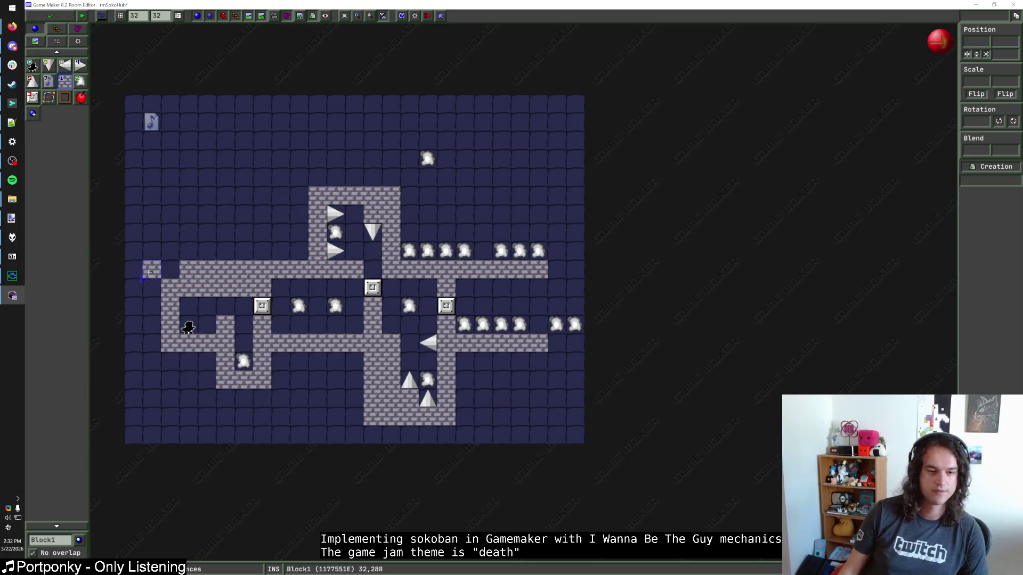
right_click(170, 269)
mouse_move(189, 328)
mouse_down()
mouse_move(189, 312)
mouse_move(195, 329)
mouse_up()
click(224, 320)
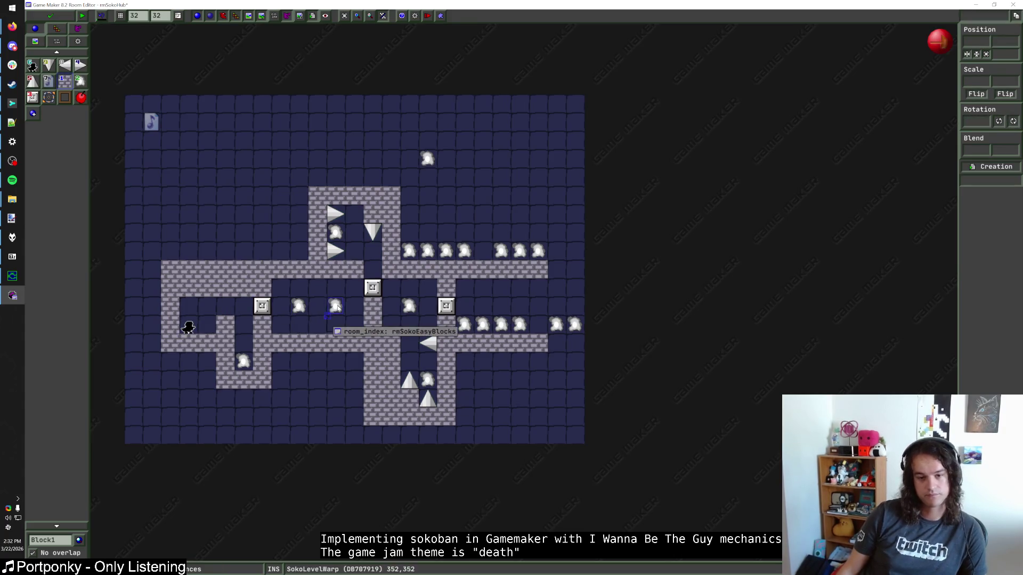
mouse_move(154, 186)
mouse_down()
mouse_move(495, 381)
mouse_move(566, 440)
mouse_move(579, 426)
mouse_move(543, 424)
mouse_move(194, 187)
mouse_move(122, 185)
mouse_up()
click(487, 399)
Shift the block, spike and warp layout down one tile, then check where each warp leads
key(Down)
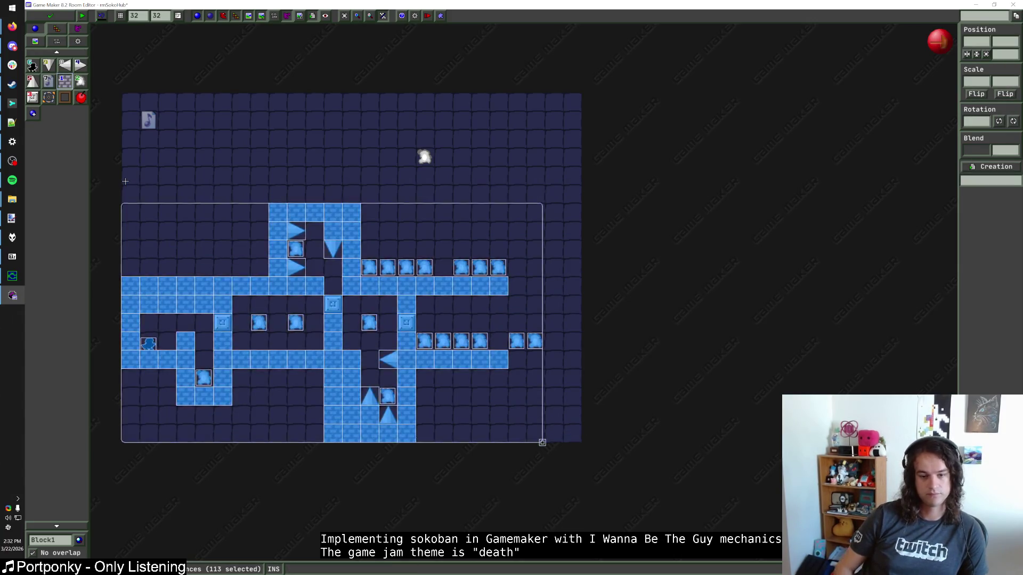
click(486, 203)
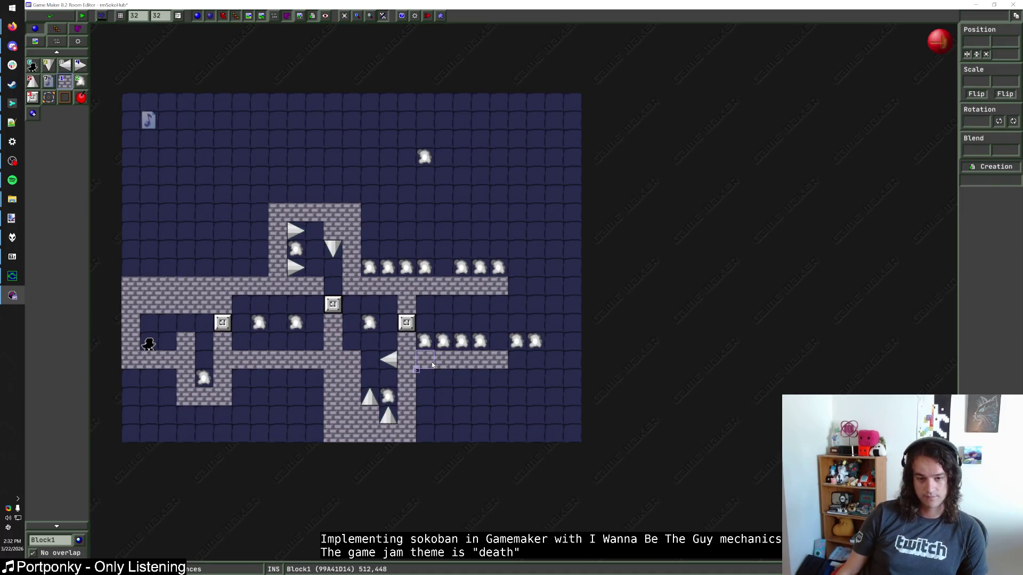
mouse_move(388, 395)
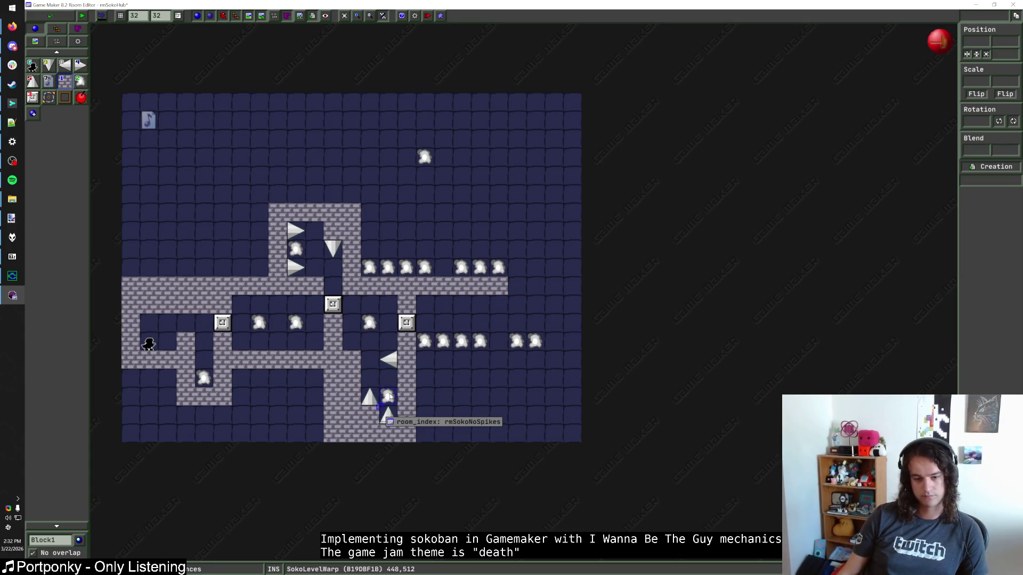
mouse_move(427, 344)
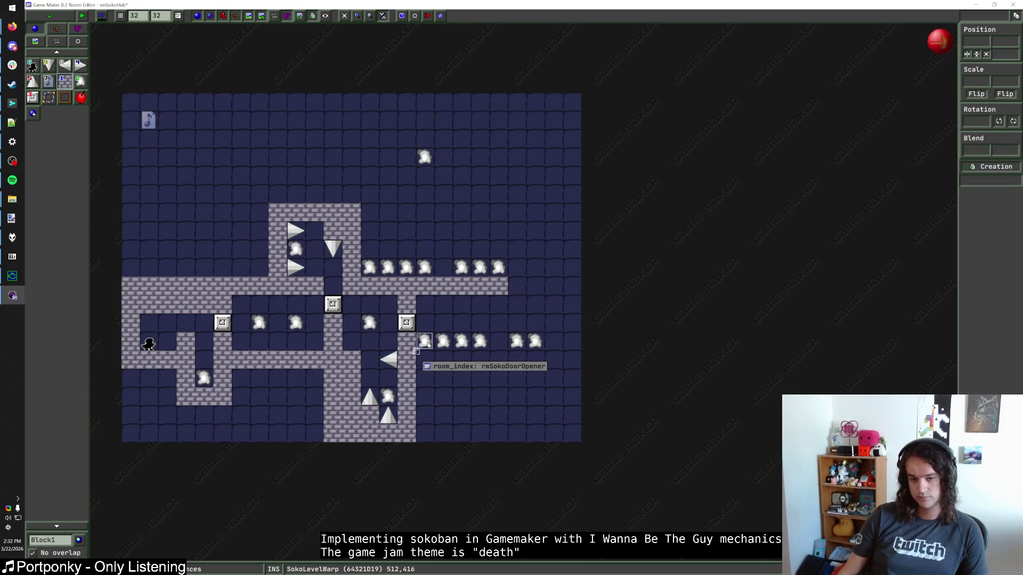
mouse_move(421, 268)
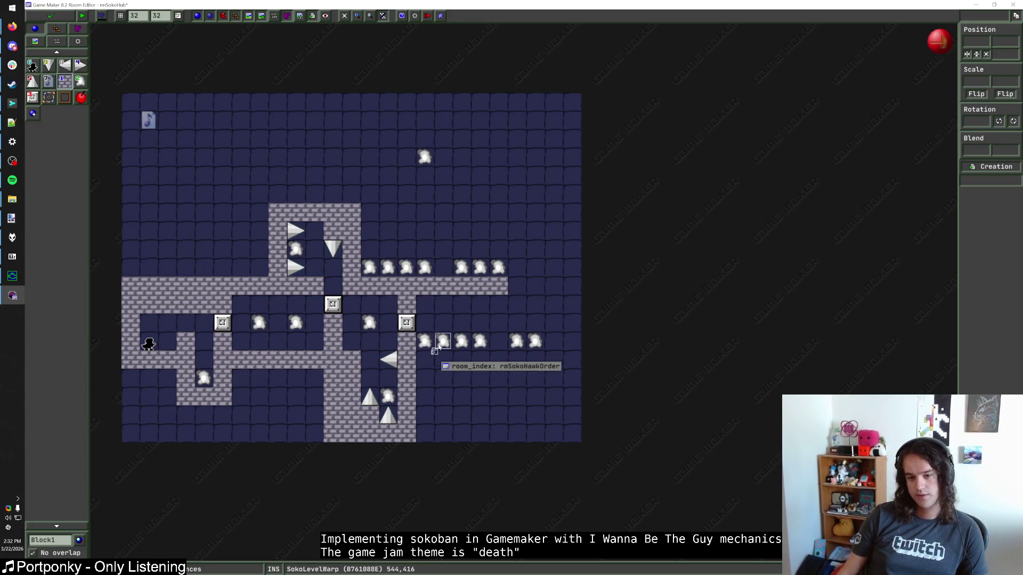
mouse_move(479, 347)
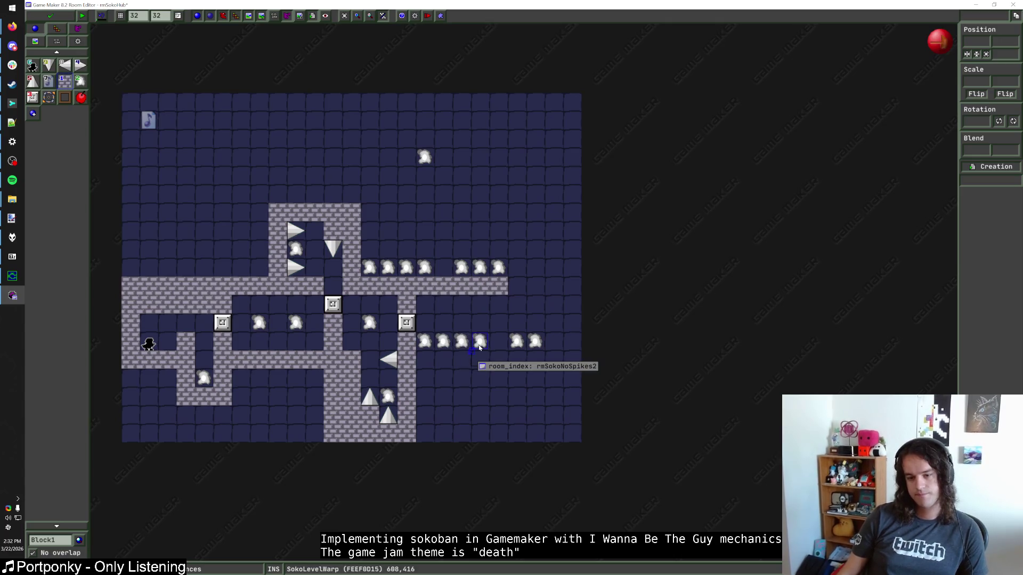
mouse_move(515, 344)
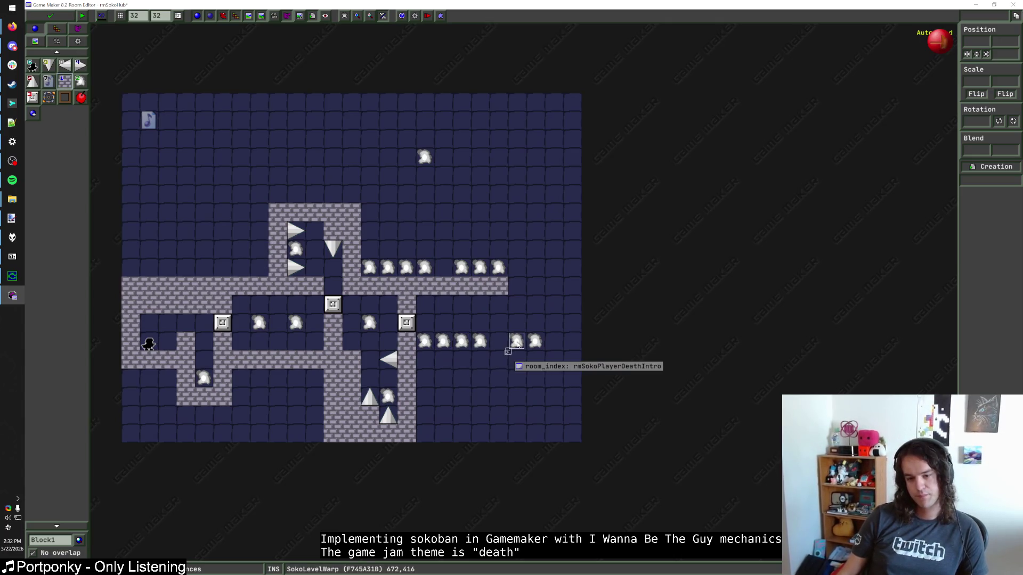
mouse_move(460, 266)
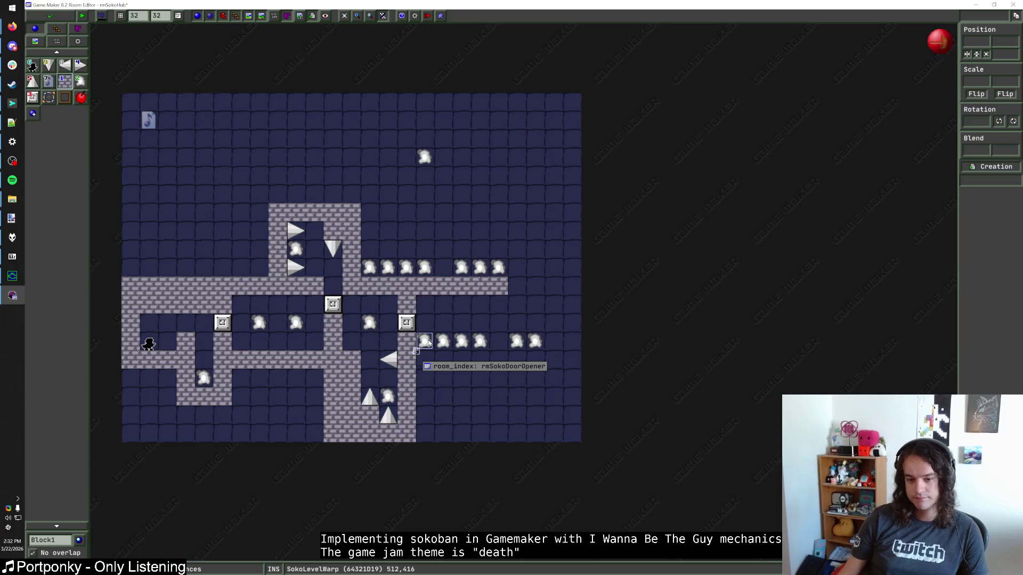
click(438, 345)
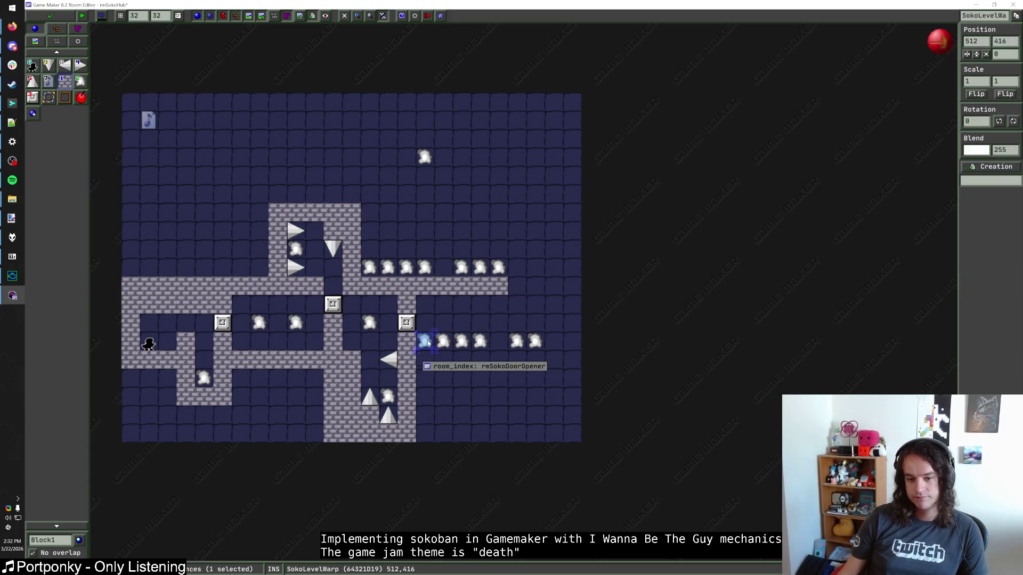
key(Escape)
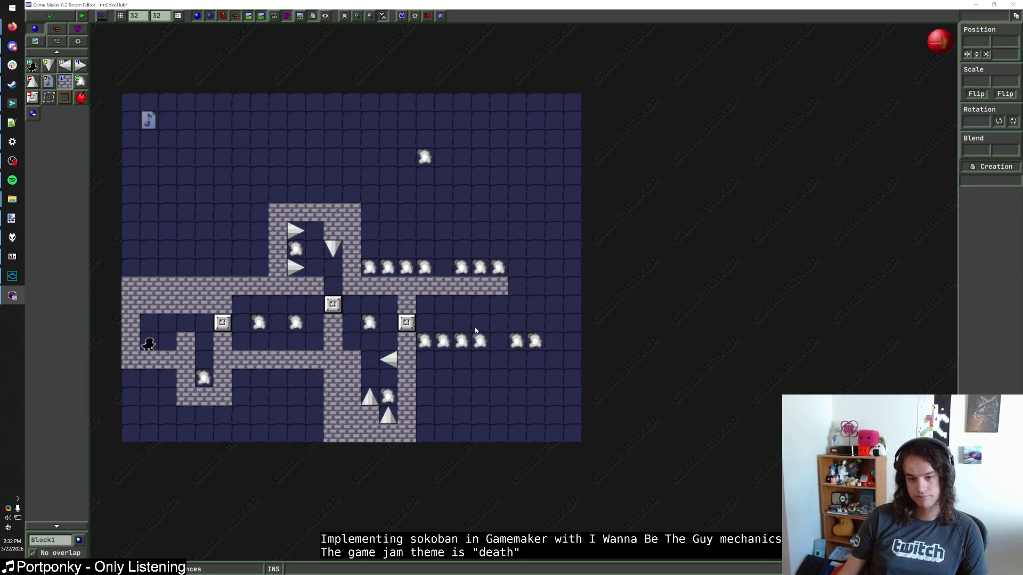
Move the six-warp row right and up, then drag two warps down into the lower row
mouse_move(431, 346)
mouse_down()
mouse_move(505, 233)
mouse_move(432, 346)
mouse_move(555, 355)
mouse_up()
key(Right)
key(Right)
key(Right)
key(Up)
key(Up)
key(Up)
key(Up)
key(Up)
key(Up)
key(Left)
key(Left)
click(479, 268)
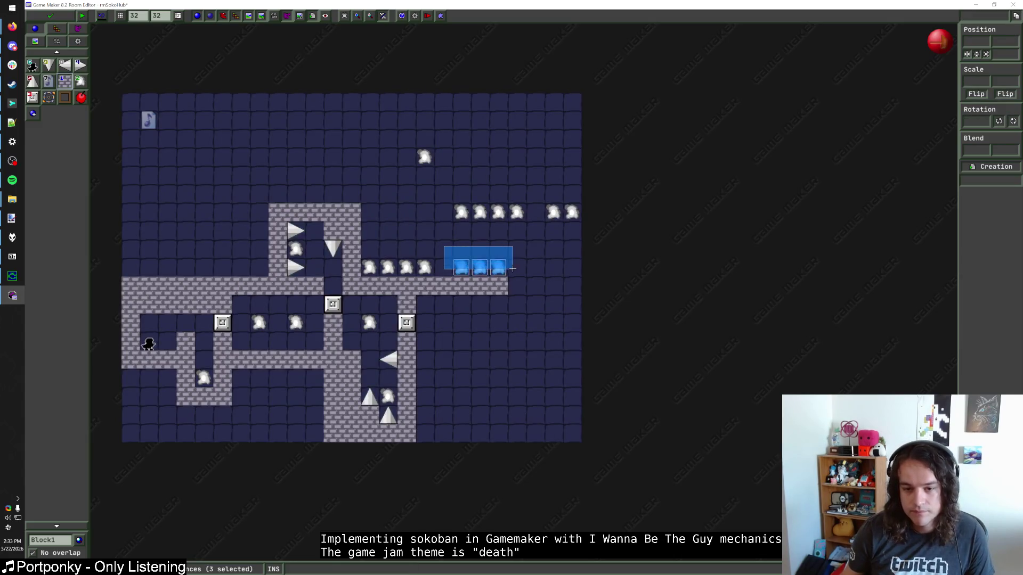
click(498, 269)
drag(498, 281, 480, 348)
mouse_move(479, 281)
mouse_down()
mouse_move(462, 349)
mouse_move(443, 348)
mouse_up()
key(Escape)
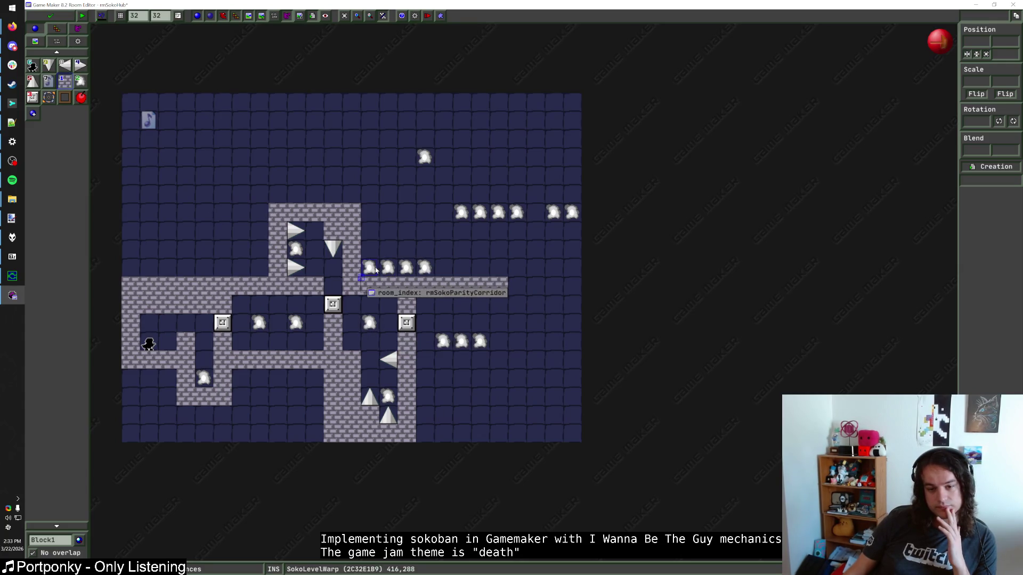
Move a warp up above the middle row, using Ctrl+D on the two selected warps
mouse_move(372, 317)
mouse_down()
mouse_move(411, 227)
mouse_move(387, 230)
mouse_up()
key(ctrl+d)
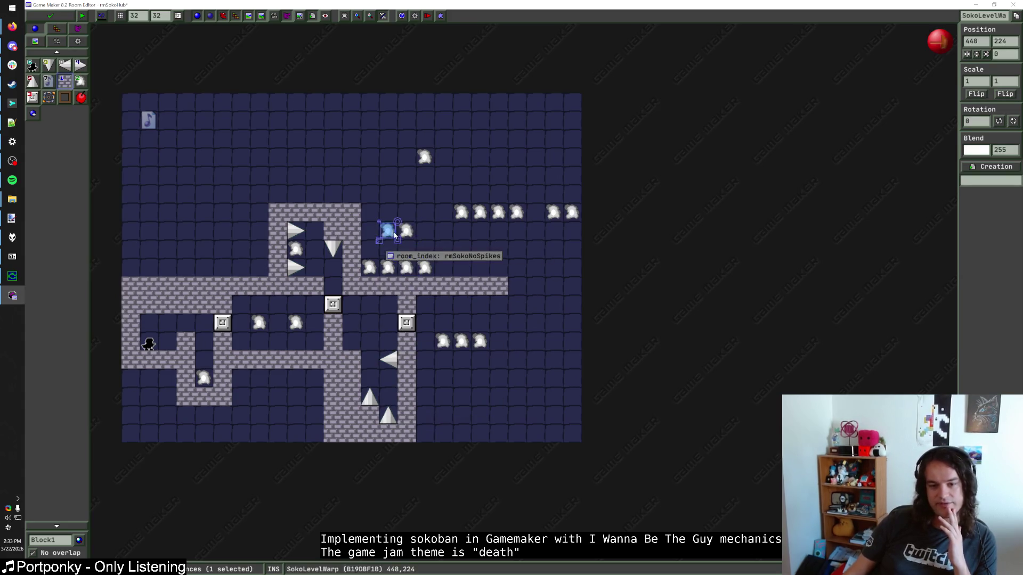
click(482, 256)
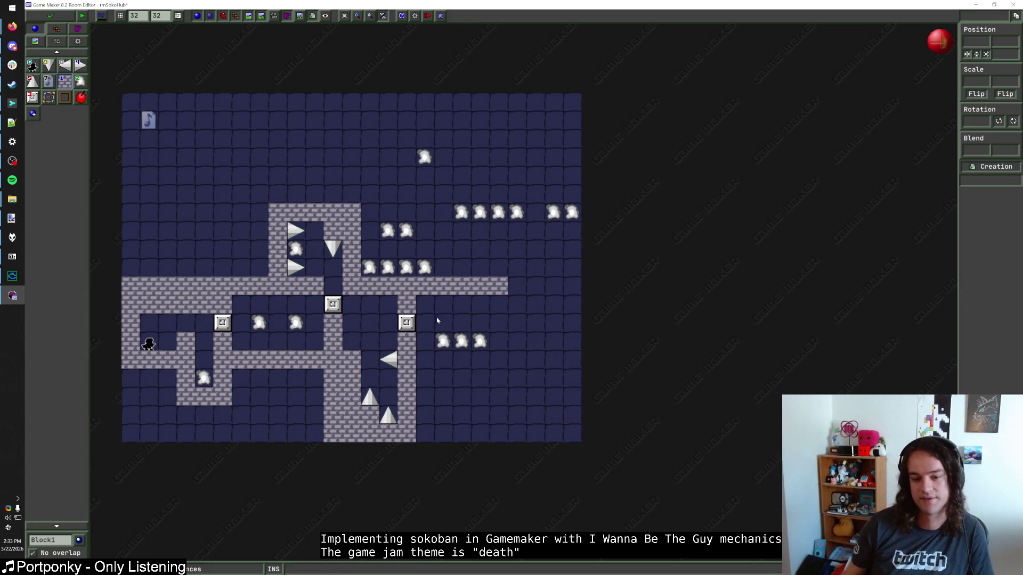
Move the progress block up and right, and the rmSokoCherryGauntlet2 warp left into the middle row
click(33, 81)
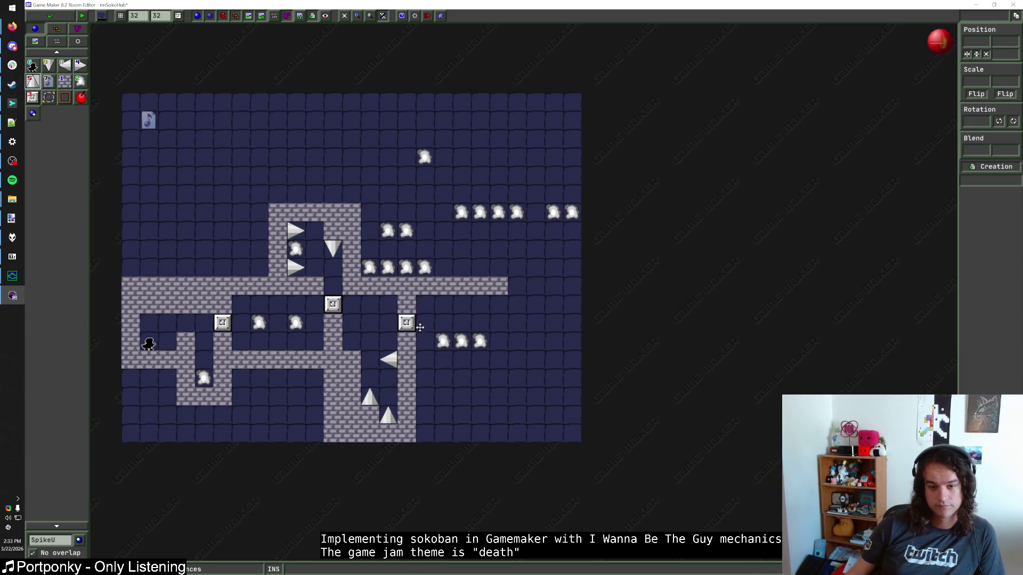
click(415, 326)
drag(415, 326, 470, 307)
click(444, 341)
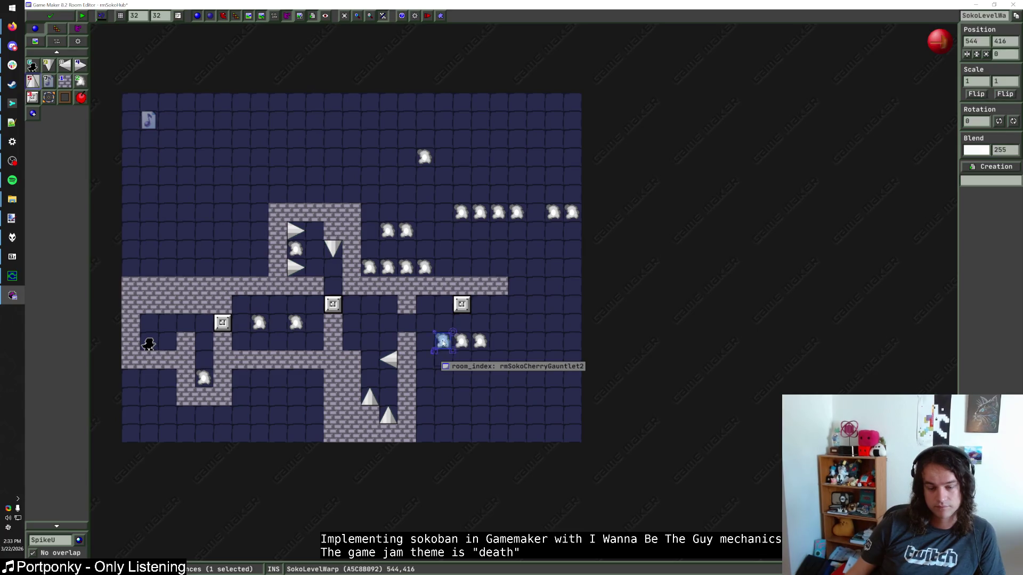
drag(444, 341, 371, 331)
click(383, 345)
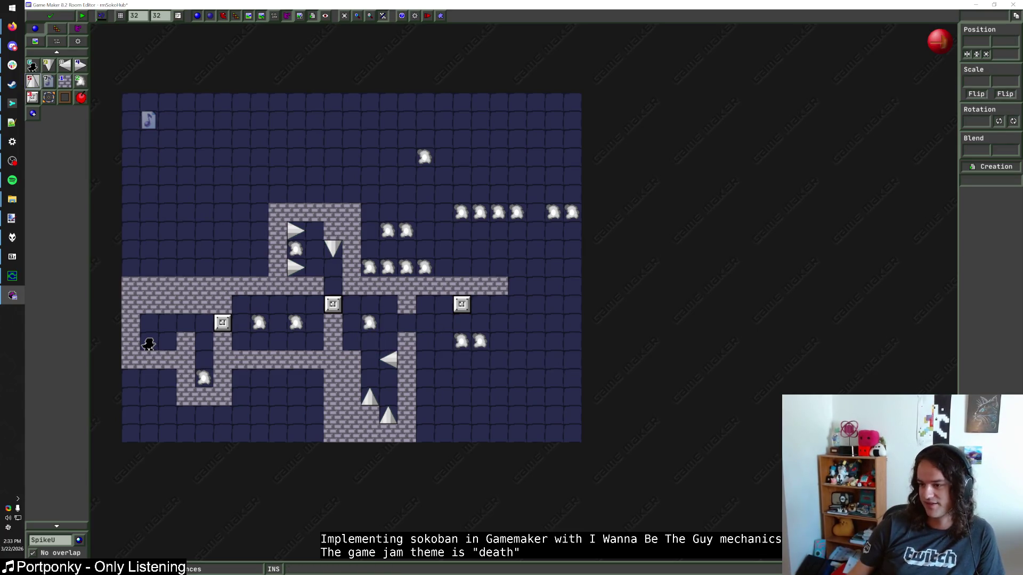
Glance at the foobar2000 music player, then return to the room editor
click(12, 237)
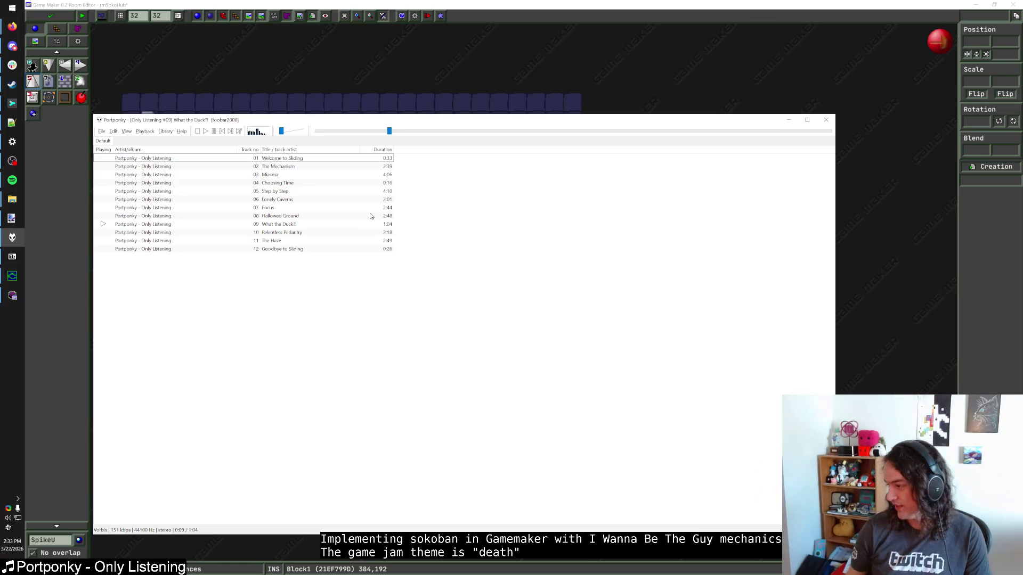
click(474, 54)
click(64, 81)
Rearrange the three warps into the middle row and inspect the upper walled section
scroll(542, 286, up, 3)
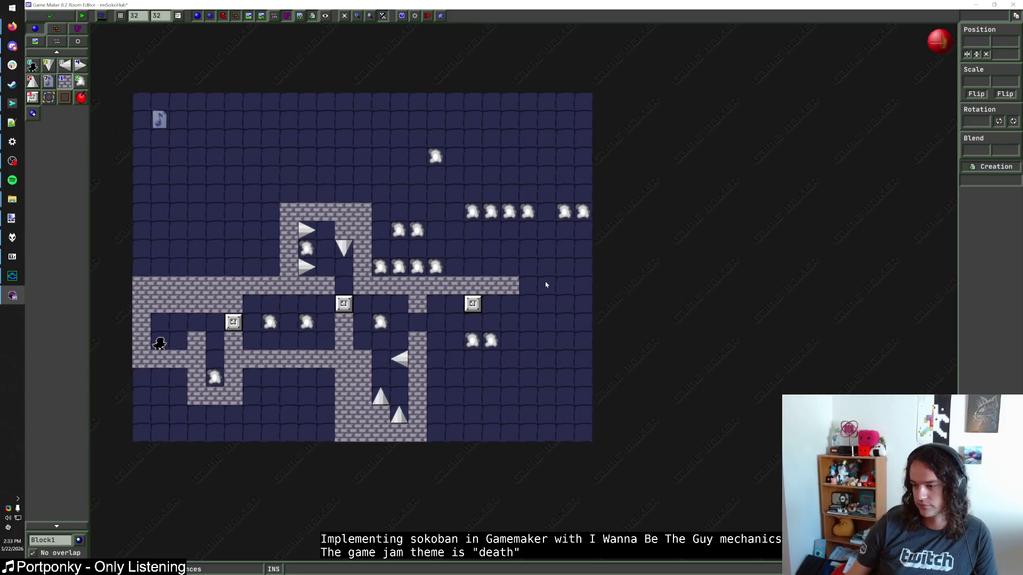
mouse_move(514, 318)
mouse_down()
mouse_move(570, 334)
mouse_move(558, 328)
mouse_up()
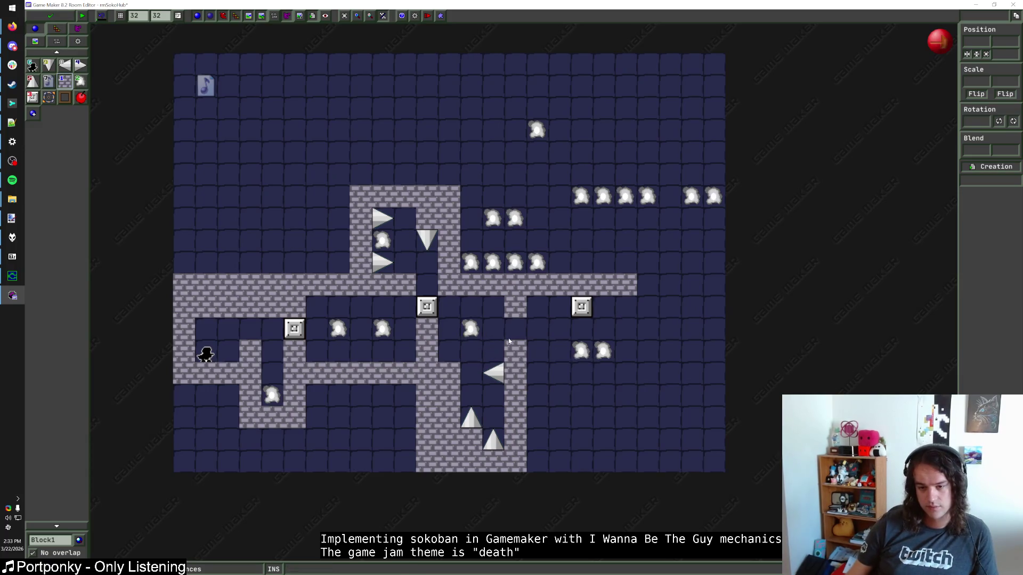
drag(603, 350, 451, 330)
drag(578, 351, 467, 332)
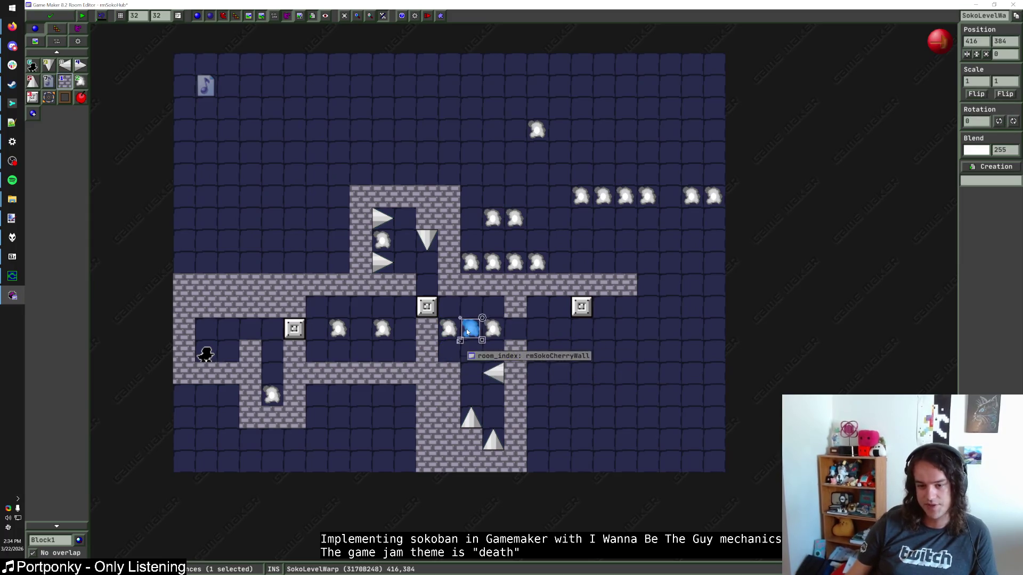
click(577, 347)
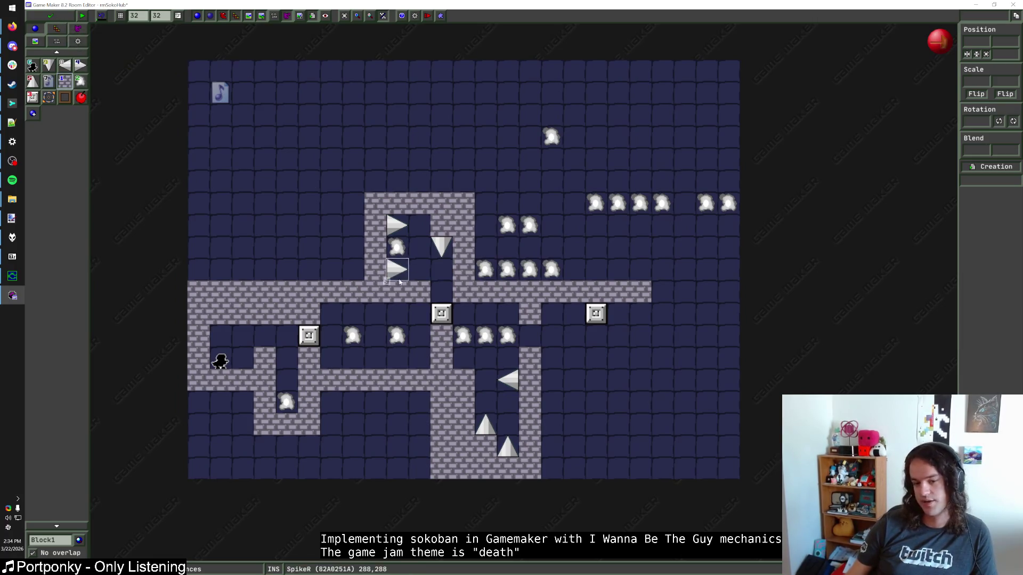
mouse_move(505, 336)
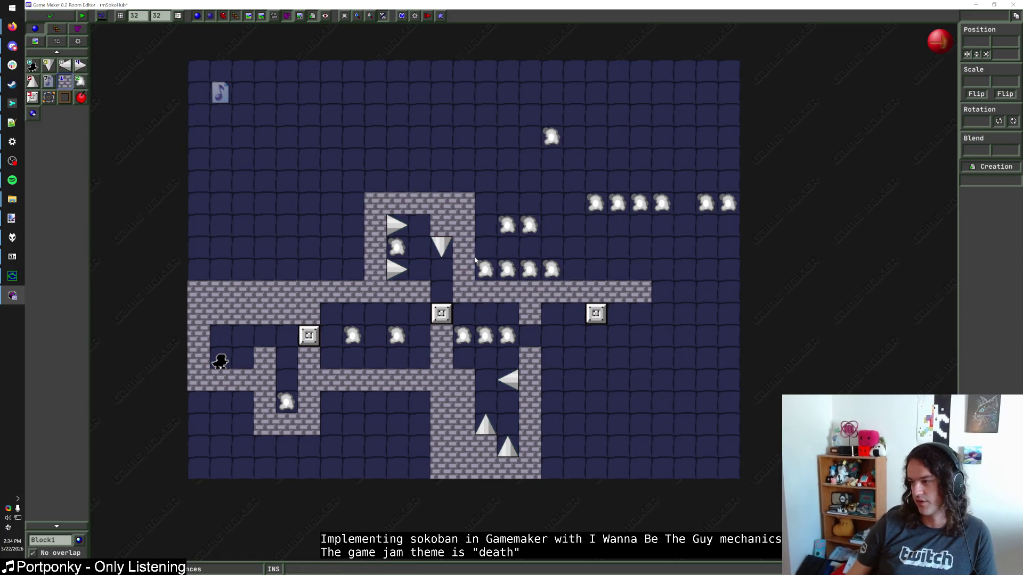
mouse_move(299, 324)
mouse_down()
mouse_move(479, 194)
mouse_move(517, 192)
mouse_move(495, 182)
mouse_up()
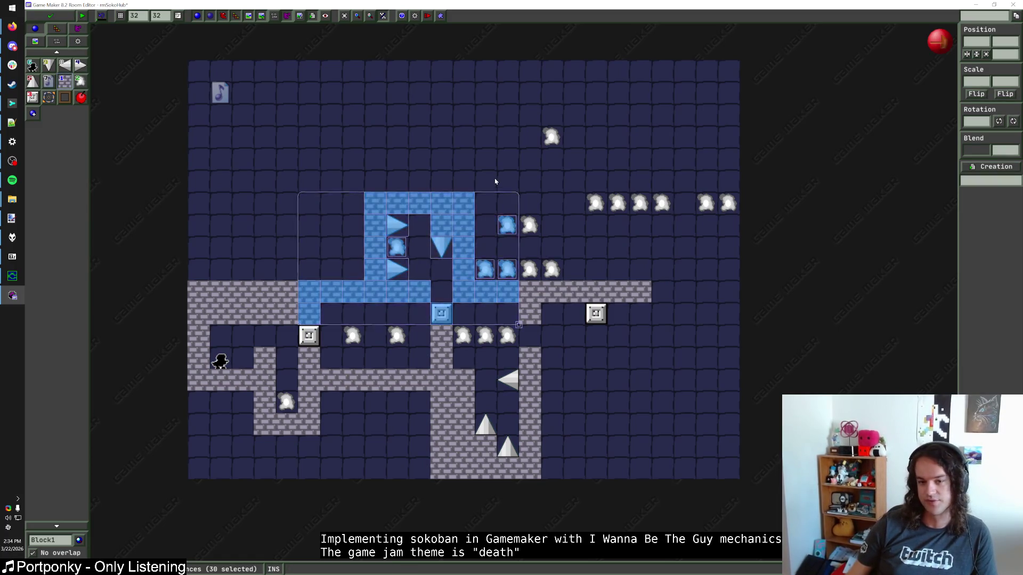
click(495, 182)
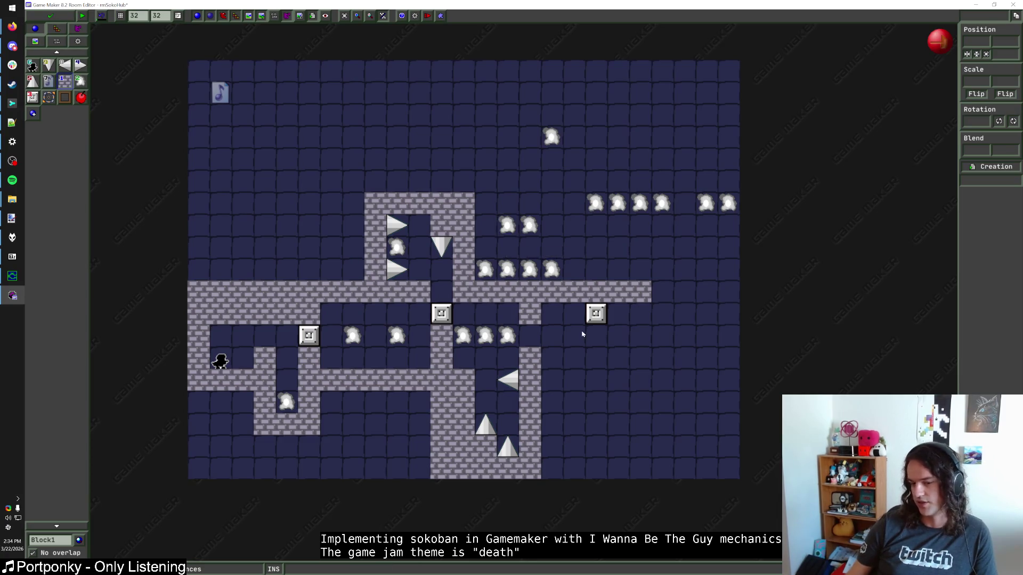
Shift the warp row one cell right and lower the progress block one cell
mouse_move(537, 336)
mouse_down()
mouse_move(507, 346)
mouse_move(516, 369)
mouse_up()
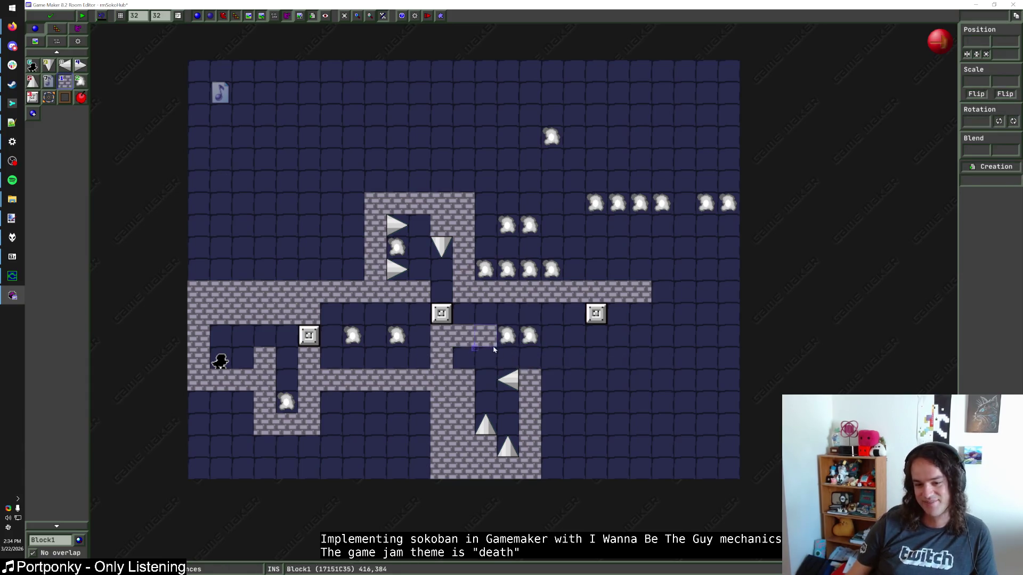
drag(485, 335, 542, 338)
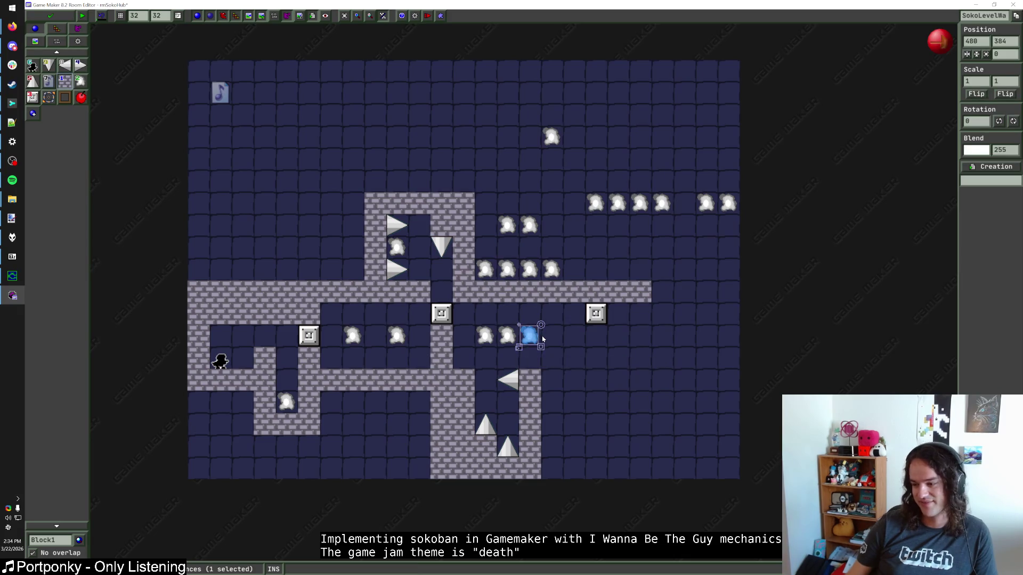
click(591, 343)
drag(595, 314, 595, 336)
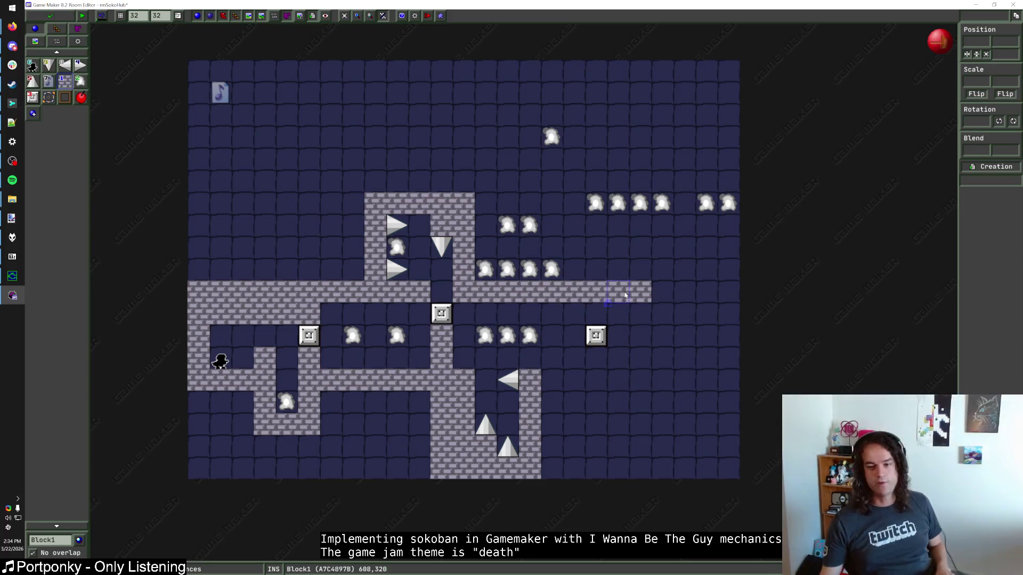
Add Block1 walls above the progress block and below-right of the warps, check a warp's room, save and test-run
click(601, 310)
drag(552, 380, 595, 358)
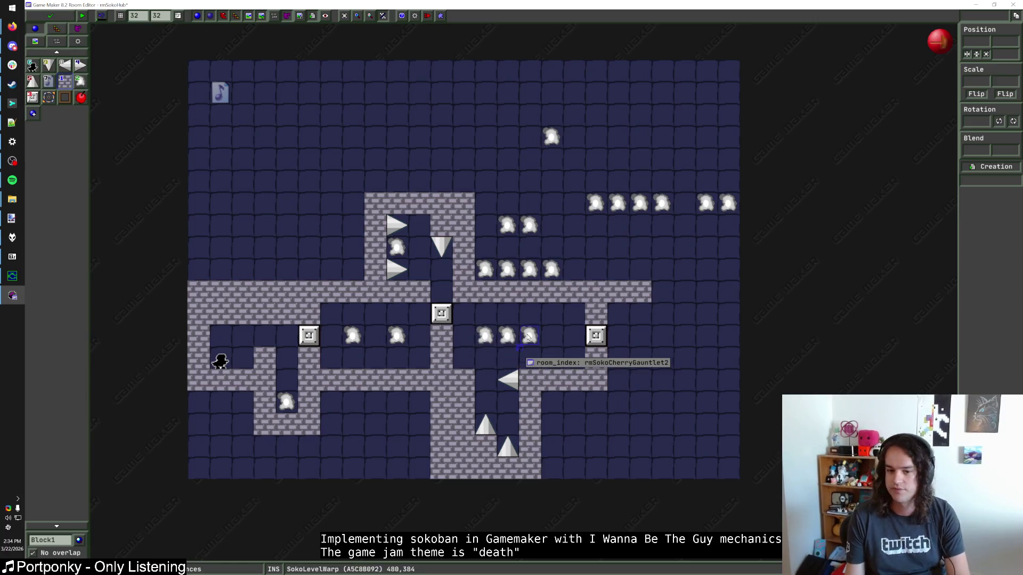
mouse_move(490, 340)
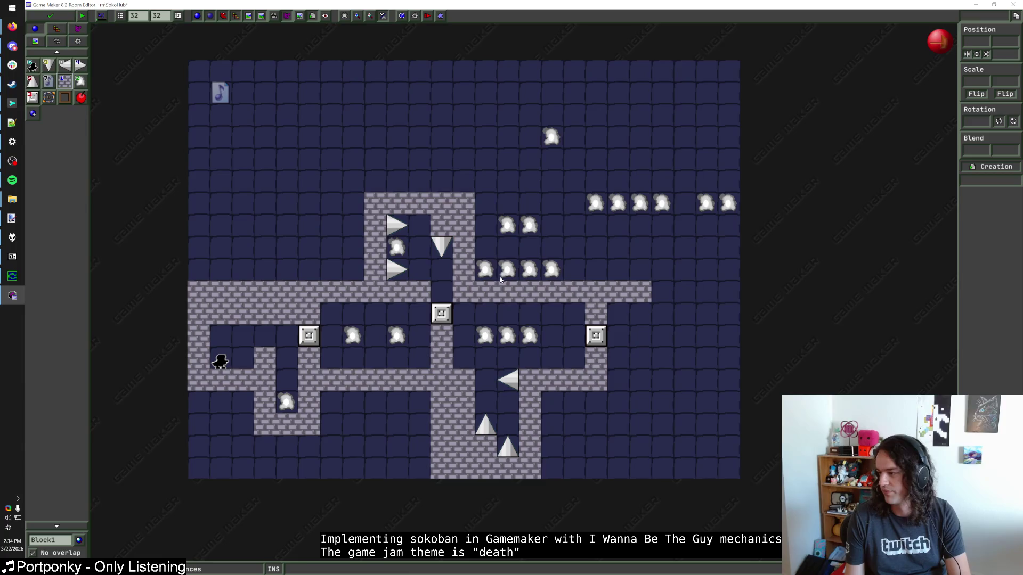
mouse_move(487, 263)
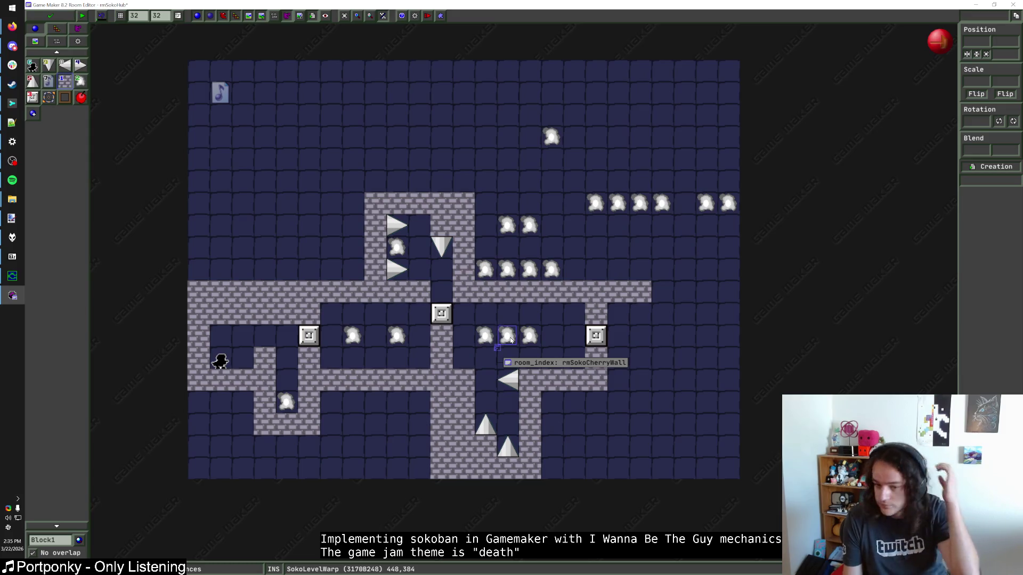
click(509, 336)
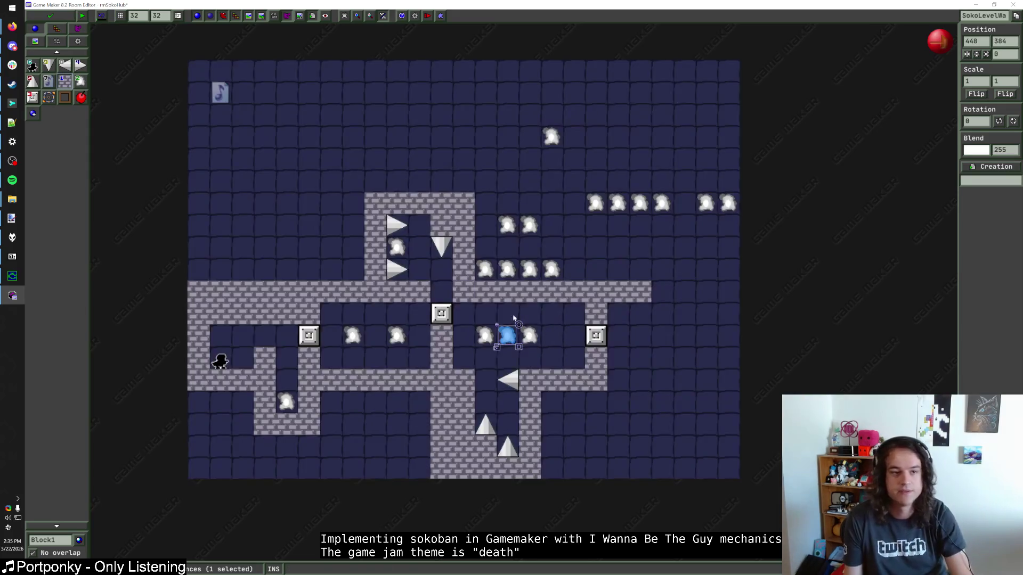
click(49, 16)
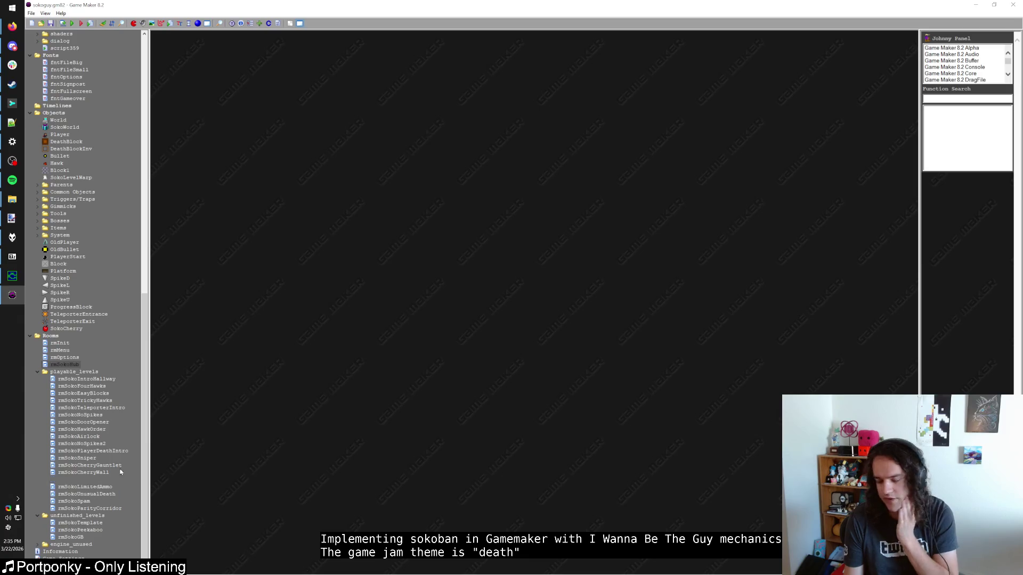
key(F5)
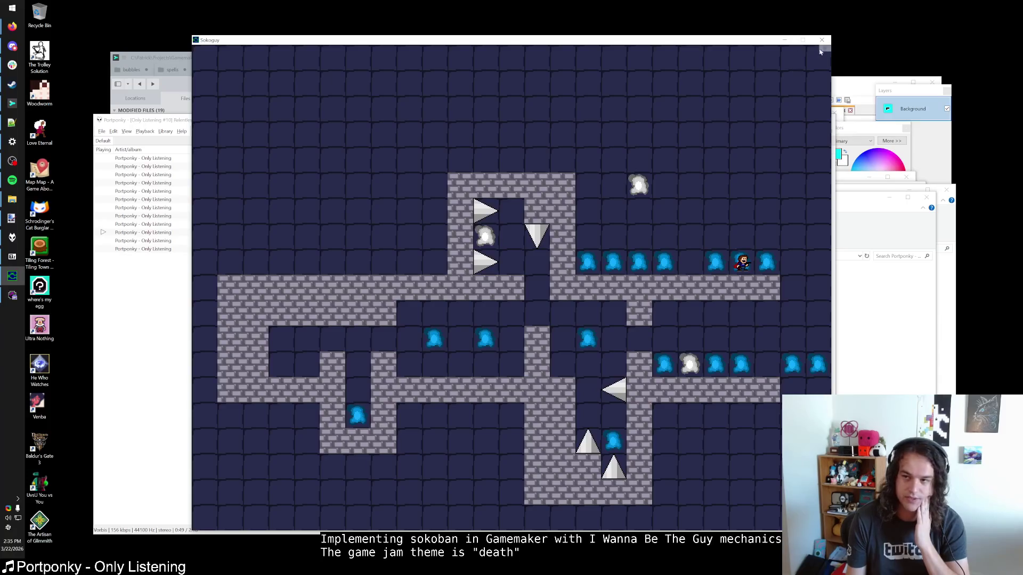
Close the test game and erase rmSokoParityCorridor's two leftmost and one rightmost stone-block columns, then save
click(821, 40)
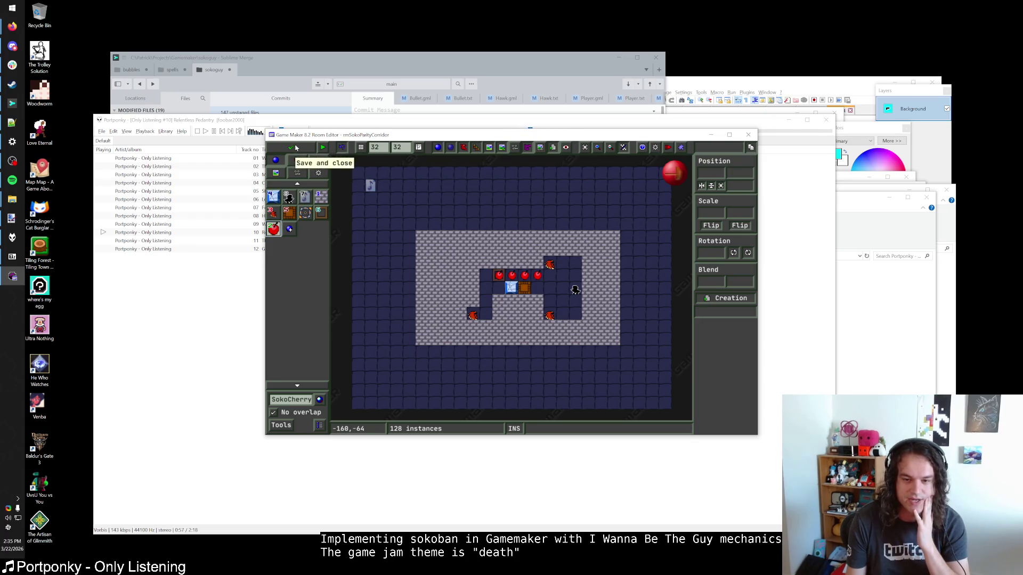
mouse_move(435, 330)
mouse_down()
mouse_move(434, 339)
mouse_move(422, 267)
mouse_move(422, 344)
mouse_up()
mouse_move(583, 291)
mouse_down()
mouse_move(614, 240)
mouse_move(613, 301)
mouse_move(613, 250)
mouse_up()
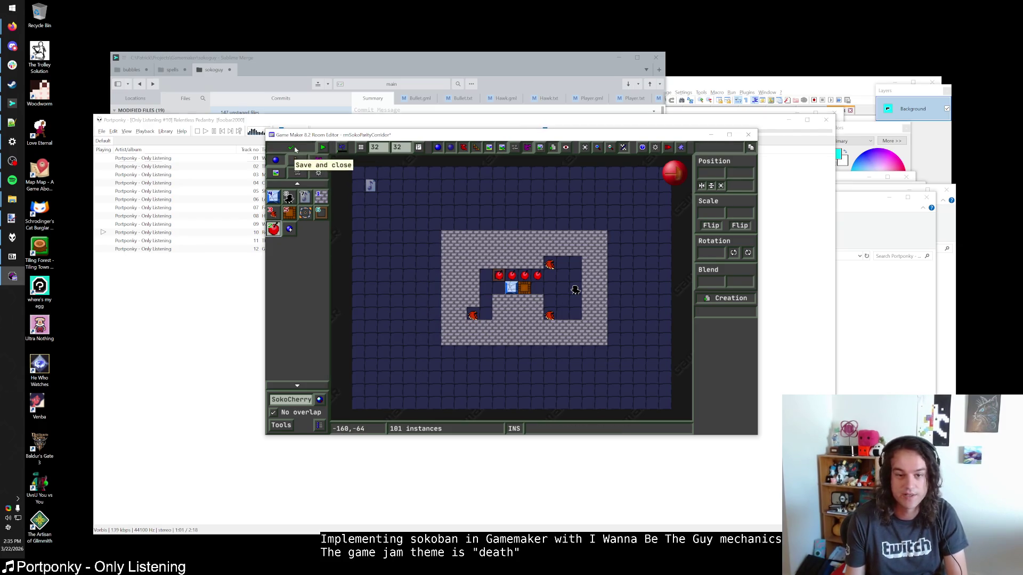
click(295, 150)
key(alt+Tab)
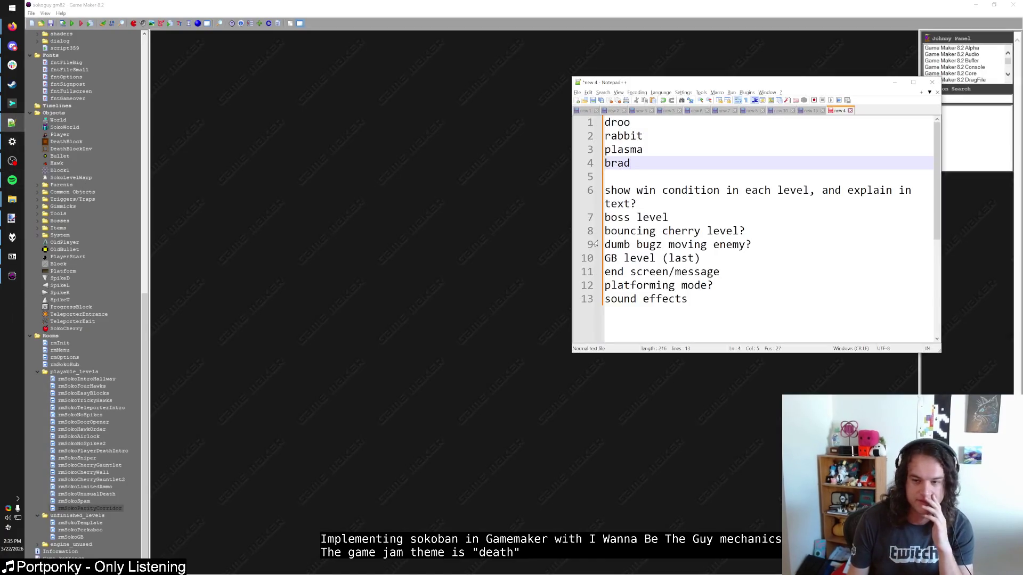
Delete the 'sound effects' and 'bouncing cherry level?' lines from the to-do list
click(714, 257)
click(730, 272)
click(728, 286)
click(710, 298)
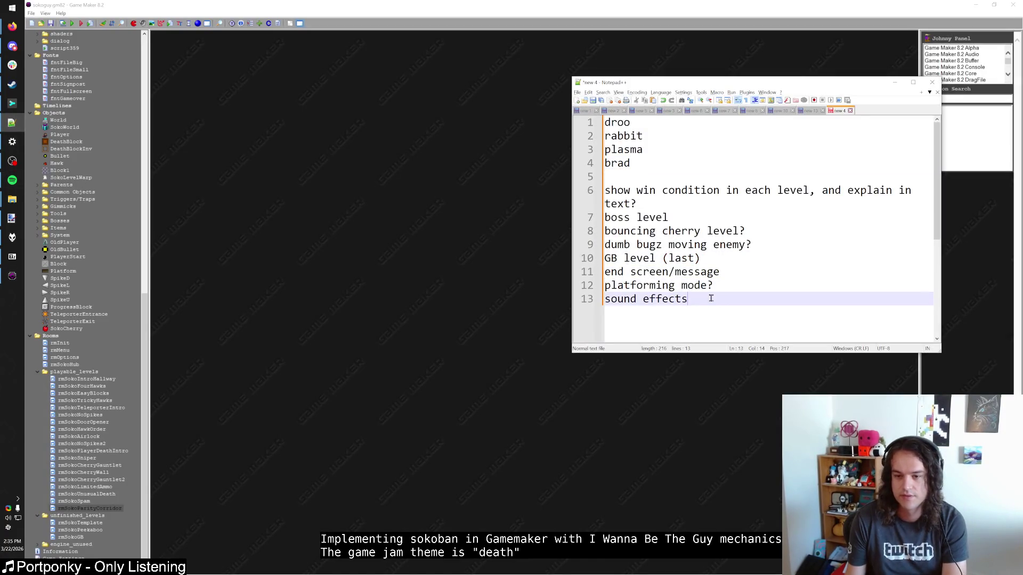
key(shift+Home)
key(BackSpace)
key(BackSpace)
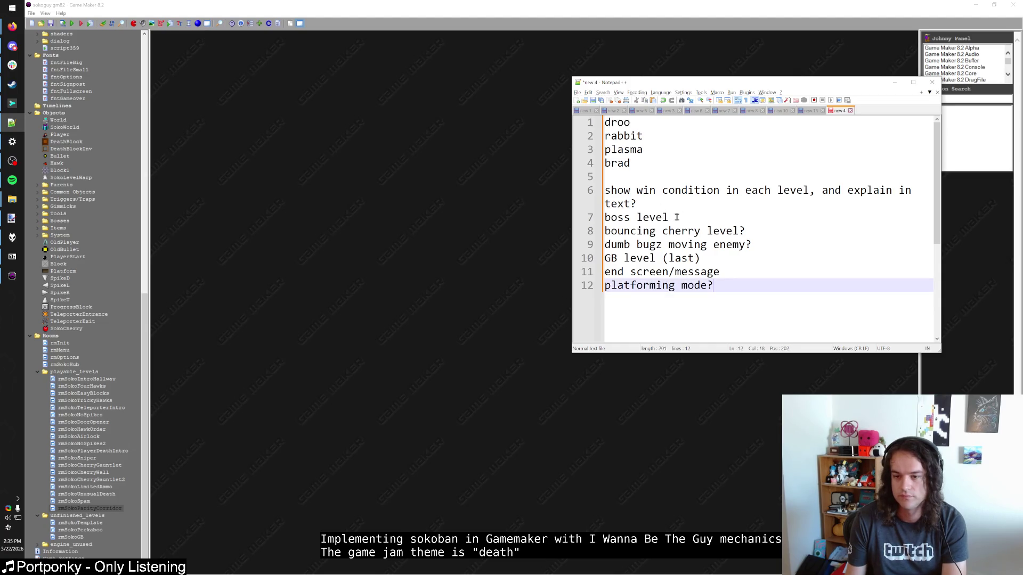
click(759, 231)
key(shift+Home)
key(BackSpace)
key(BackSpace)
key(BackSpace)
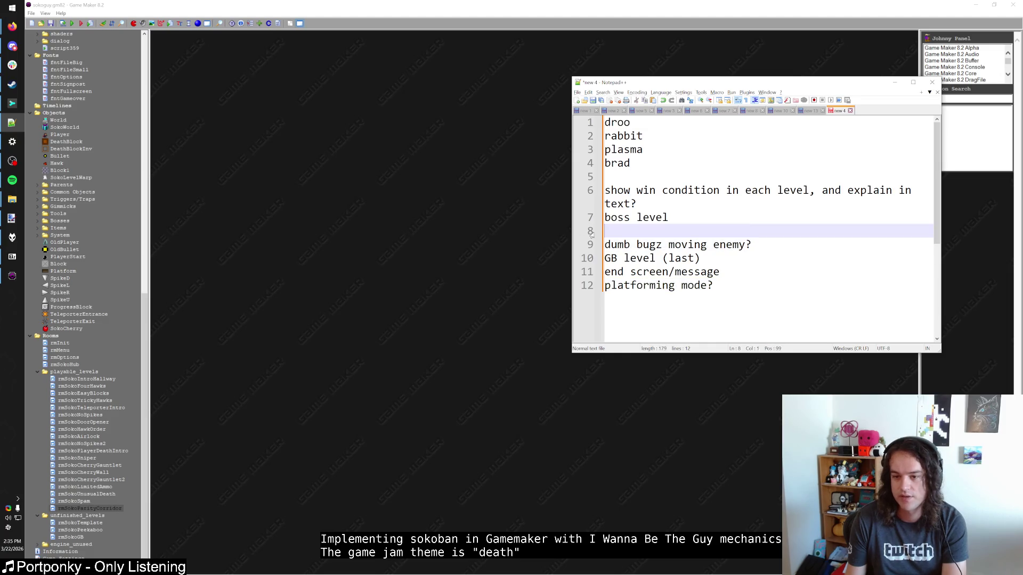
Fix the boss level wording, remove the 'dumb bugz moving enemy?' line, and return to Game Maker
text(l)
click(761, 229)
key(shift+Home)
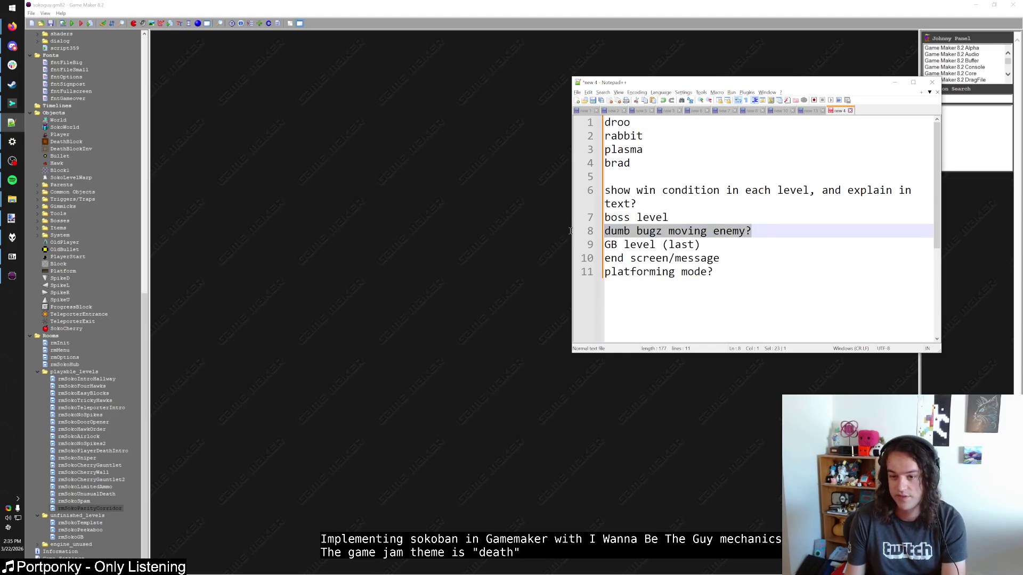
key(BackSpace)
key(BackSpace)
click(722, 231)
click(721, 246)
key(Down)
click(688, 207)
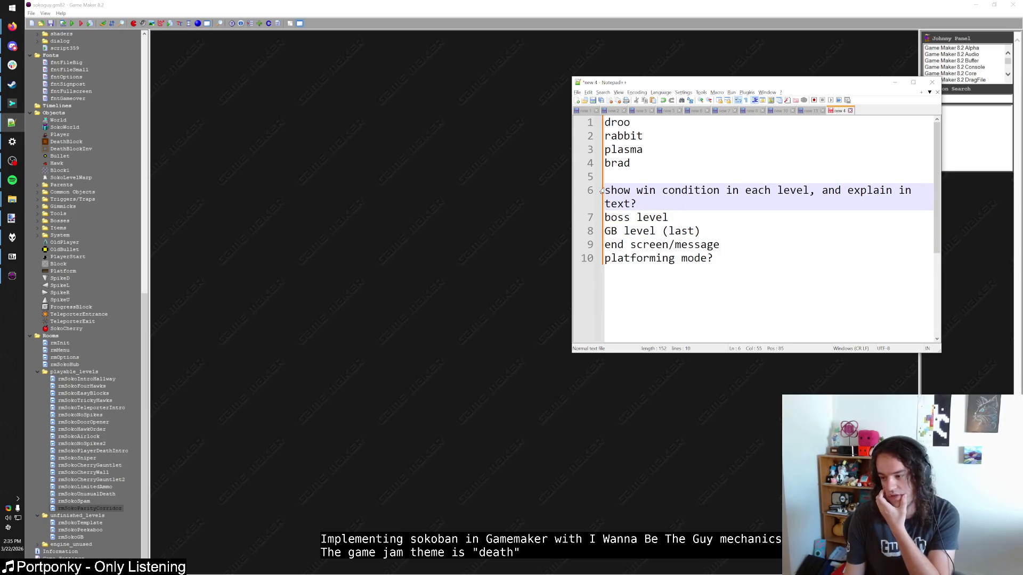
drag(601, 192, 730, 269)
click(726, 263)
click(456, 204)
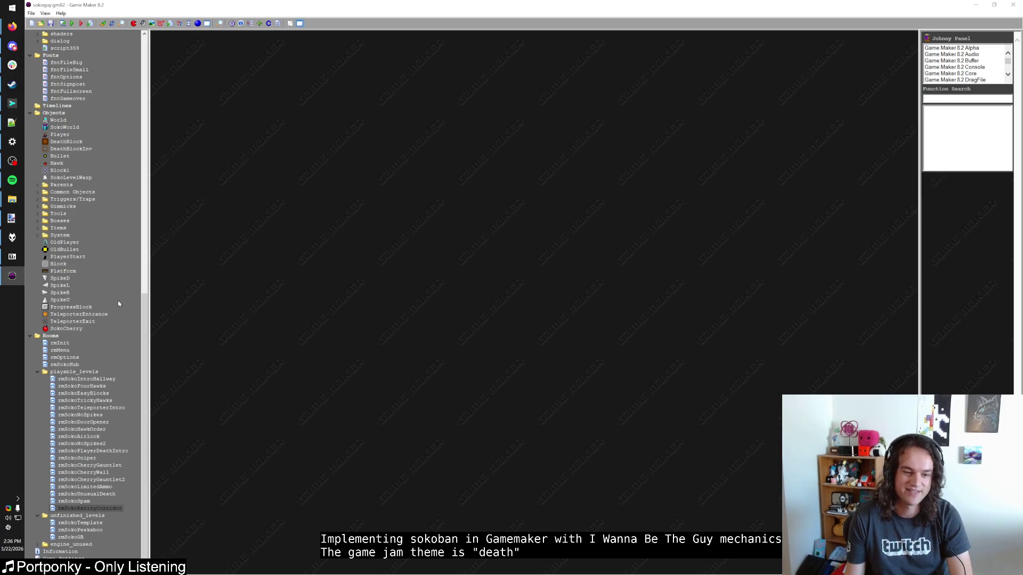
Try reordering rmSokoHub in the Rooms tree and save and close rmSokoIntroHallway
click(67, 366)
mouse_move(67, 367)
mouse_down()
mouse_move(72, 381)
mouse_move(58, 369)
mouse_up()
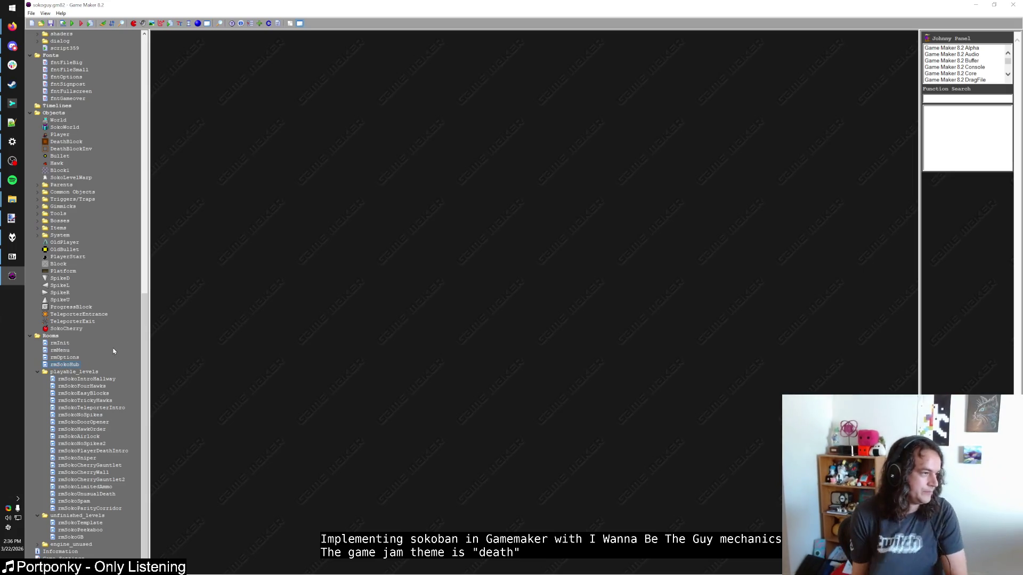
drag(89, 375, 77, 387)
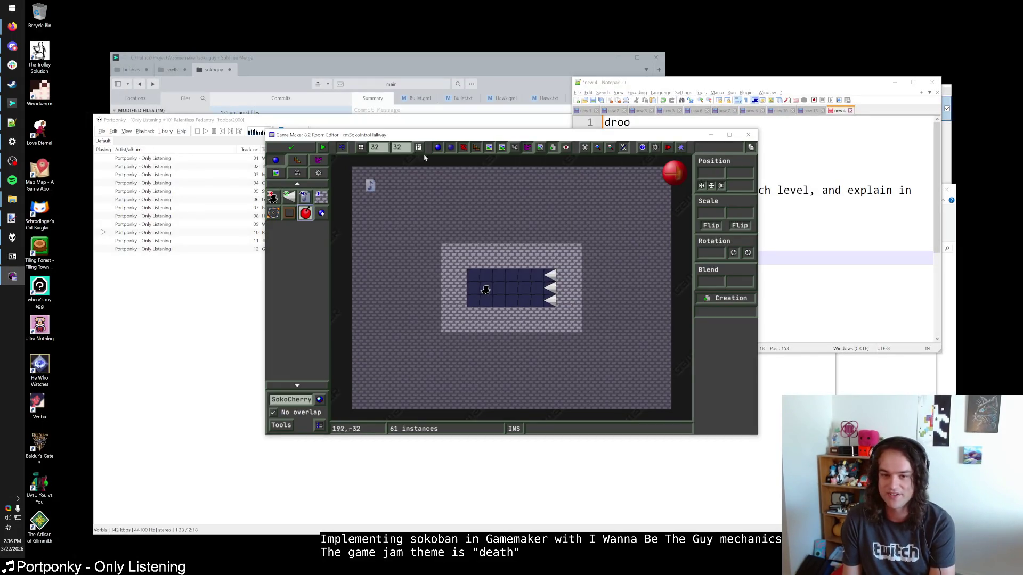
click(286, 150)
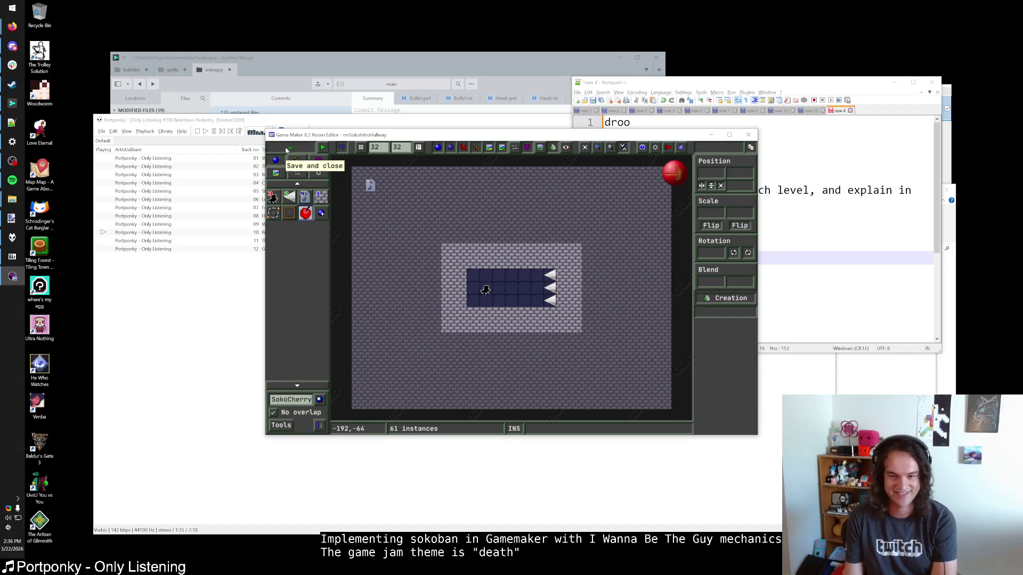
click(65, 366)
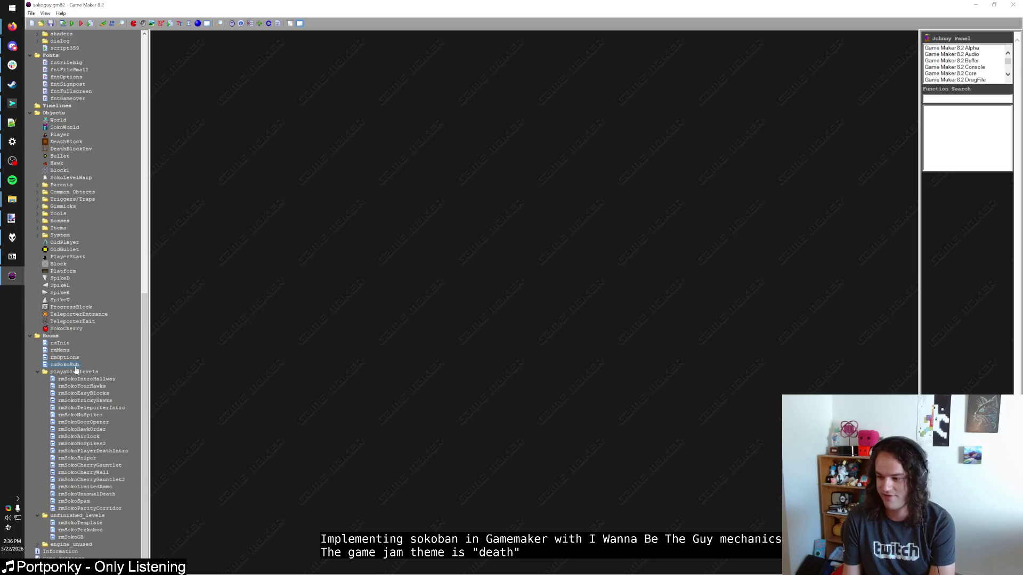
drag(71, 363, 70, 367)
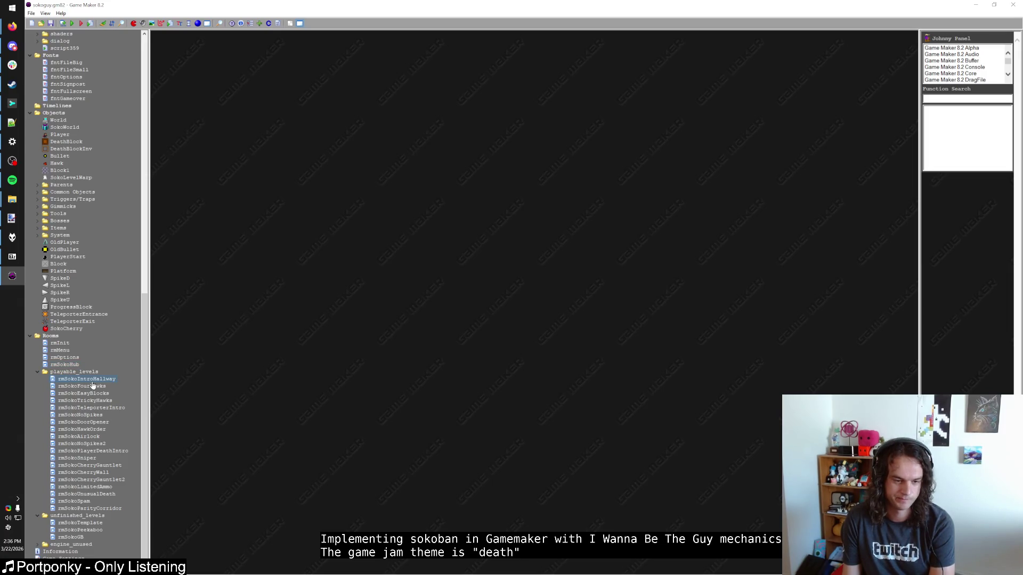
mouse_move(93, 385)
mouse_down()
mouse_move(109, 401)
mouse_move(91, 387)
mouse_move(94, 497)
mouse_move(97, 388)
mouse_up()
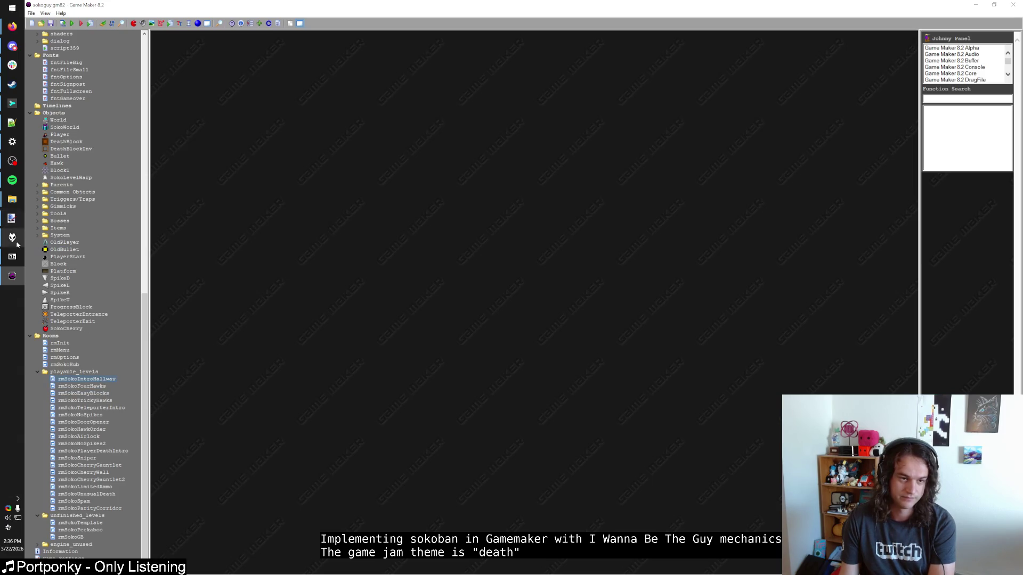
Put away the archive window and bring foobar2000 forward to adjust its volume
click(13, 257)
click(14, 259)
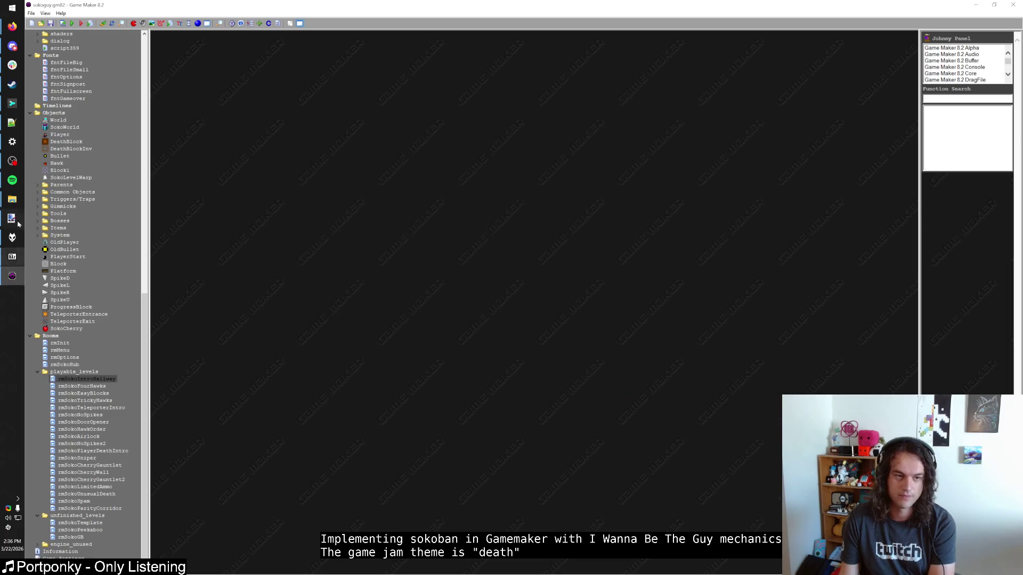
click(13, 237)
drag(283, 134, 282, 134)
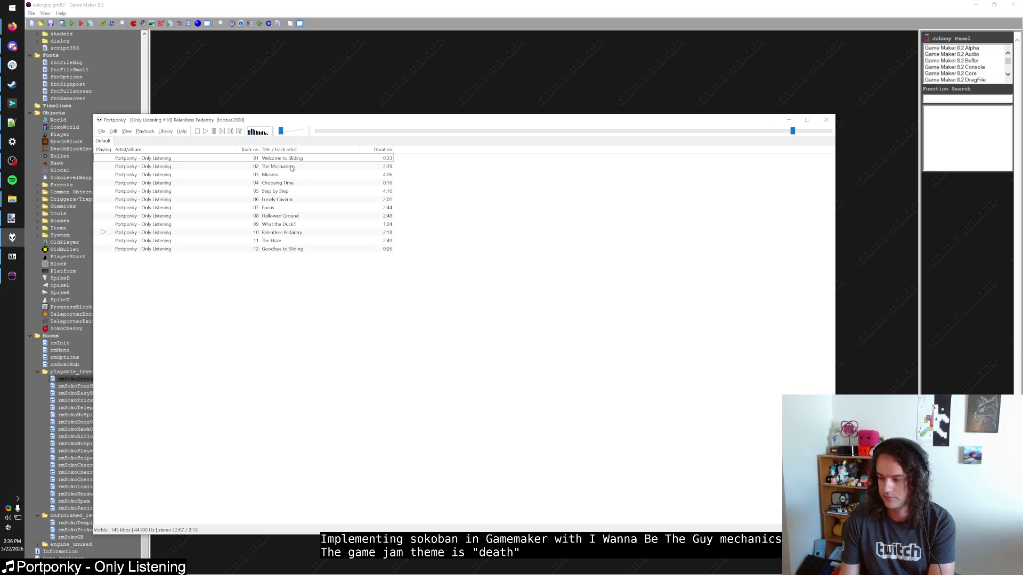
Nudge the foobar2000 volume slider, return to Game Maker, and select rmSokoFourHawks
drag(282, 134, 282, 134)
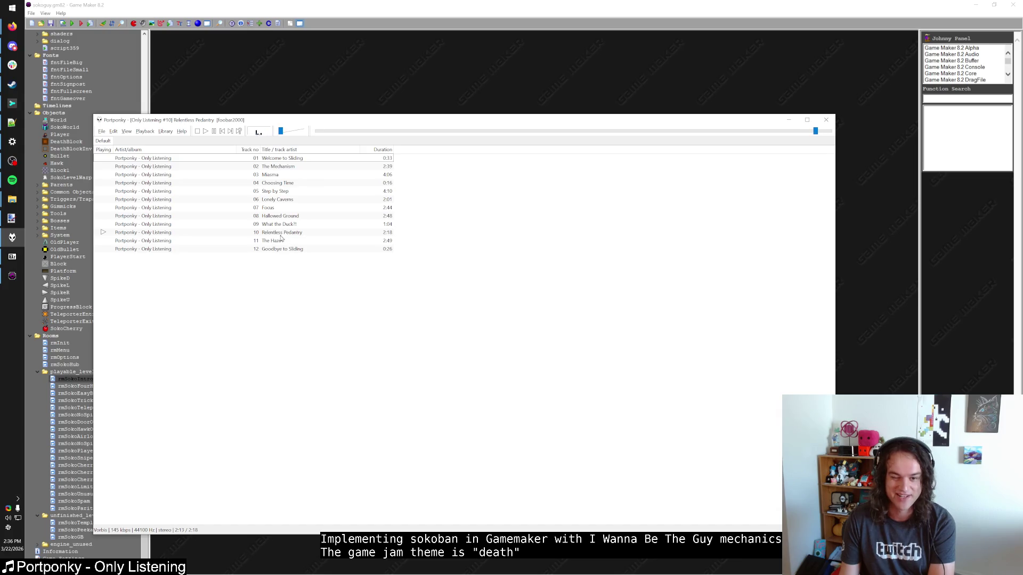
click(324, 4)
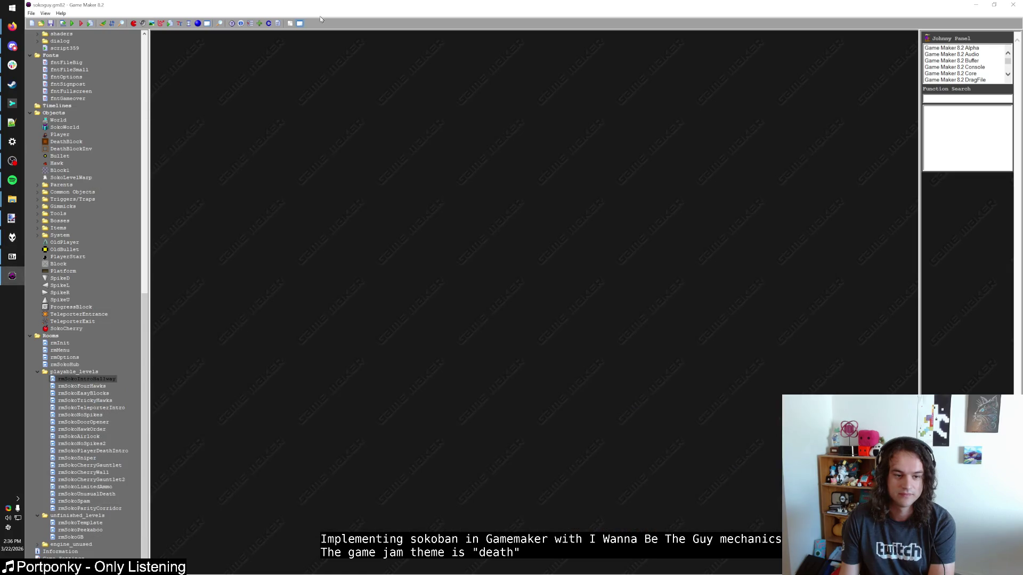
click(98, 387)
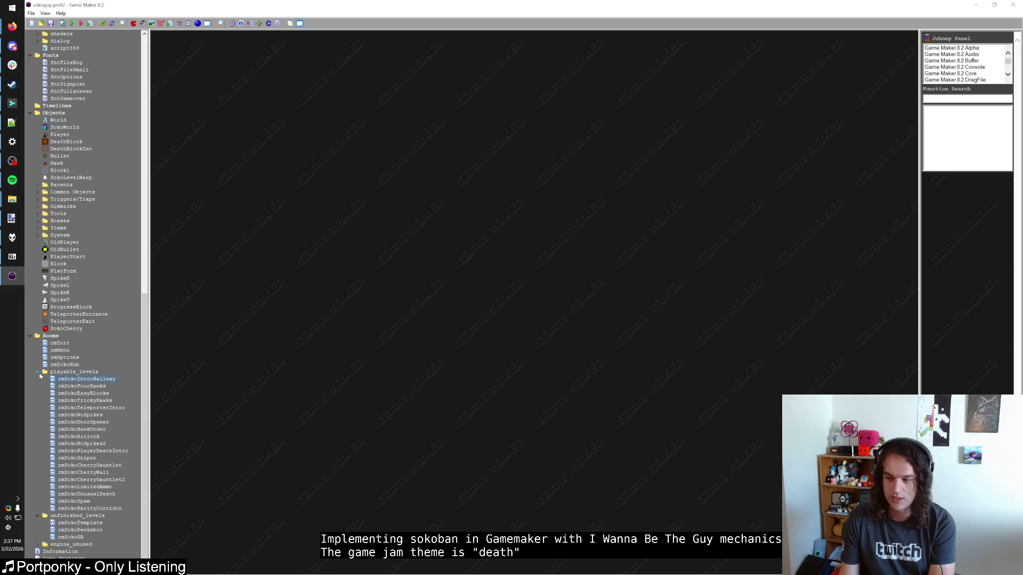
Check the Notepad++ notes, then reopen rmSokoHub in the Game Maker room editor
click(12, 123)
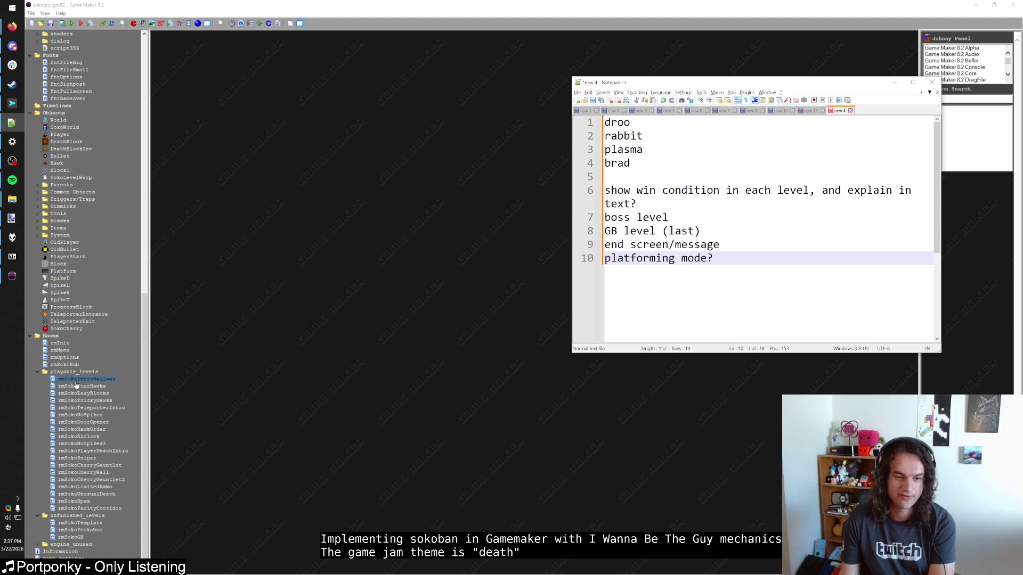
click(78, 478)
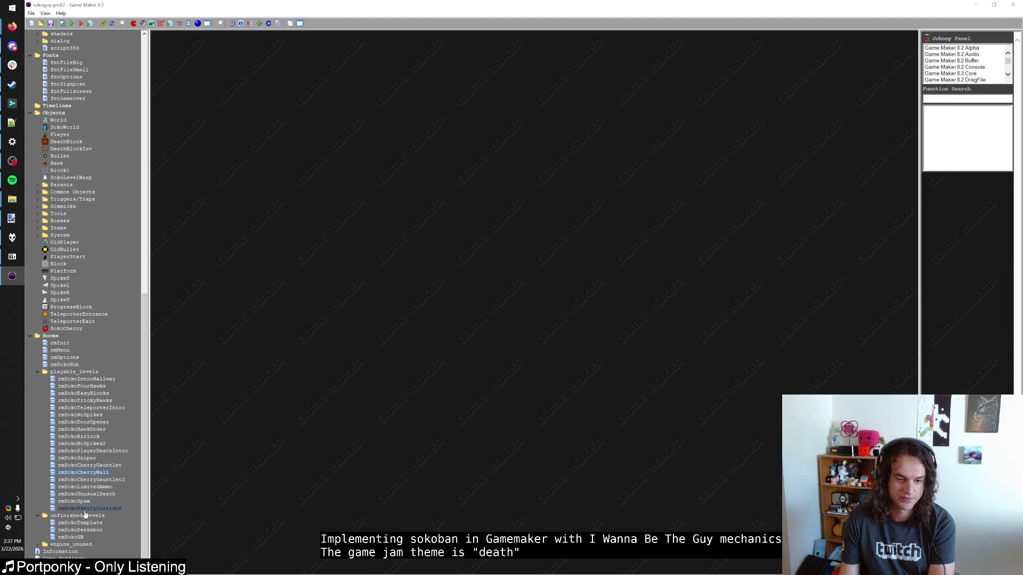
key(F5)
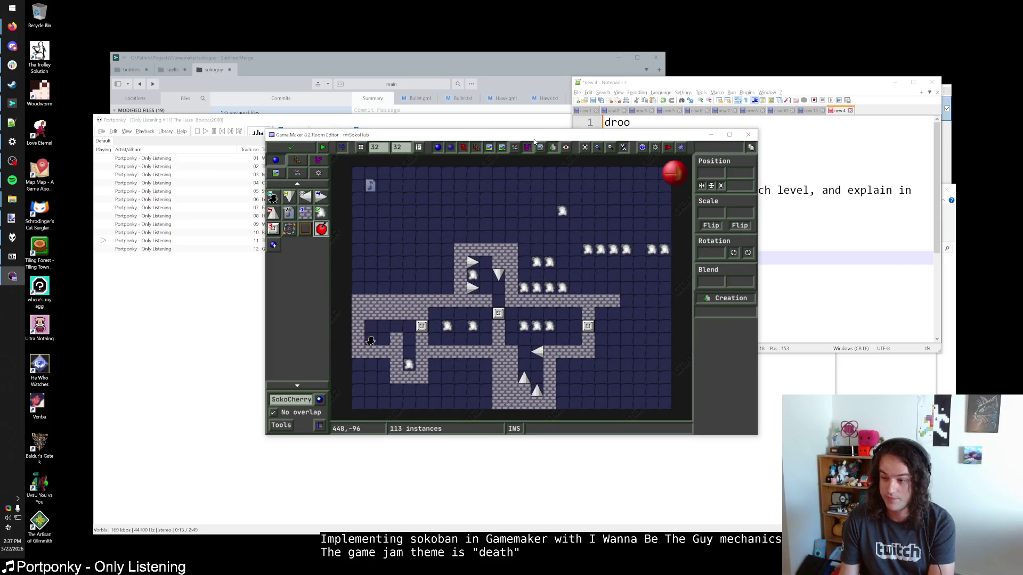
Maximize the hub room editor, pick Block1 and inspect a level warp's room_index
double_click(535, 141)
click(65, 81)
scroll(483, 276, up, 1)
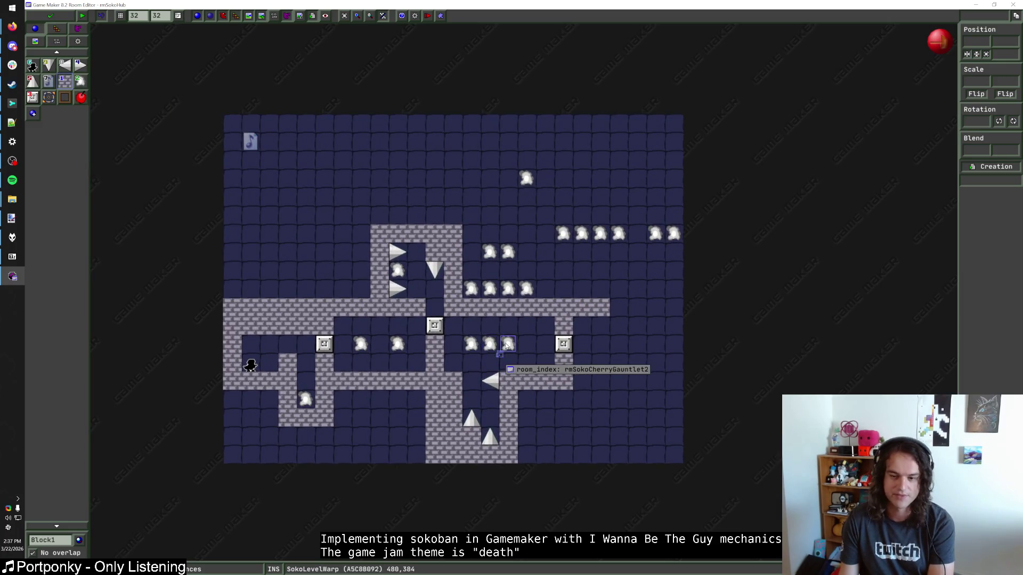
click(490, 347)
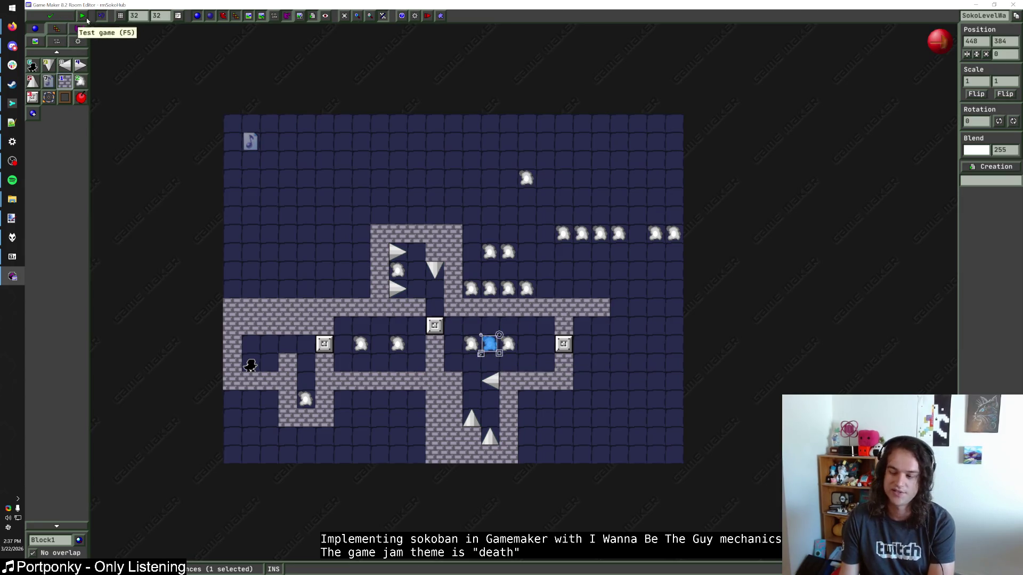
click(530, 341)
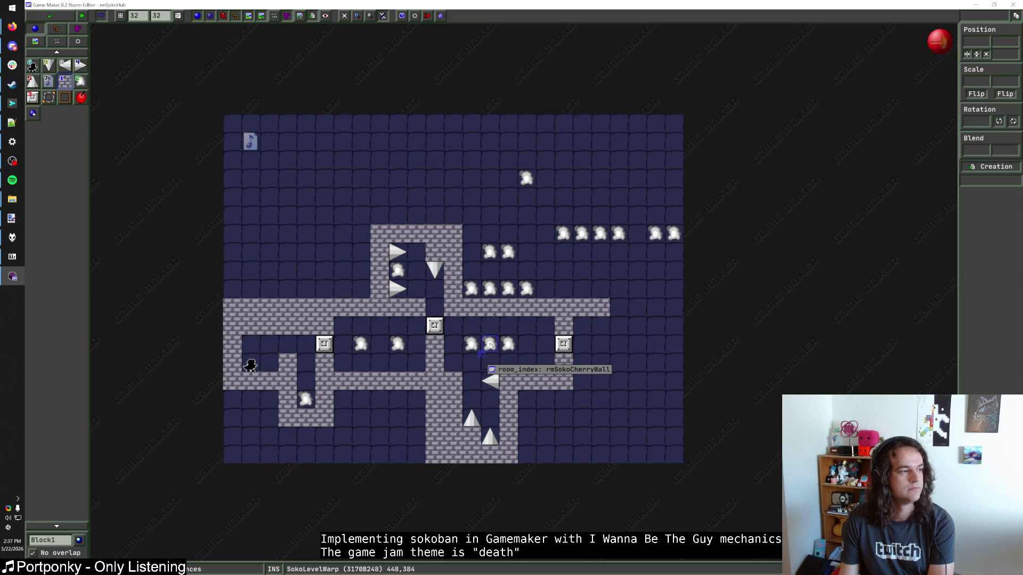
Check the rmSokoCherryWall warp, save and close the hub, and open rmSokoCherryWall
click(489, 345)
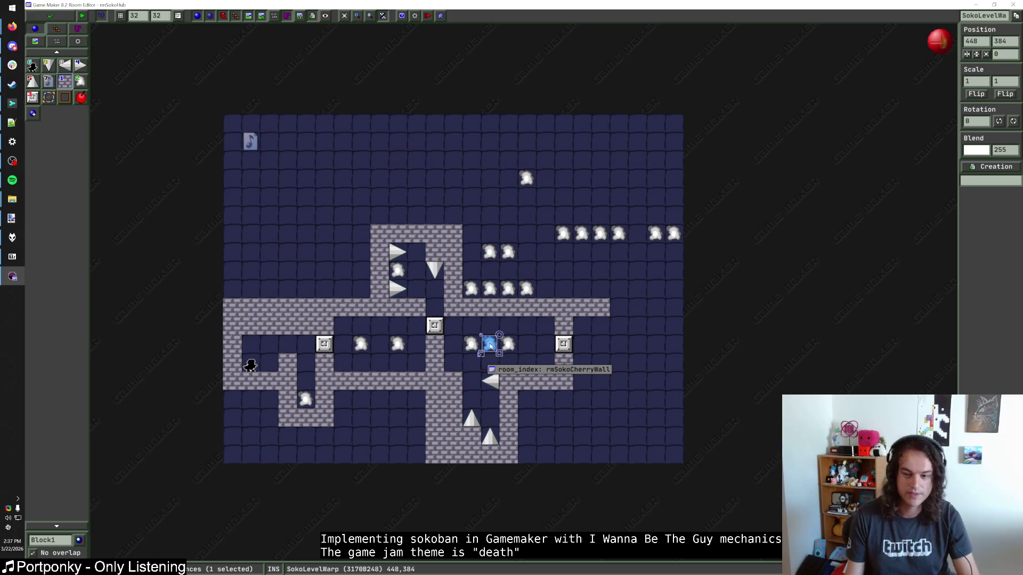
click(66, 17)
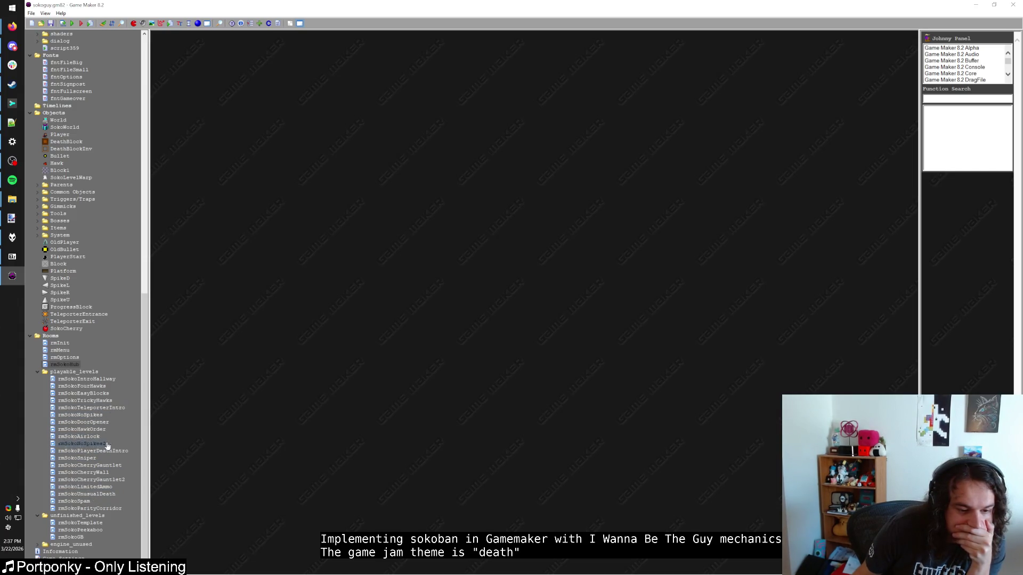
double_click(101, 473)
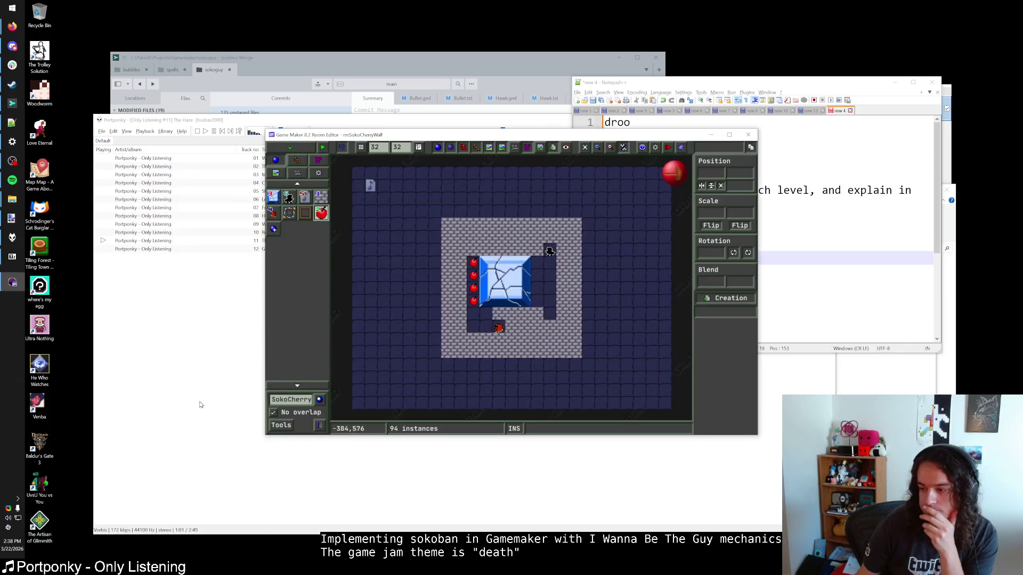
Remove the hawk below the ice block and try out wall and hawk placements
double_click(511, 134)
click(80, 65)
scroll(444, 259, up, 2)
drag(503, 360, 531, 356)
key(Delete)
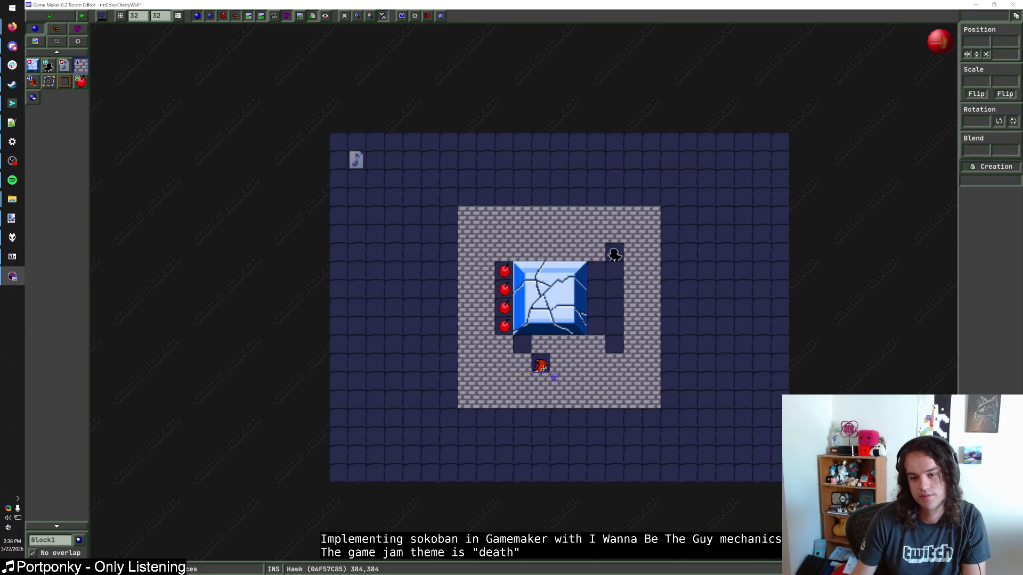
right_click(541, 366)
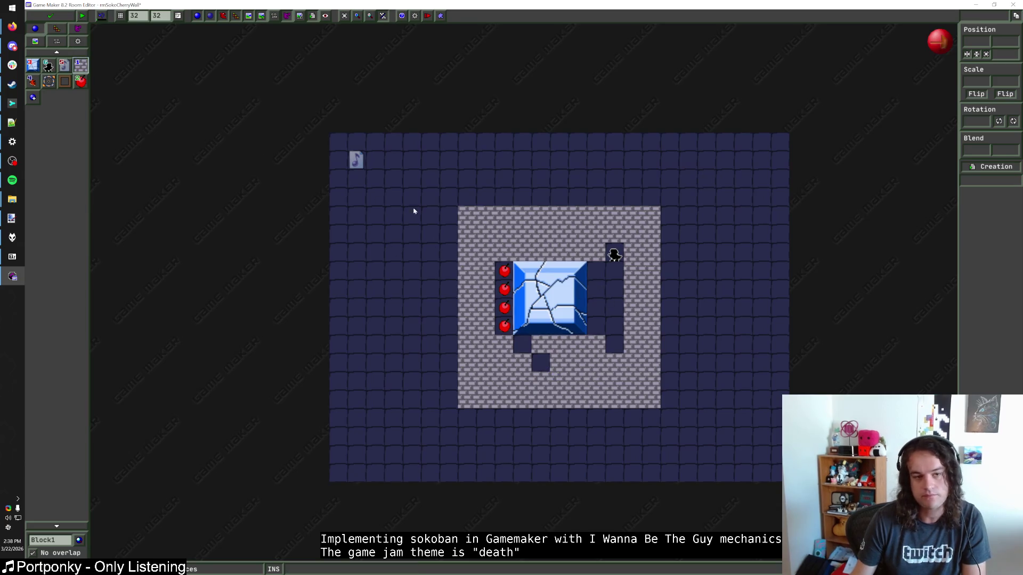
click(503, 252)
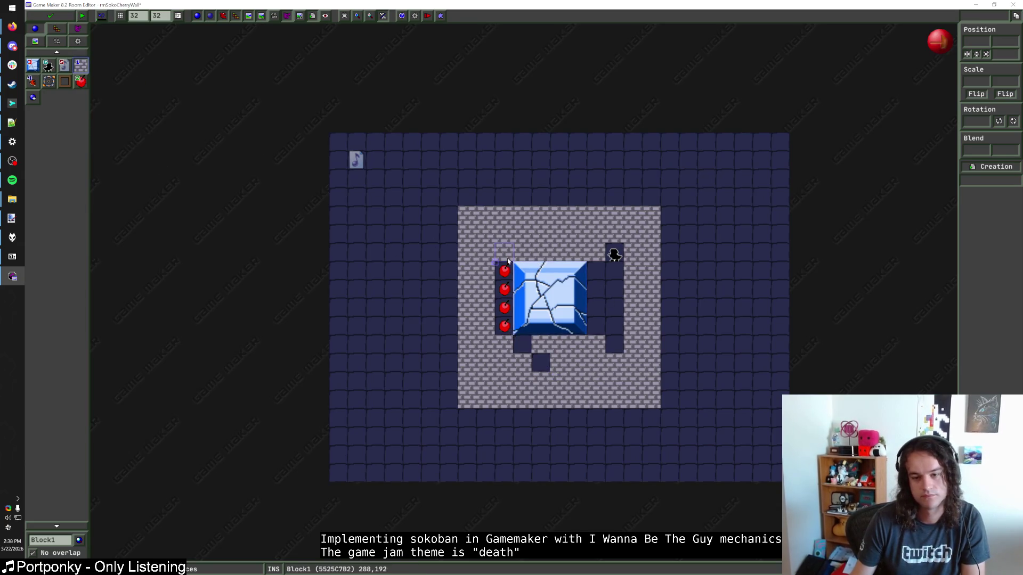
click(32, 81)
right_click(503, 252)
click(541, 366)
key(ctrl+z)
key(ctrl+z)
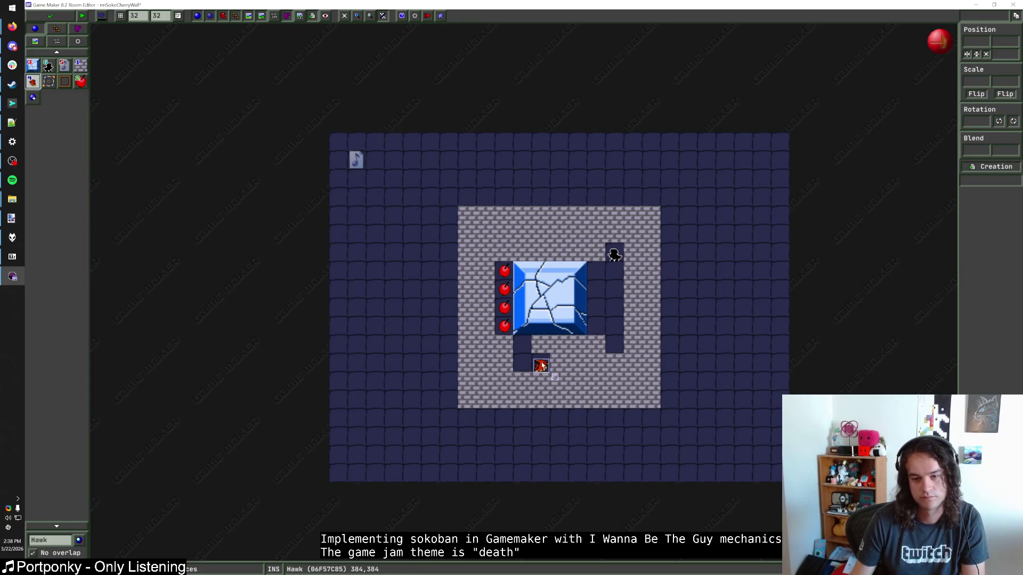
Place the hawk above-left of the cherry column, adjusting the Block1 walls around it
click(531, 270)
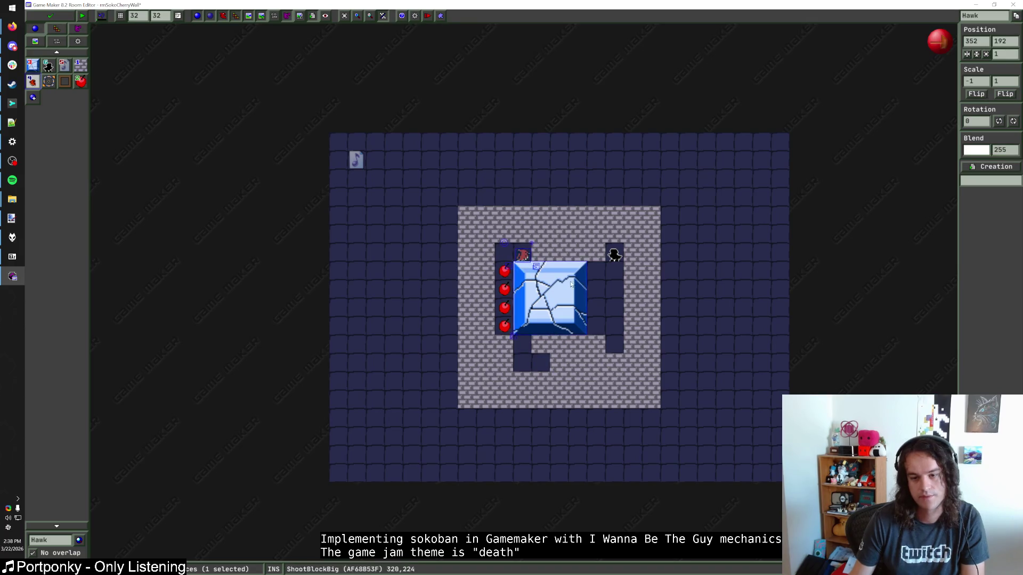
click(522, 254)
click(80, 70)
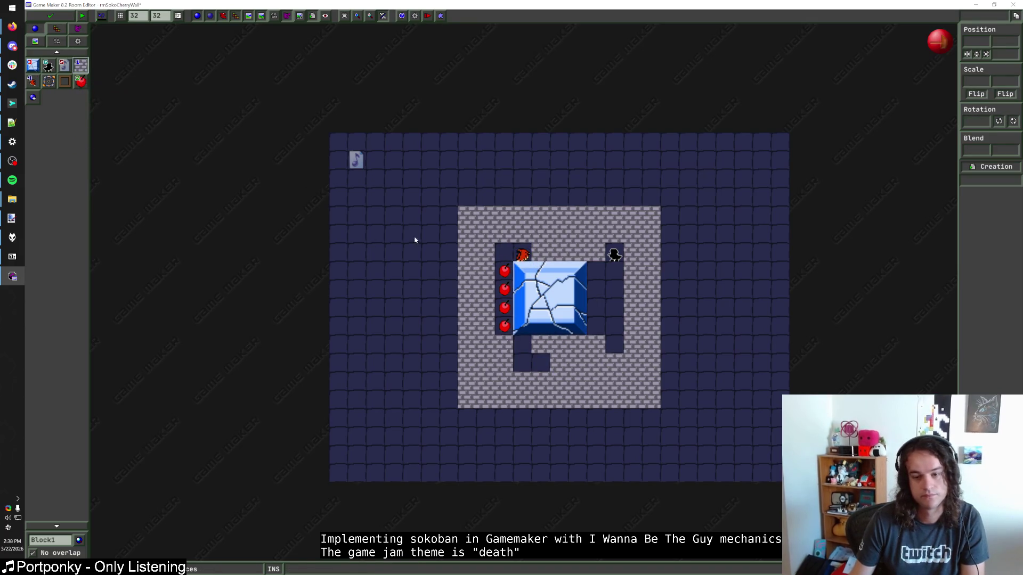
drag(540, 362, 522, 362)
key(Delete)
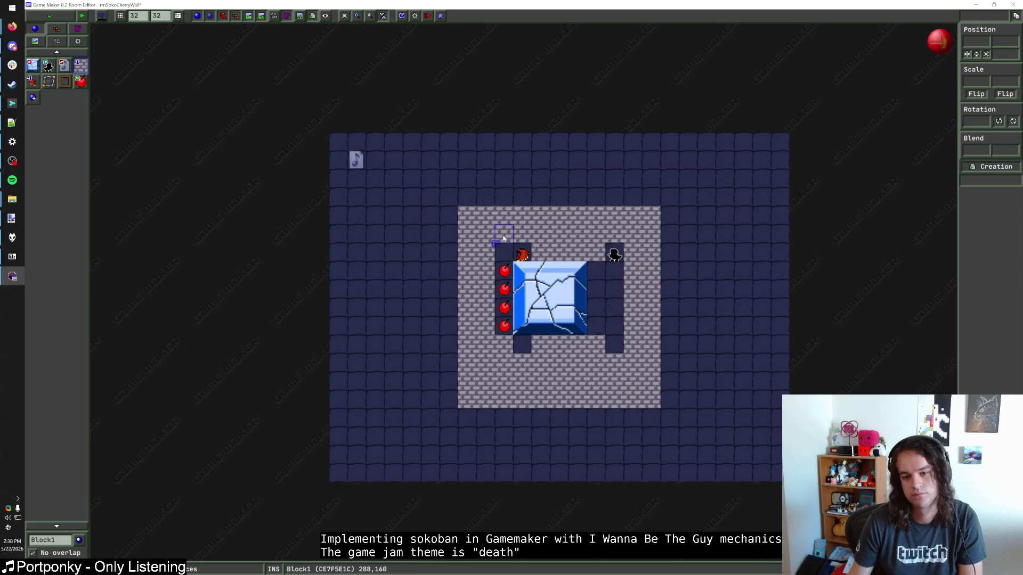
click(486, 253)
click(522, 253)
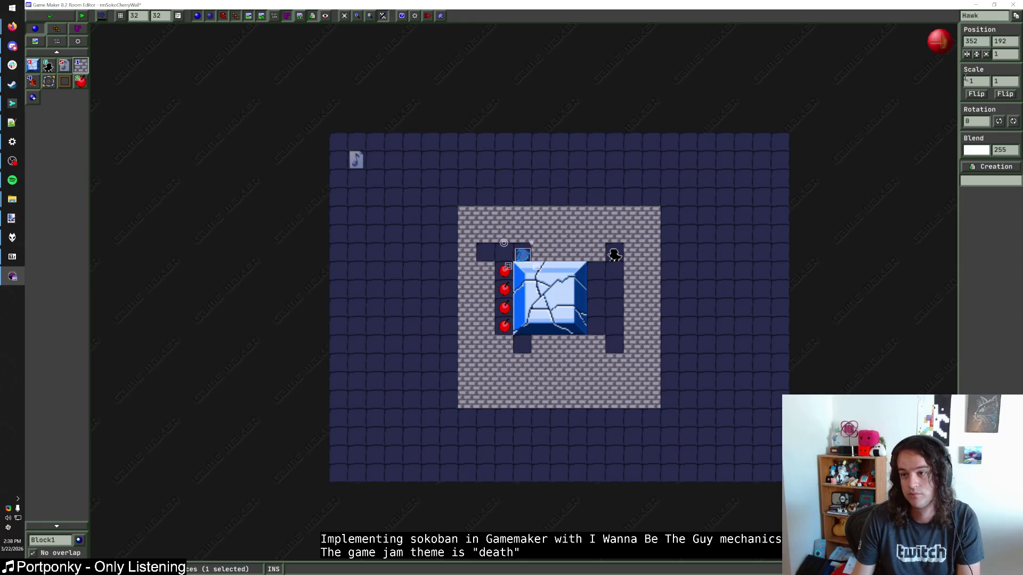
drag(525, 258, 489, 257)
right_click(522, 252)
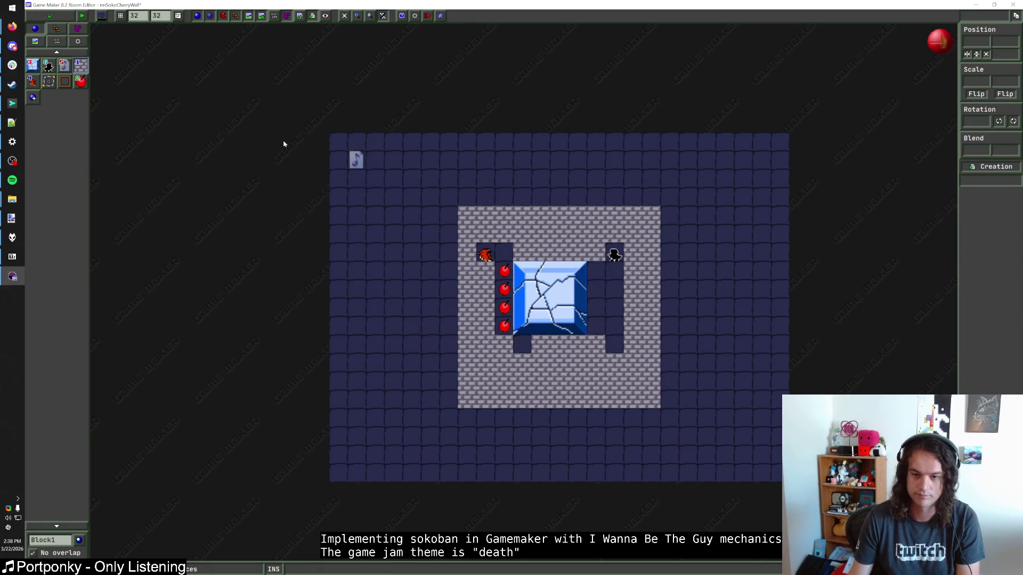
Rework the floor area's walls, shift the tiles one tile right, and save the room
mouse_move(449, 220)
mouse_down()
mouse_move(446, 394)
mouse_move(696, 393)
mouse_move(506, 400)
mouse_up()
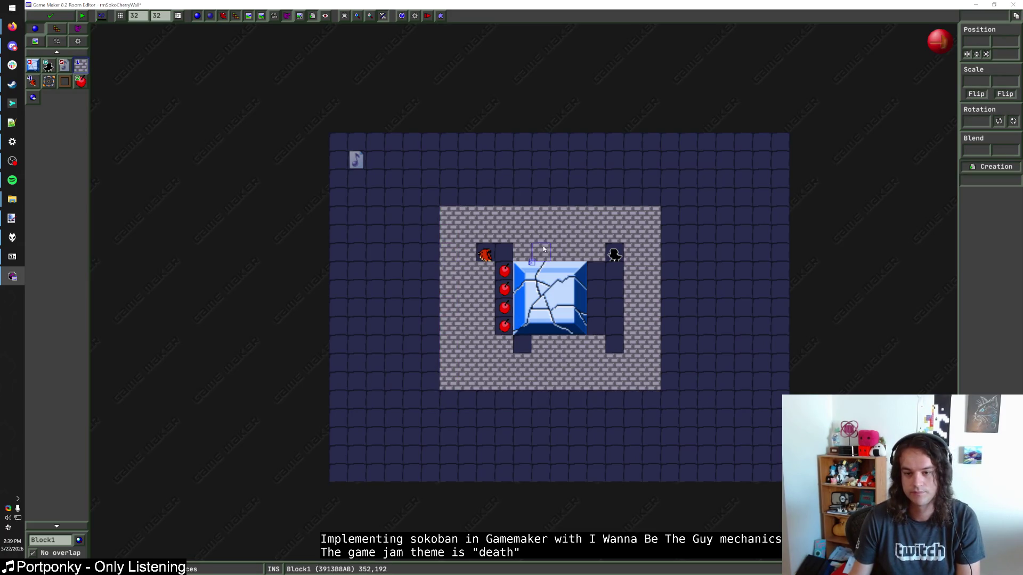
mouse_move(421, 184)
mouse_down()
mouse_move(534, 283)
mouse_move(701, 403)
mouse_up()
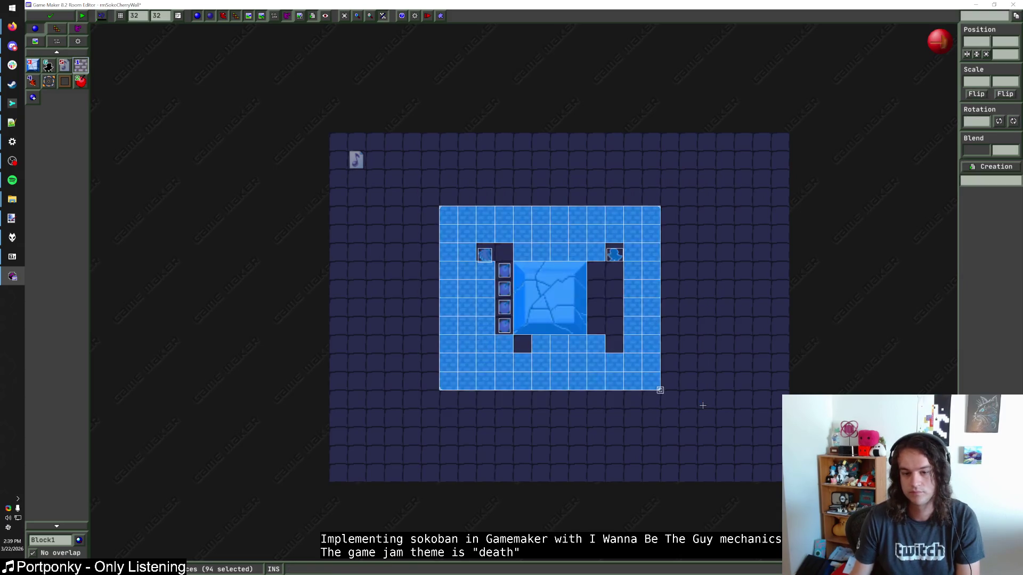
key(Right)
key(Escape)
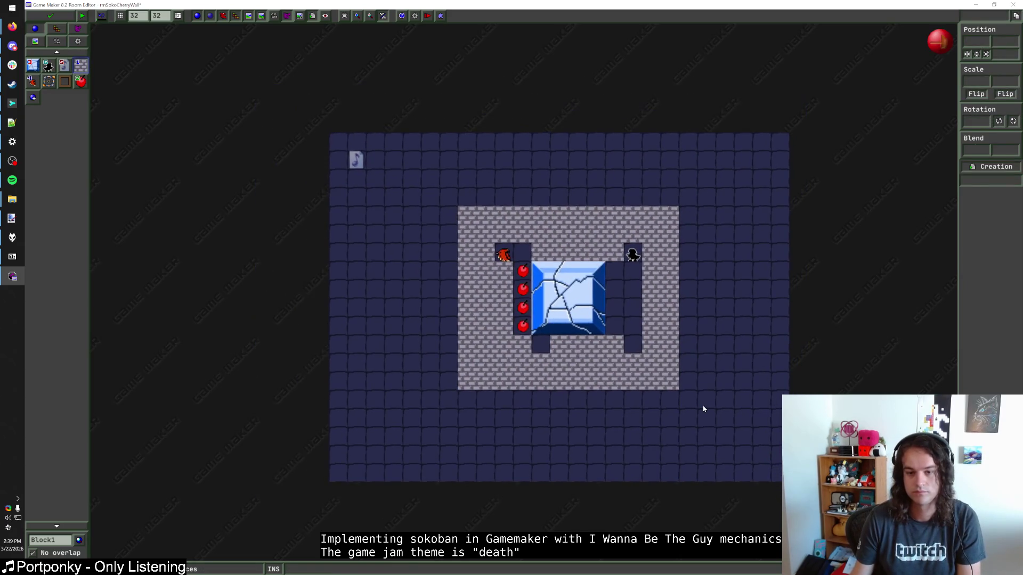
key(ctrl+z)
click(58, 20)
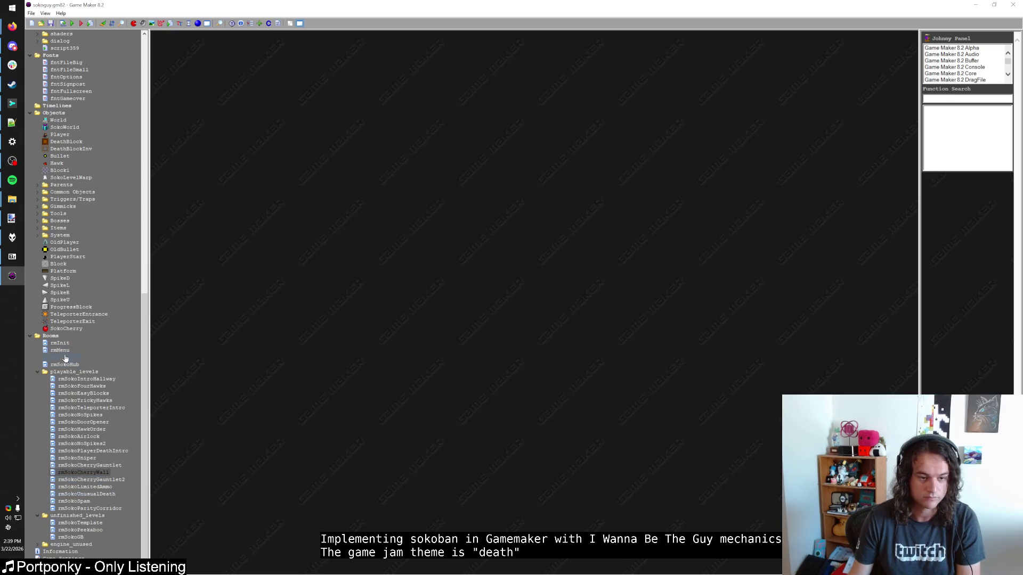
Open rmSokoHub and delete the arrow and two spikes below the warps
key(F5)
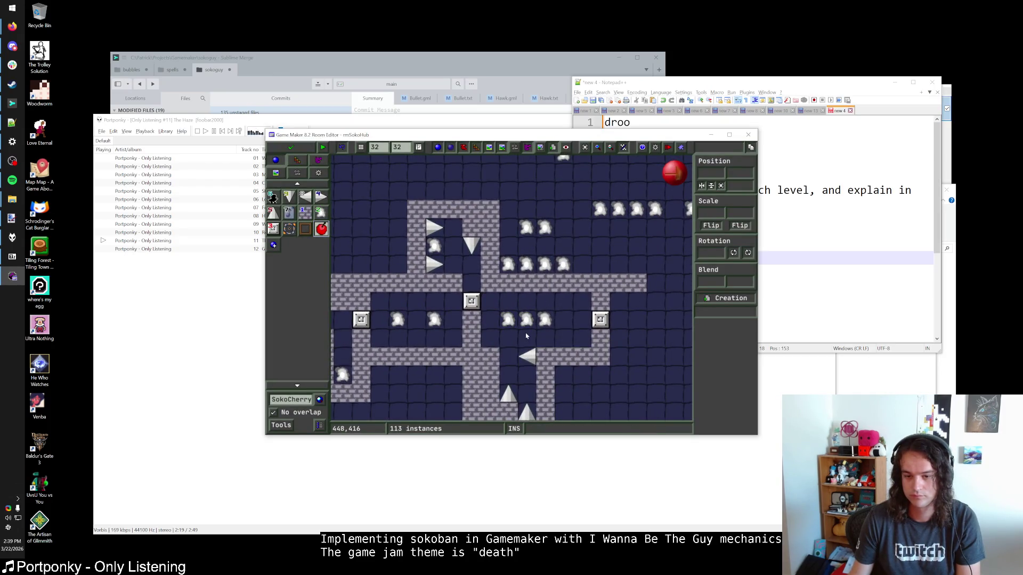
mouse_move(525, 322)
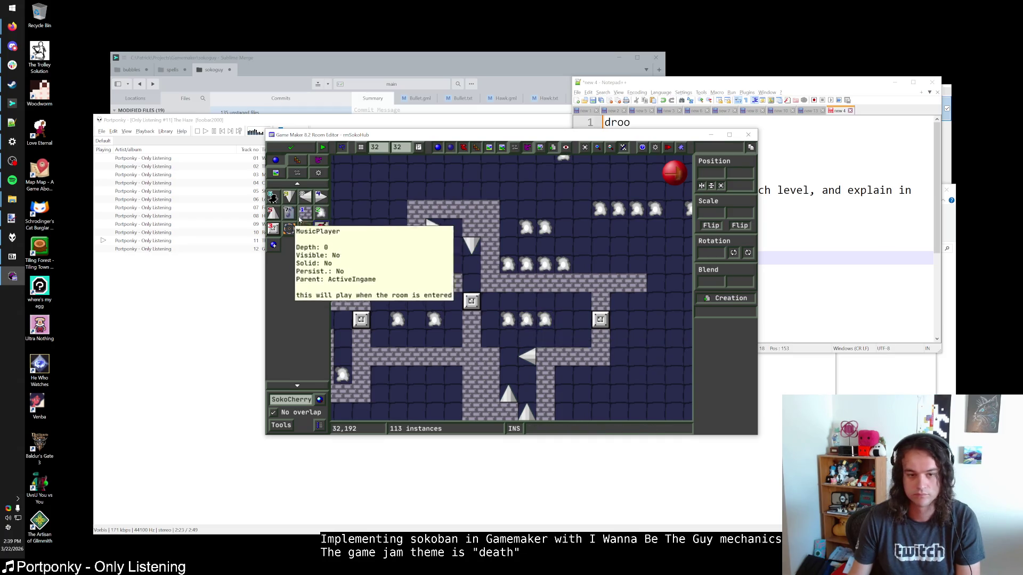
right_click(527, 357)
right_click(526, 413)
drag(526, 412, 519, 369)
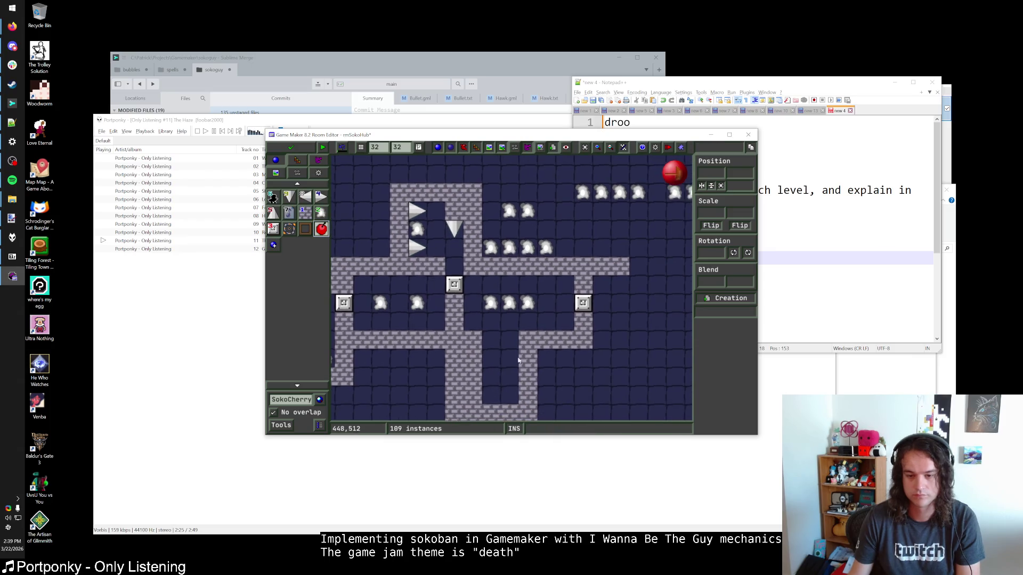
Paint Block1 walls into the gap, erase a wall strip, and move the rmSokoCherryGauntlet2 warp up
click(304, 212)
mouse_move(489, 339)
mouse_down()
mouse_move(492, 406)
mouse_move(514, 396)
mouse_move(479, 363)
mouse_move(490, 410)
mouse_move(453, 410)
mouse_move(453, 373)
mouse_up()
mouse_move(506, 344)
mouse_down()
mouse_move(471, 341)
mouse_move(539, 326)
mouse_move(506, 314)
mouse_move(506, 337)
mouse_move(509, 321)
mouse_move(546, 308)
mouse_move(509, 341)
mouse_up()
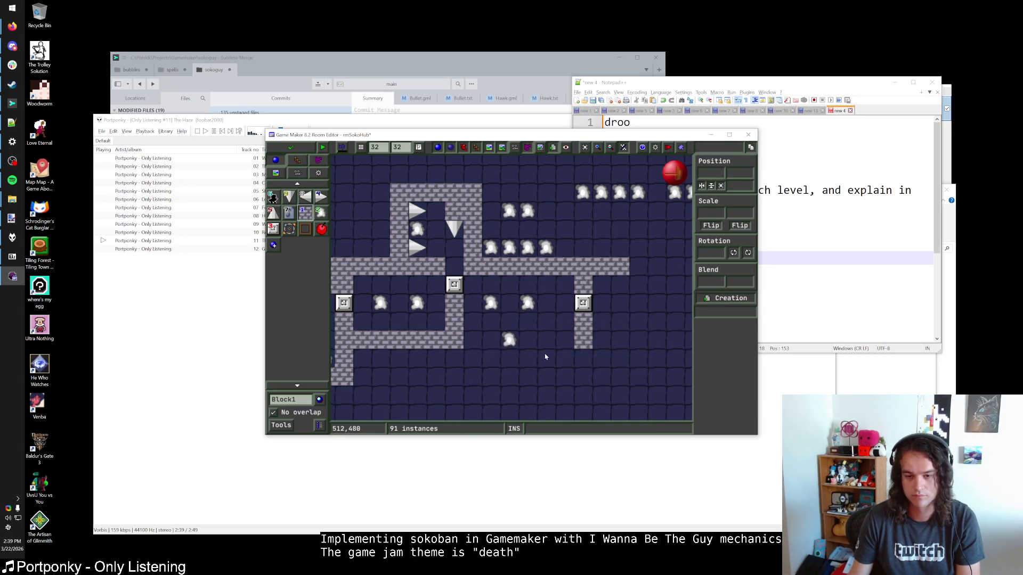
drag(508, 341, 566, 308)
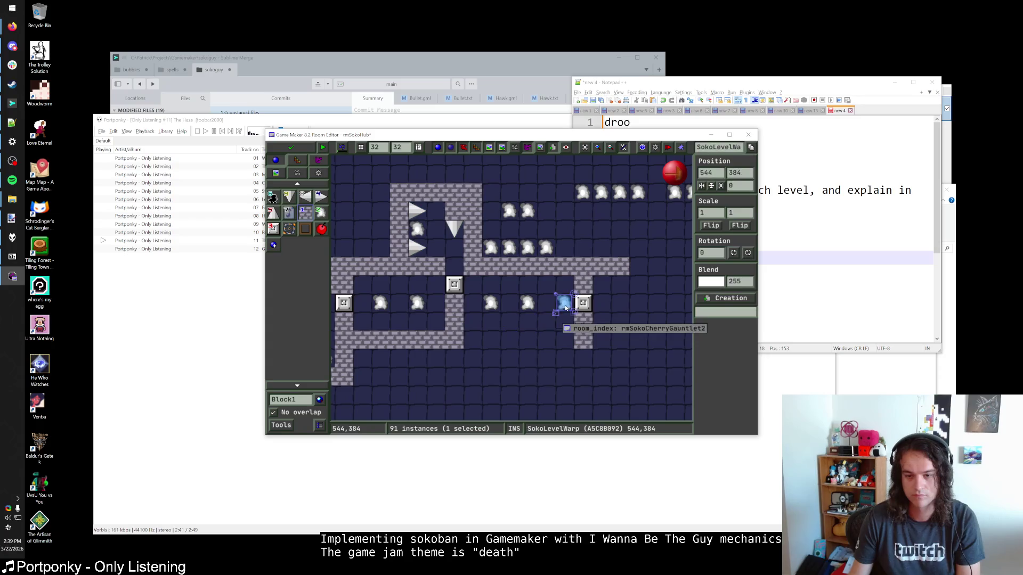
Move a warp into the lower corridor and wall it in with Block1 columns and a bottom row
scroll(585, 309, down, 1)
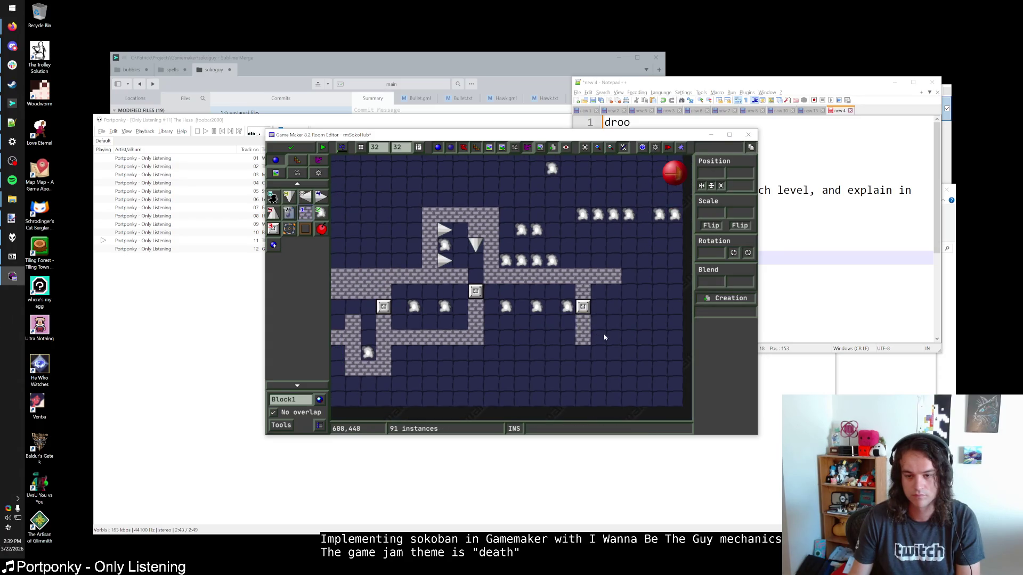
mouse_move(528, 302)
mouse_down()
mouse_move(496, 332)
mouse_move(521, 360)
mouse_move(466, 378)
mouse_up()
drag(573, 301, 529, 362)
mouse_move(527, 286)
mouse_down()
mouse_move(527, 349)
mouse_move(572, 334)
mouse_move(570, 351)
mouse_up()
mouse_move(527, 379)
mouse_down()
mouse_move(527, 394)
mouse_move(466, 394)
mouse_up()
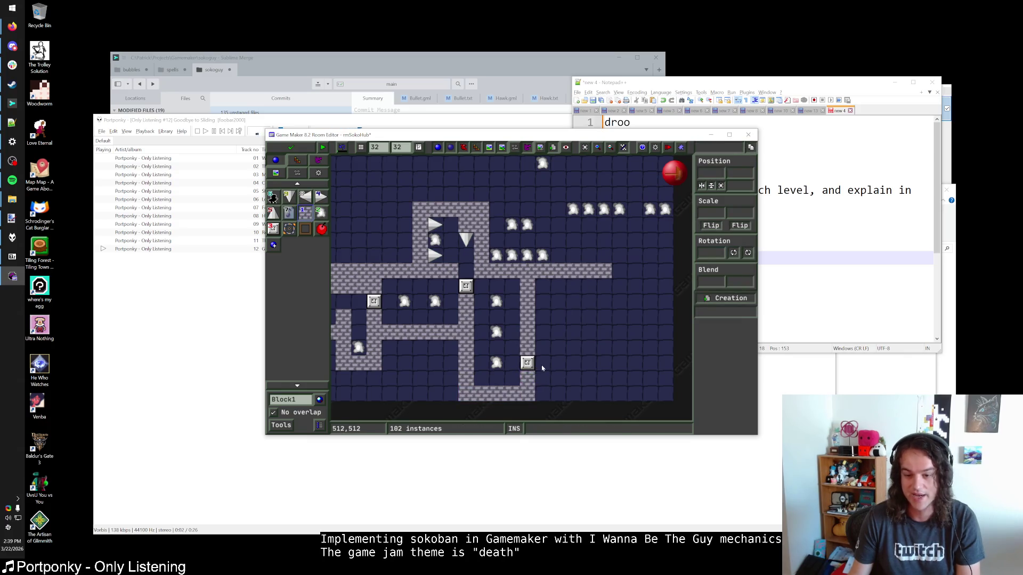
Pan across the room and select, then deselect, the four upper-row warps
mouse_move(541, 344)
mouse_down()
mouse_move(563, 350)
mouse_move(561, 328)
mouse_up()
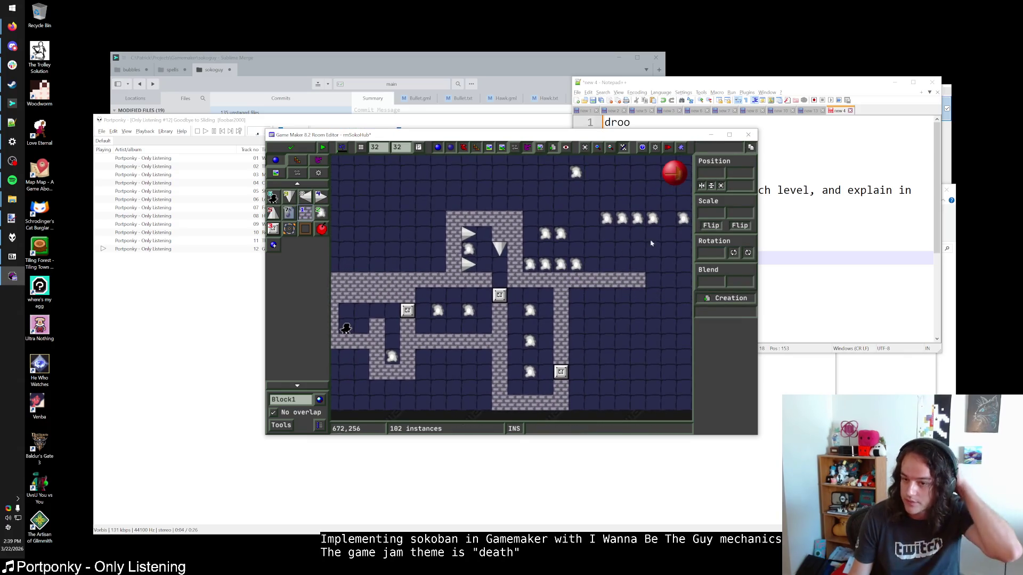
drag(683, 220, 627, 228)
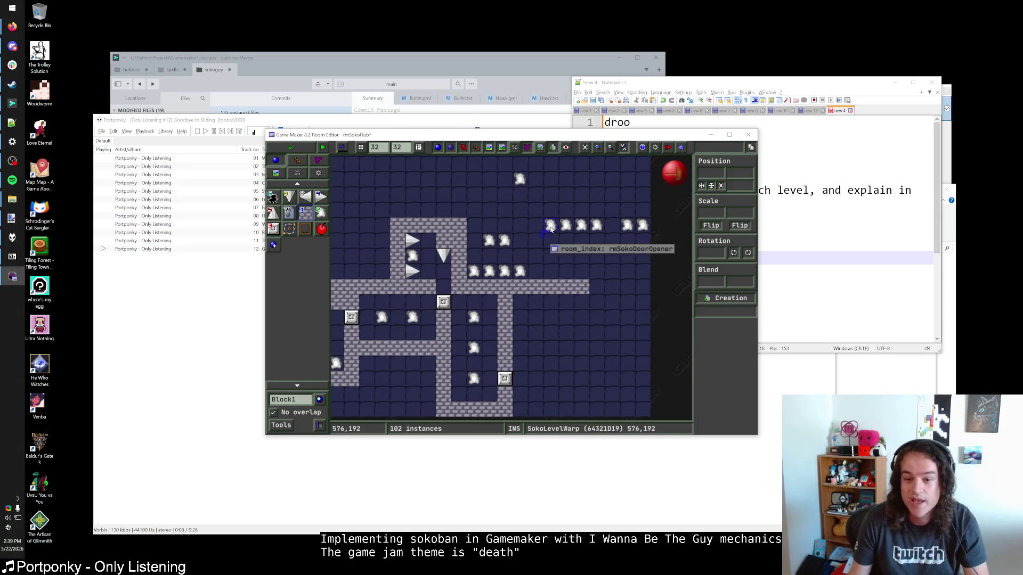
scroll(546, 216, down, 1)
mouse_move(548, 219)
mouse_down()
mouse_move(634, 244)
mouse_move(590, 237)
mouse_move(580, 364)
mouse_up()
click(625, 334)
click(619, 270)
mouse_move(579, 365)
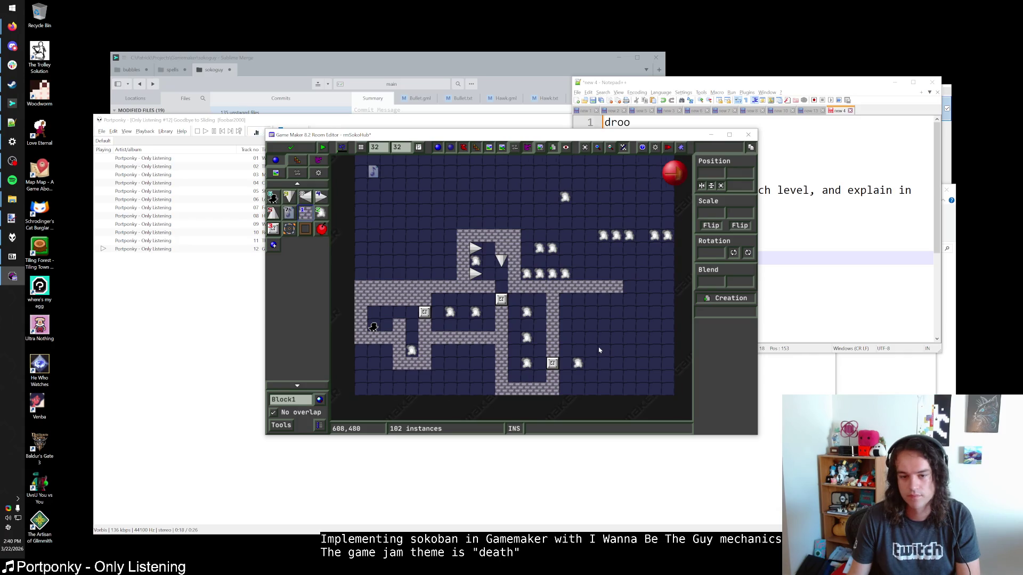
scroll(598, 350, up, 1)
Place the rmSokoCherryWall warp at 384,480 after undoing a wrong move, then bring up foobar2000
mouse_move(513, 310)
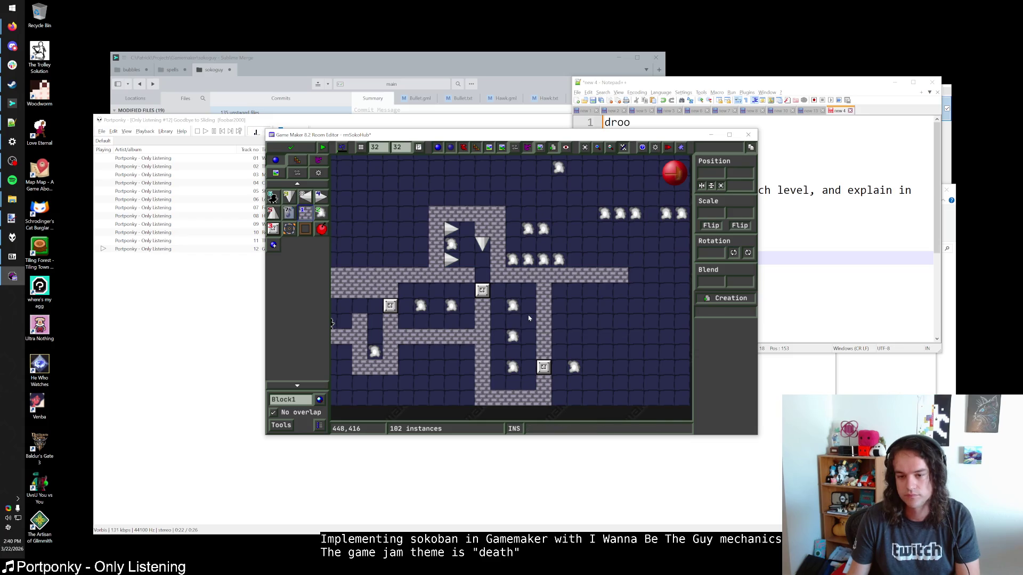
drag(512, 366, 472, 365)
key(ctrl+z)
mouse_move(512, 337)
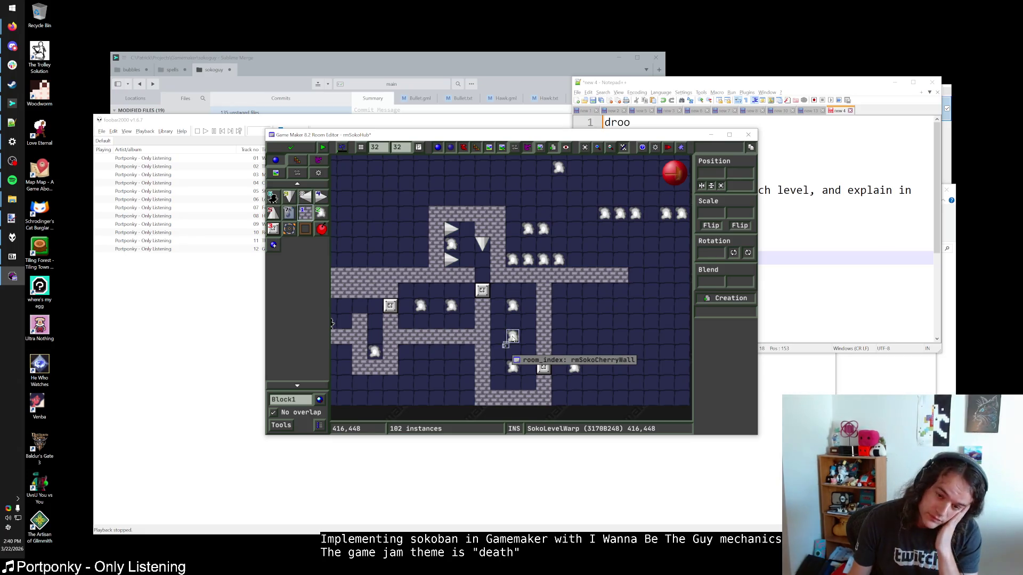
drag(512, 337, 503, 359)
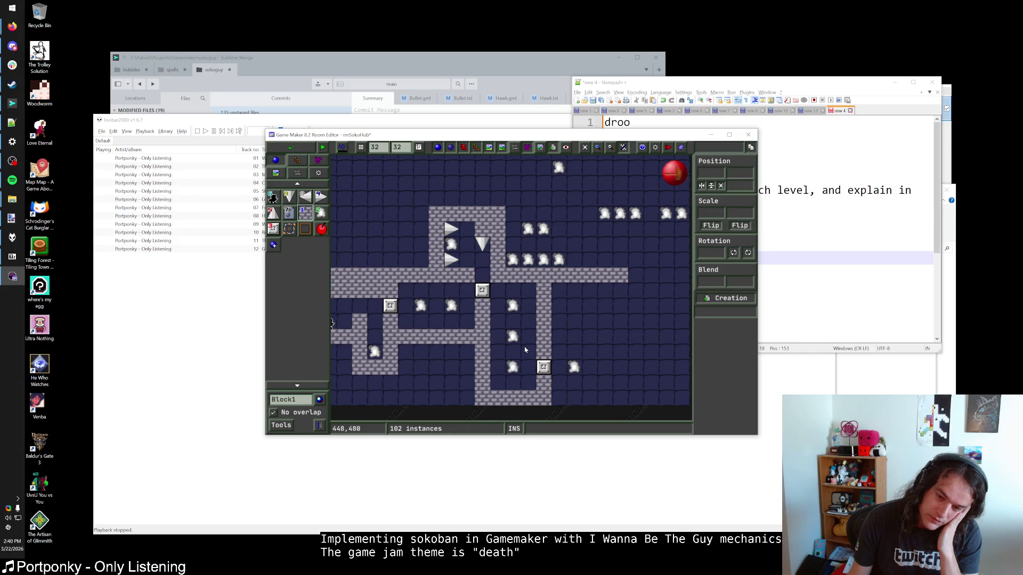
mouse_move(513, 343)
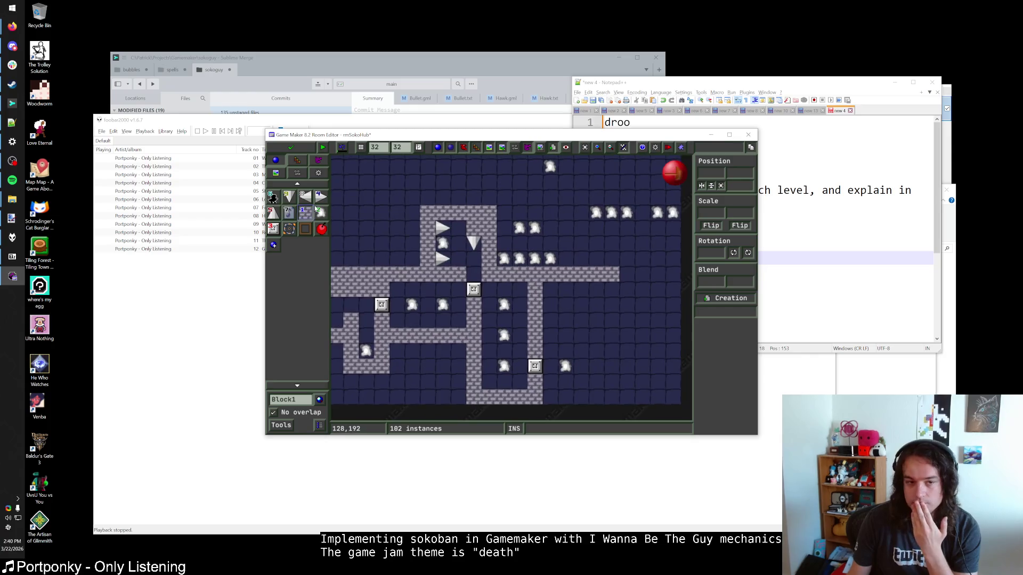
click(246, 155)
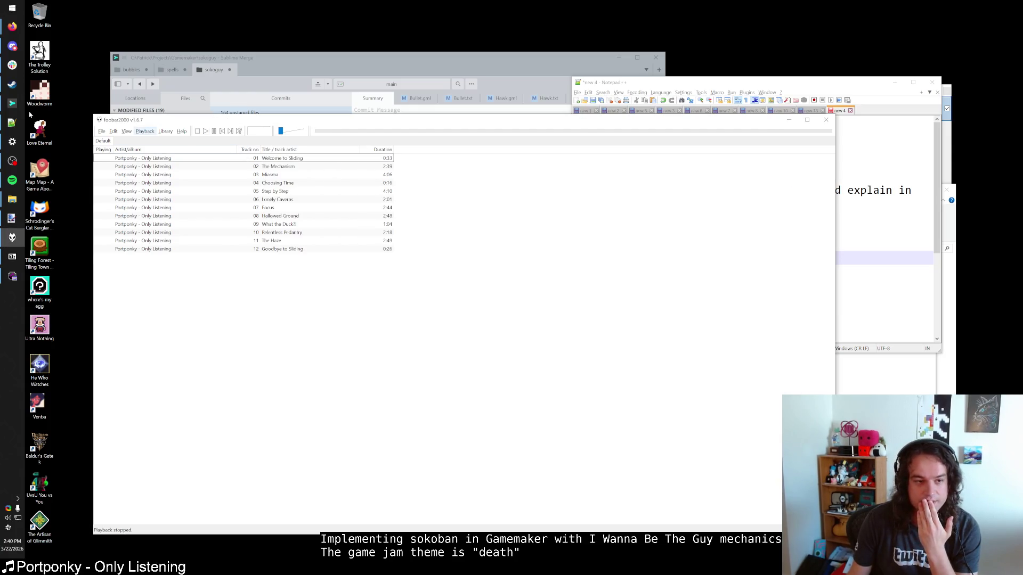
In Spotify, search 'stray', open Stray (Original Soundtrack) and play it from Inside the Wall
key(alt+Tab)
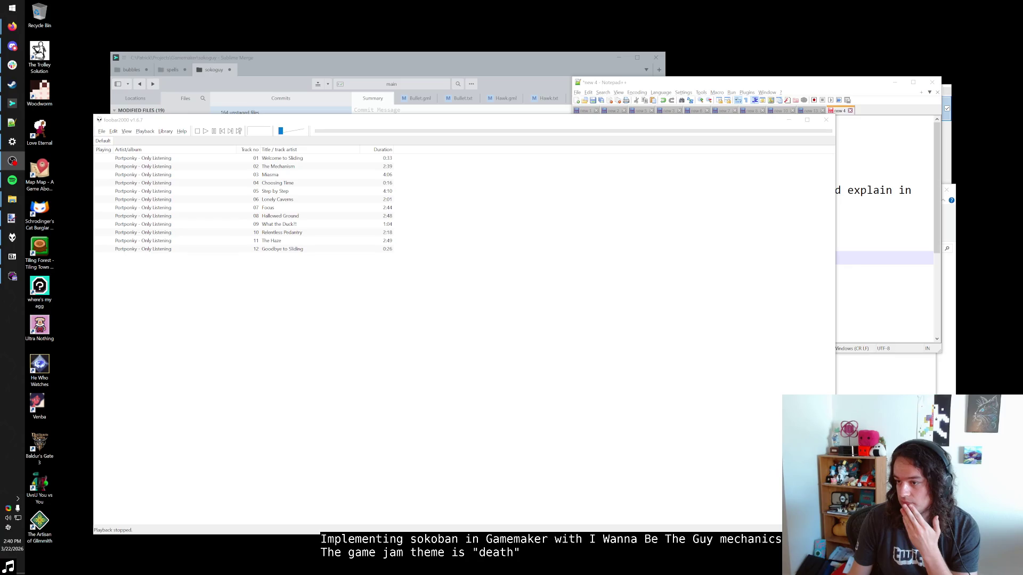
key(alt+Tab)
click(481, 109)
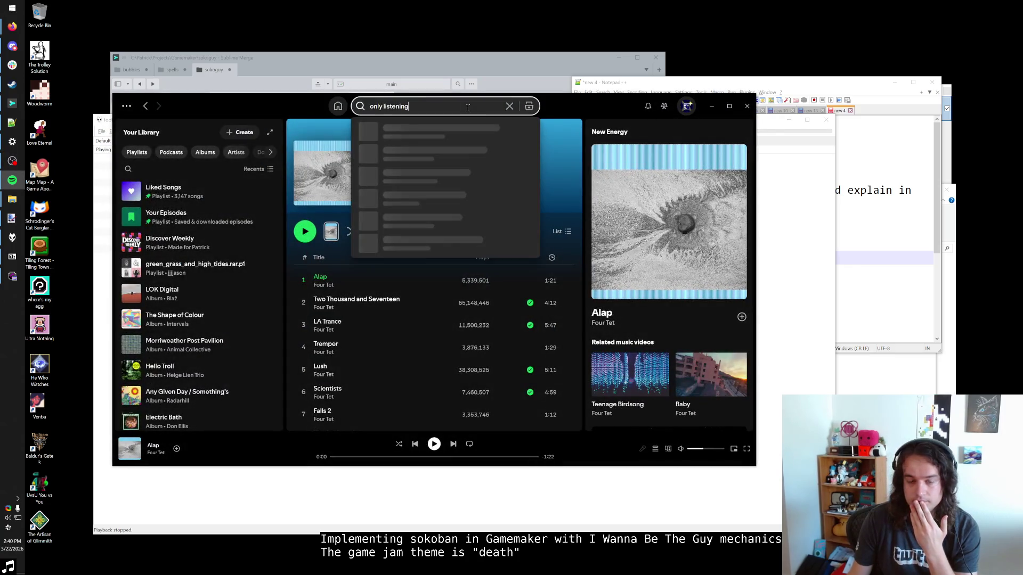
click(179, 194)
click(424, 105)
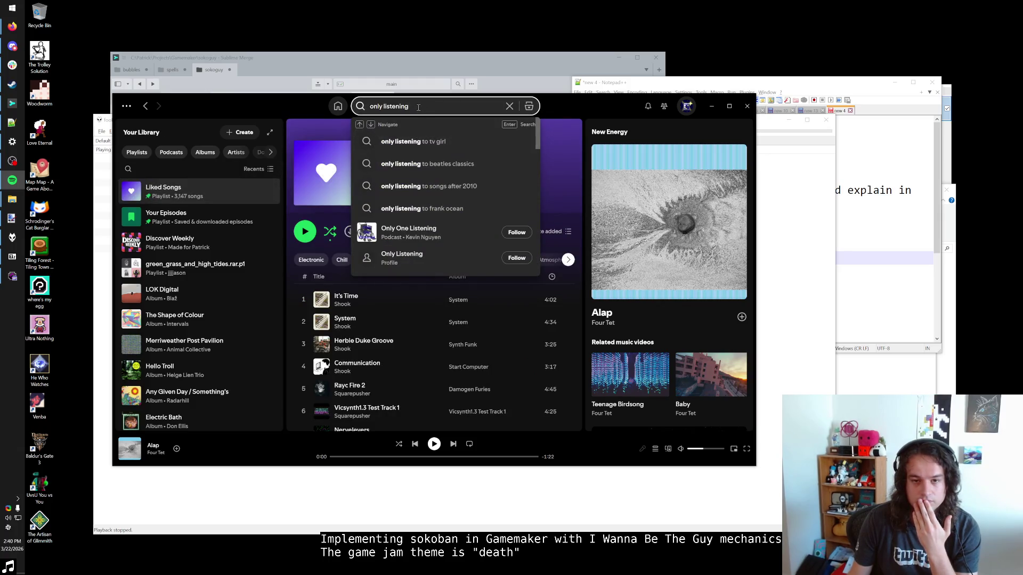
triple_click(418, 107)
text(stray)
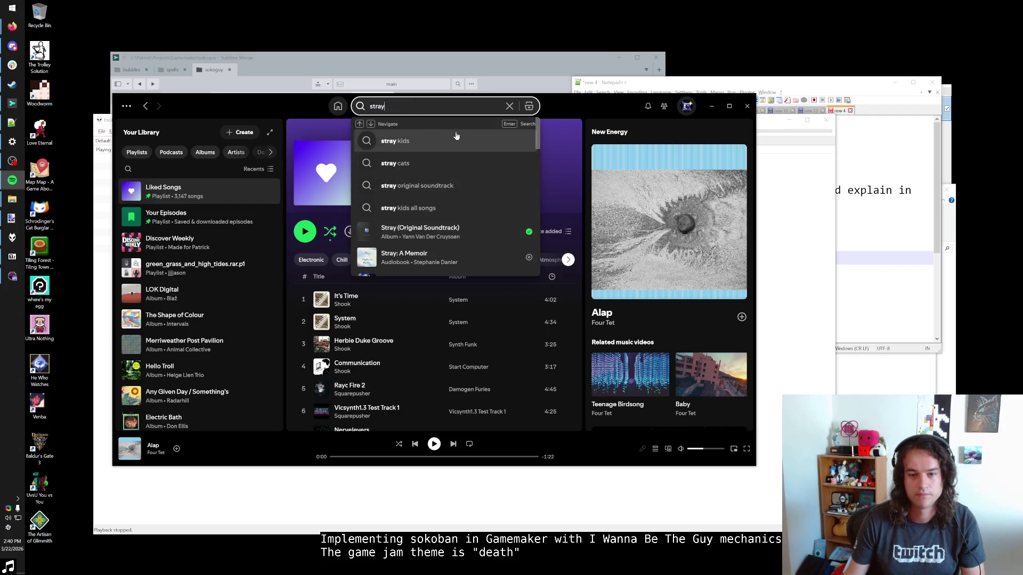
scroll(444, 188, down, 1)
click(420, 189)
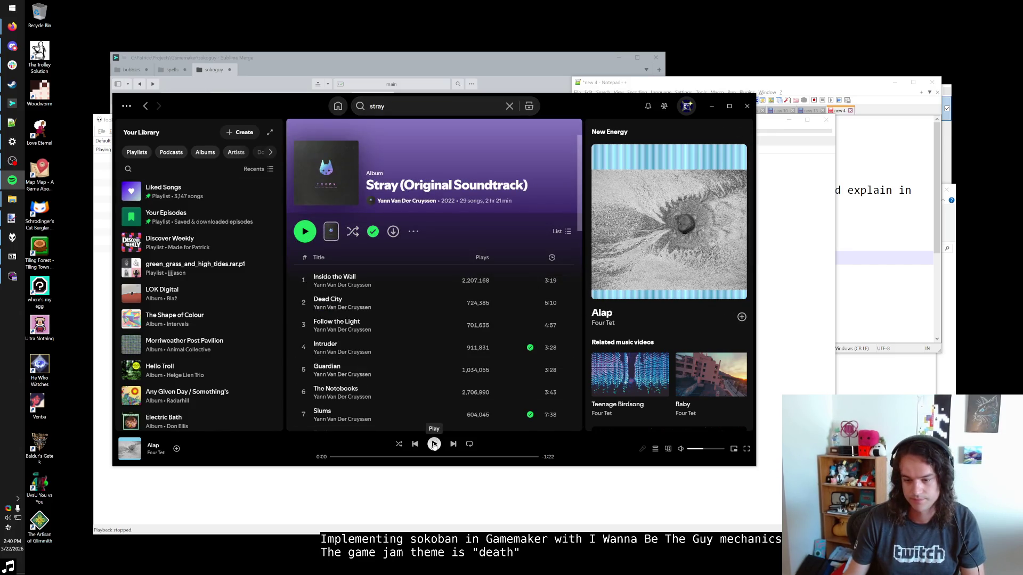
double_click(390, 283)
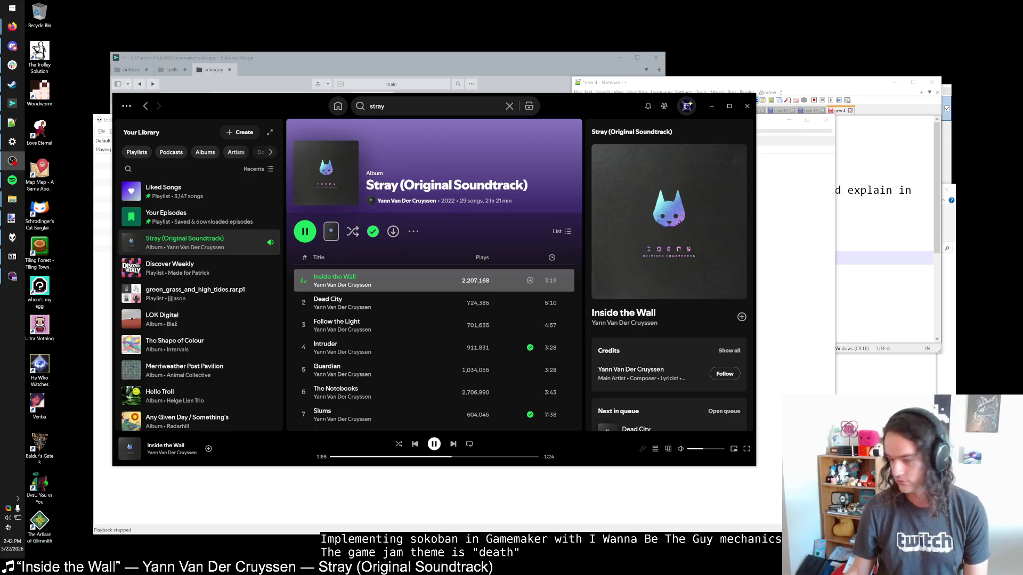
Minimize Spotify and bring back the rmSokoHub room editor, maximized
click(686, 106)
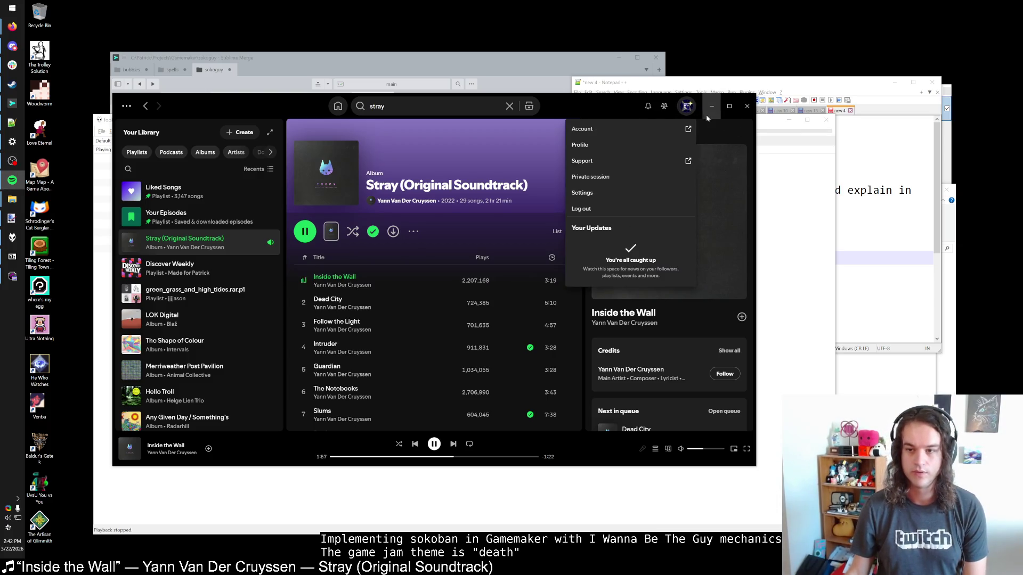
click(712, 106)
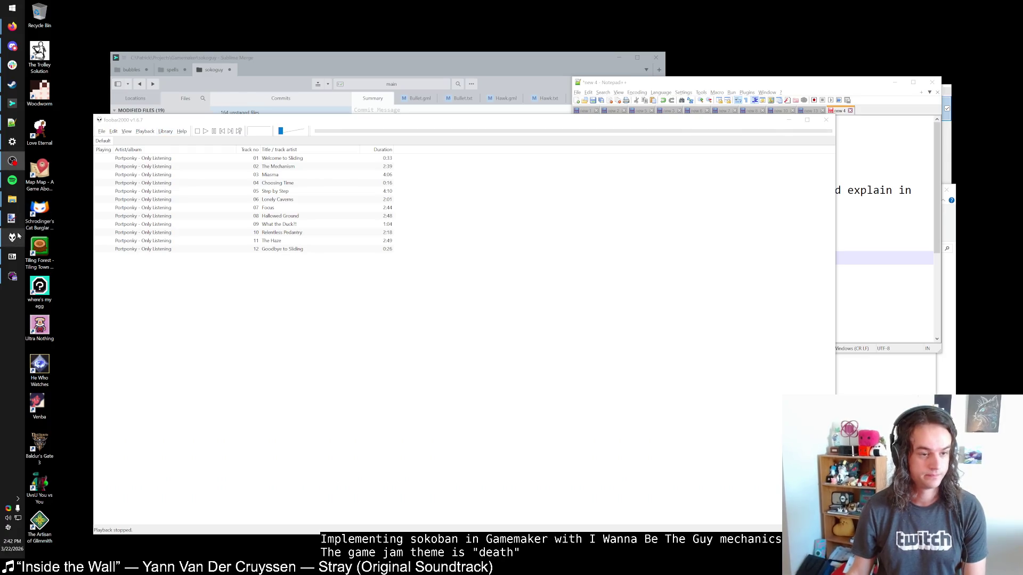
click(12, 277)
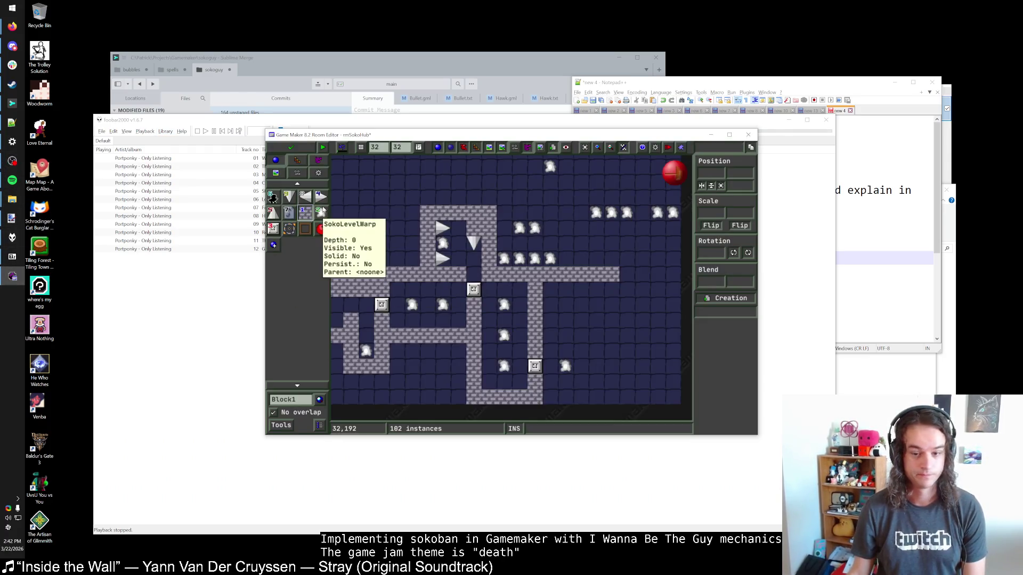
double_click(461, 134)
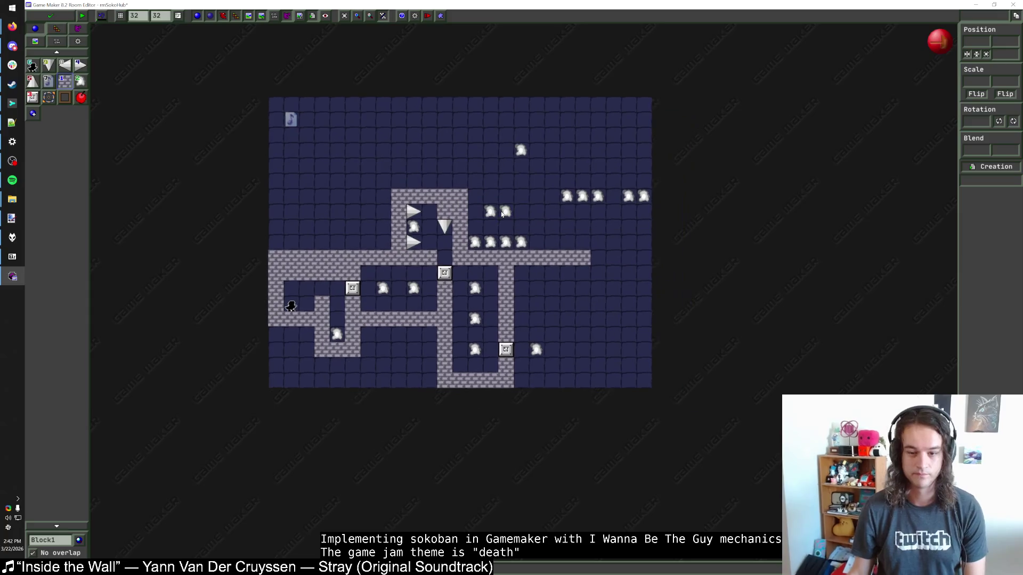
scroll(509, 274, up, 1)
click(81, 81)
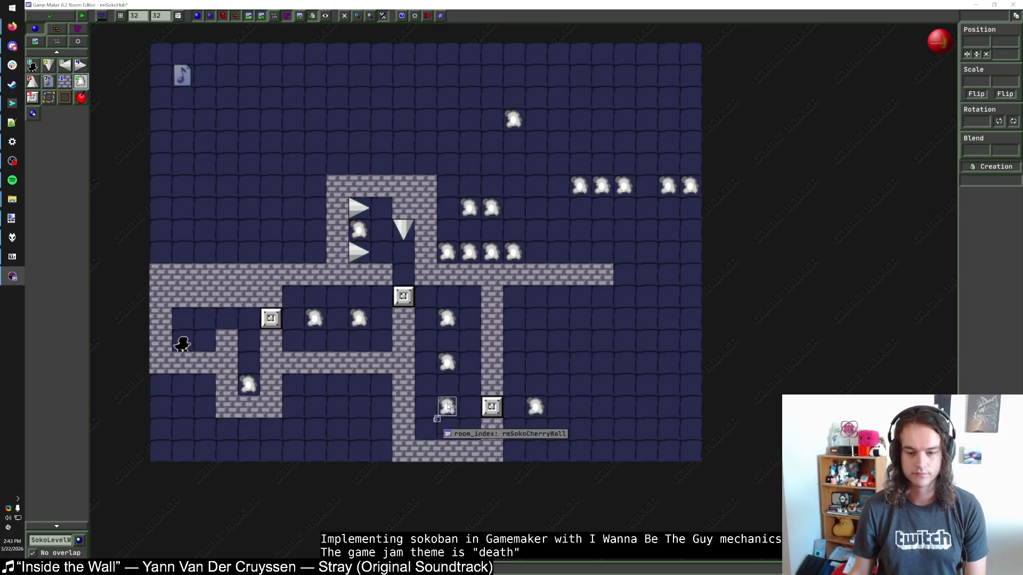
Move the progress block up one cell and open its requirement of 4 for editing
mouse_move(535, 408)
scroll(531, 362, right, 1)
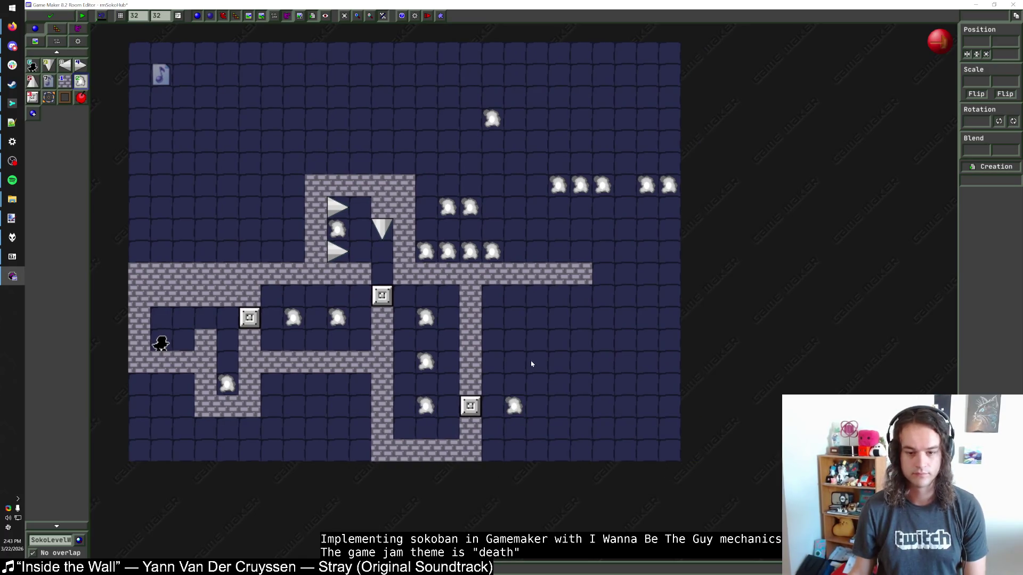
drag(469, 406, 470, 383)
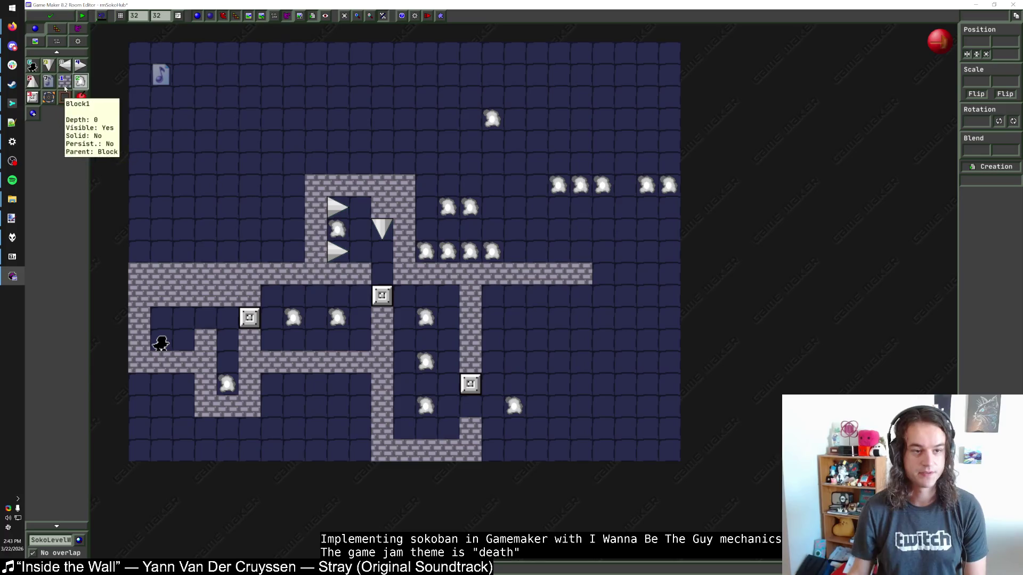
mouse_move(472, 386)
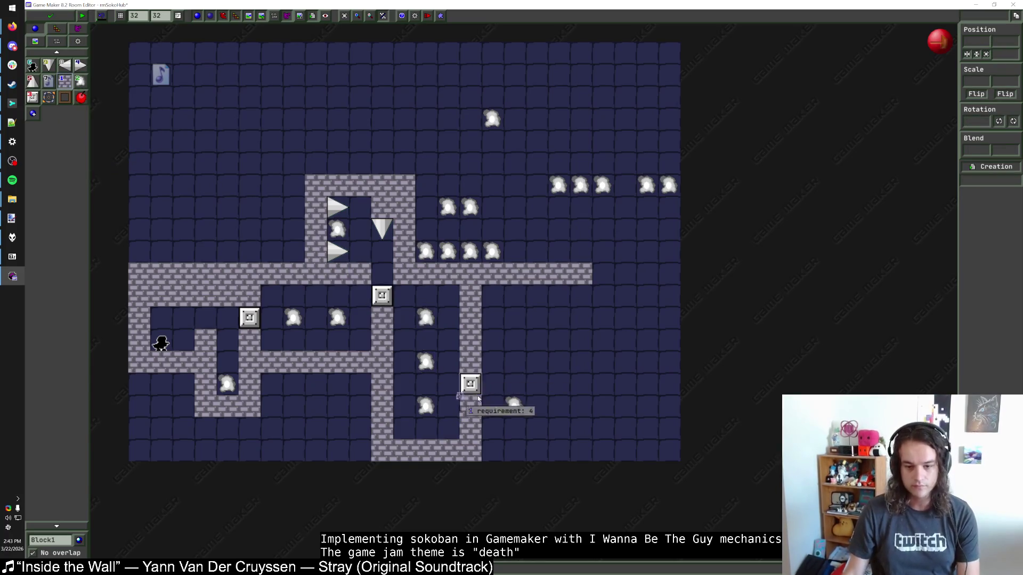
click(471, 391)
click(498, 411)
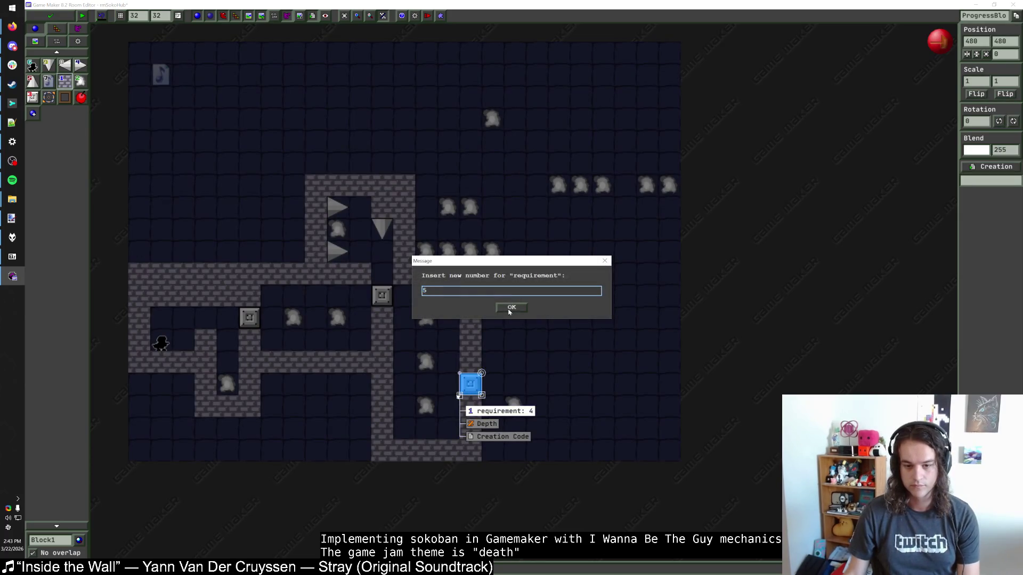
Confirm the requirement of 5 and rearrange warps, relocating one to 576,448 beside rmSokoDoorOpener
click(511, 305)
click(511, 406)
drag(513, 408, 513, 373)
click(535, 361)
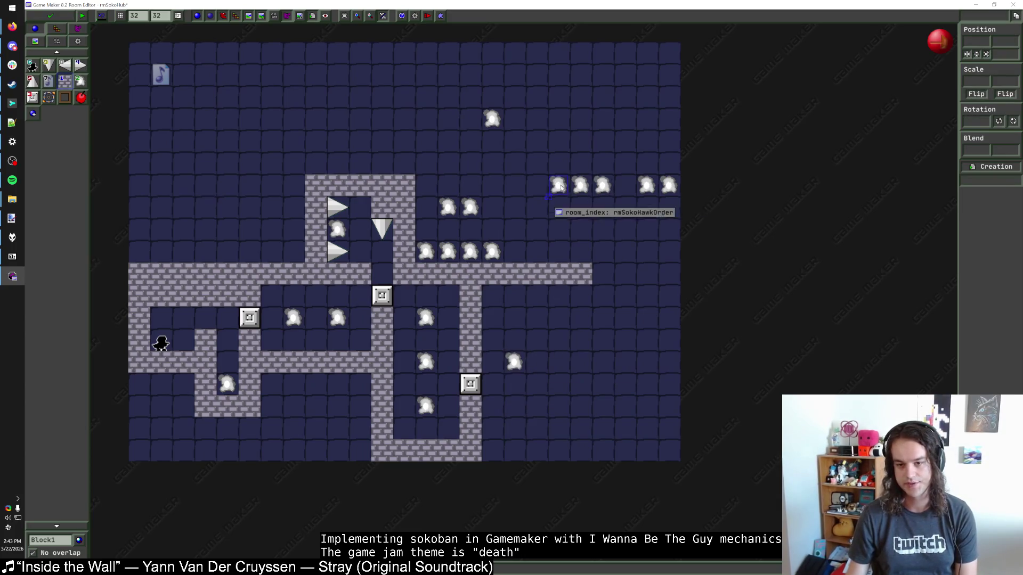
drag(558, 186, 536, 360)
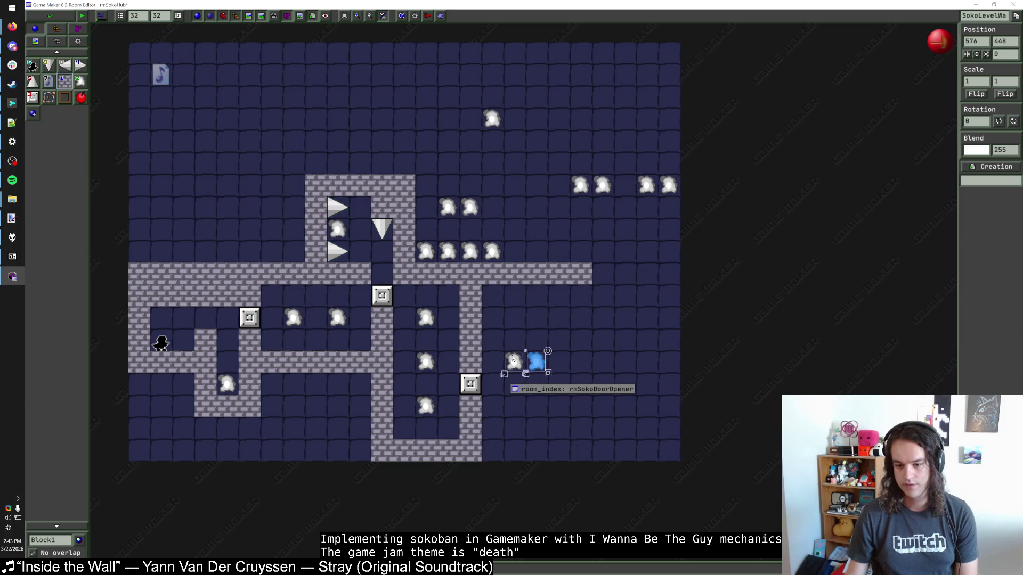
click(521, 364)
mouse_move(520, 364)
mouse_down()
mouse_move(521, 385)
mouse_move(547, 371)
mouse_move(547, 349)
mouse_up()
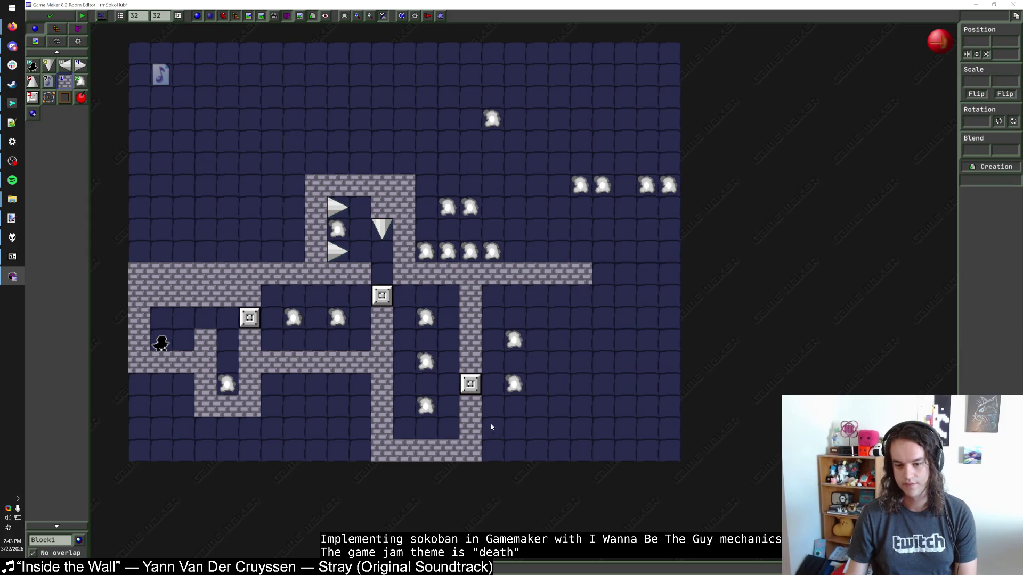
Paint a bottom-right wall row, bring top-row warps down, and move a wall row one cell lower
drag(492, 428, 559, 428)
drag(591, 188, 569, 343)
click(613, 173)
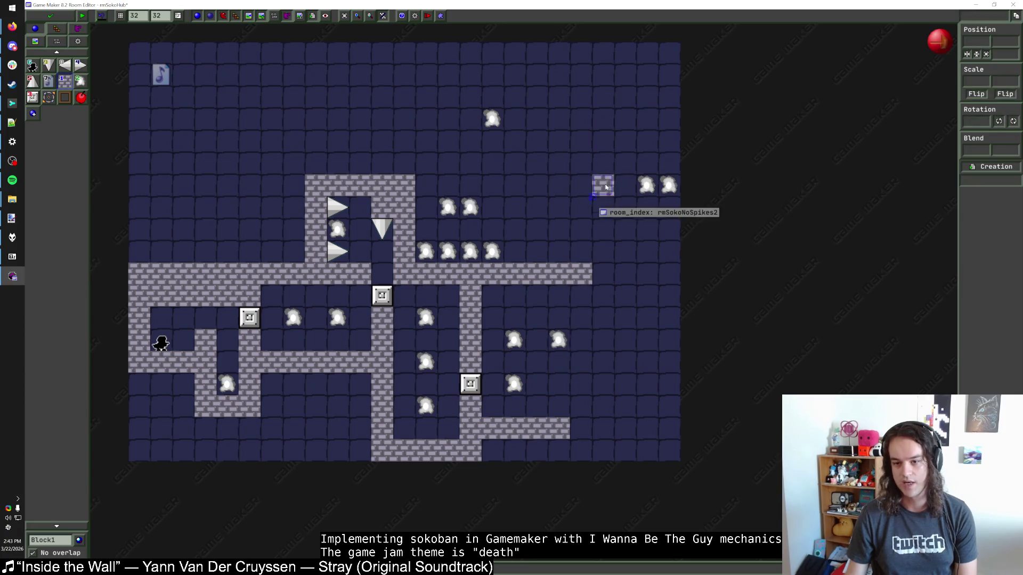
drag(613, 173, 612, 217)
right_click(607, 193)
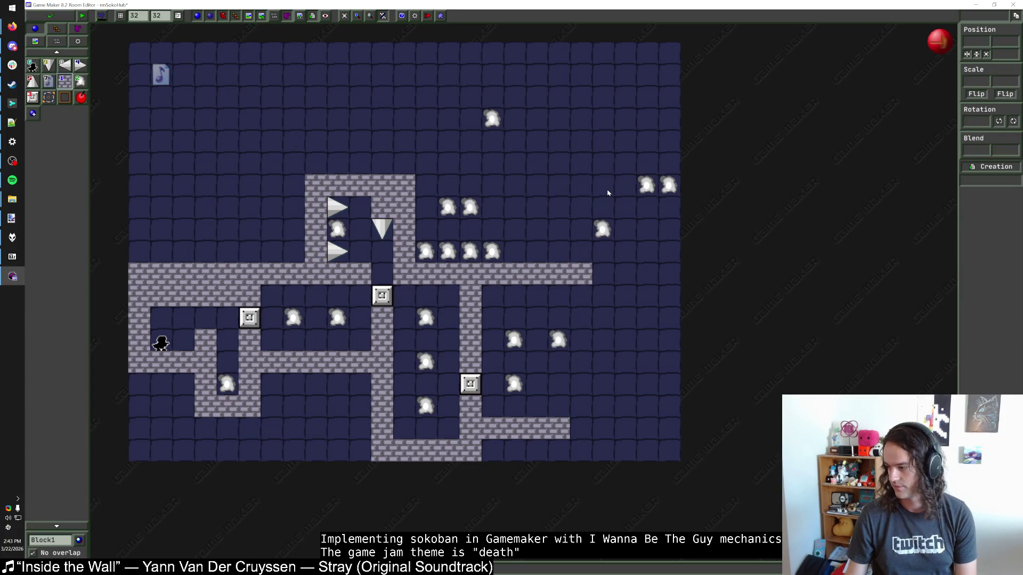
drag(559, 407, 559, 379)
drag(493, 295, 564, 300)
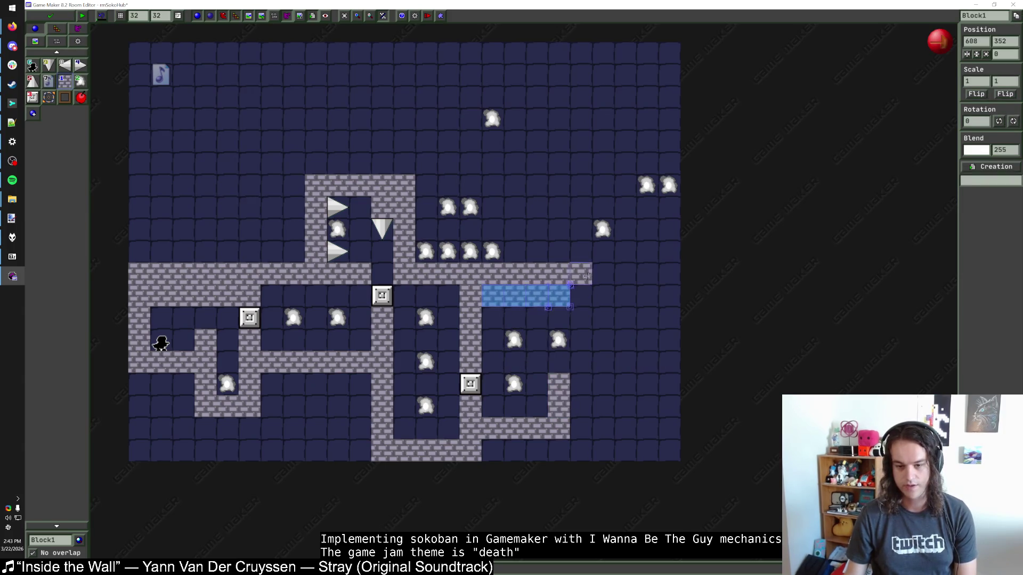
right_click(492, 274)
Place a warp on the room's right side, cut back the lower-right walls, and extend the brick strip two tiles
scroll(533, 273, left, 1)
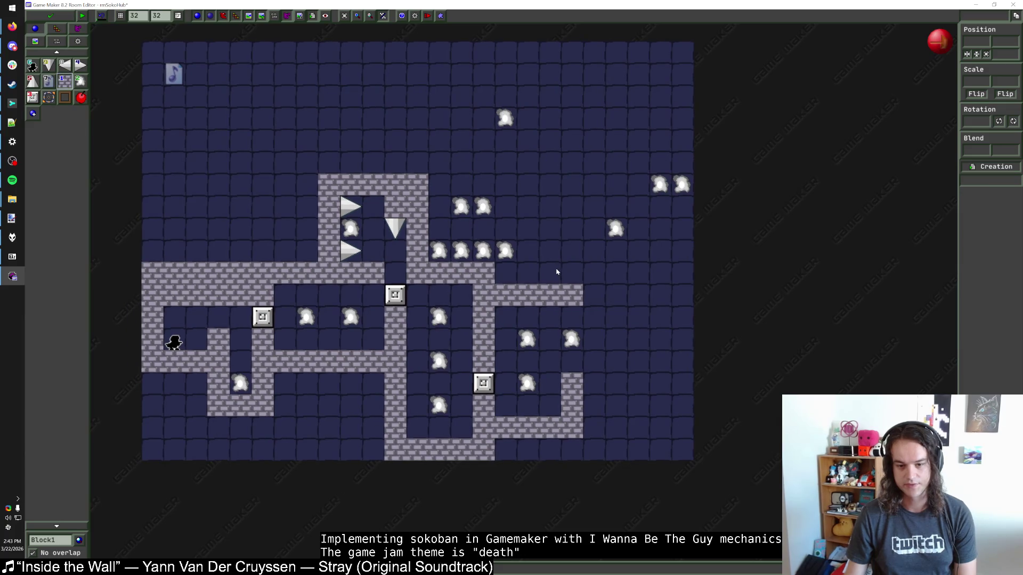
mouse_move(519, 349)
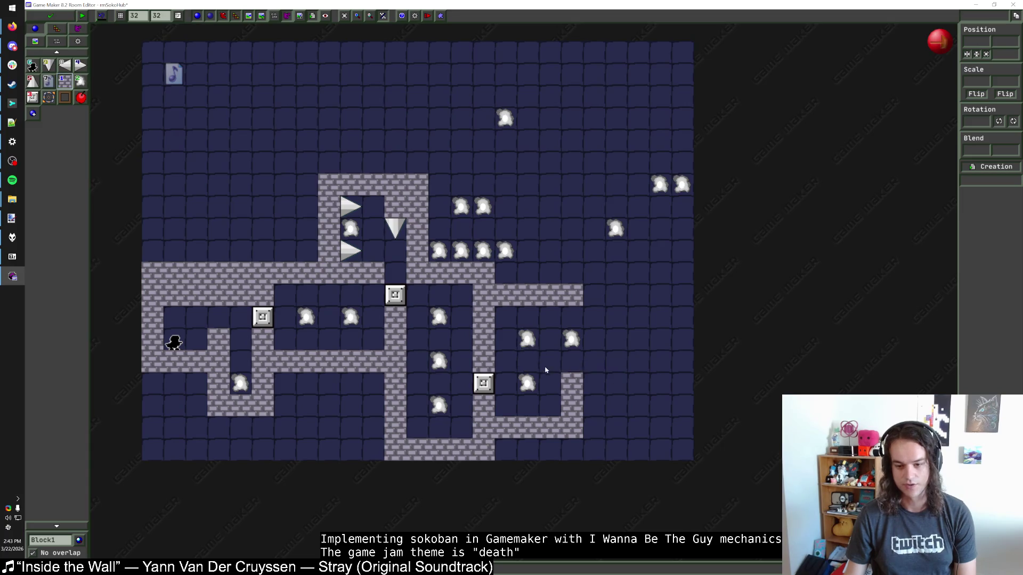
mouse_move(530, 391)
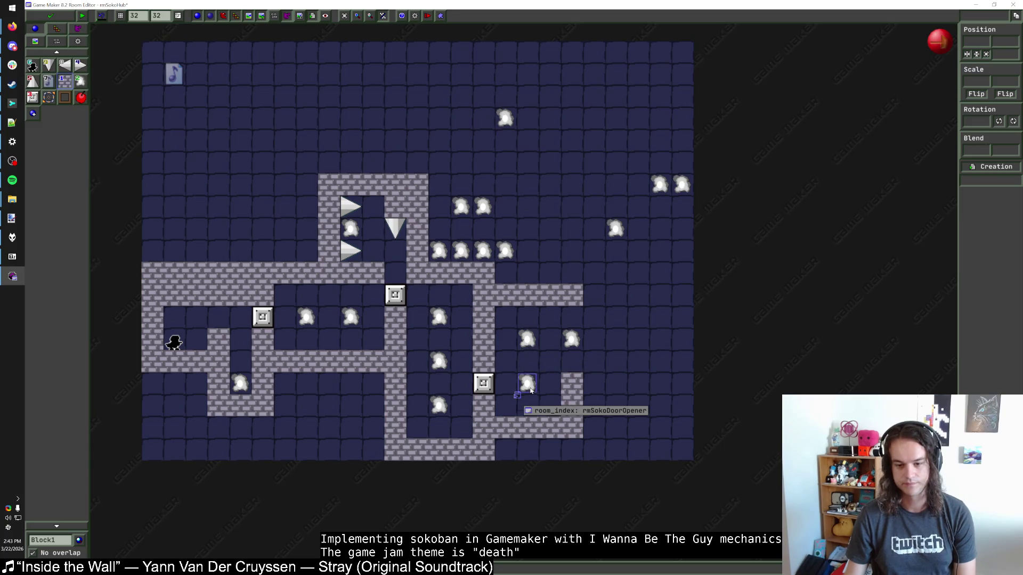
click(638, 339)
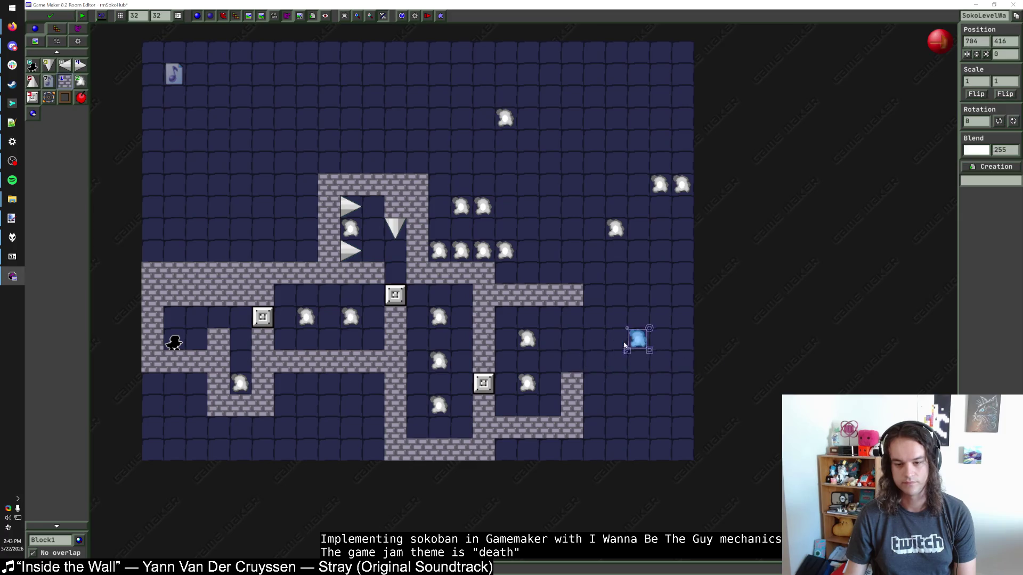
right_click(527, 384)
right_click(572, 384)
mouse_move(506, 406)
mouse_down()
mouse_move(547, 407)
mouse_move(551, 383)
mouse_up()
scroll(600, 405, right, 3)
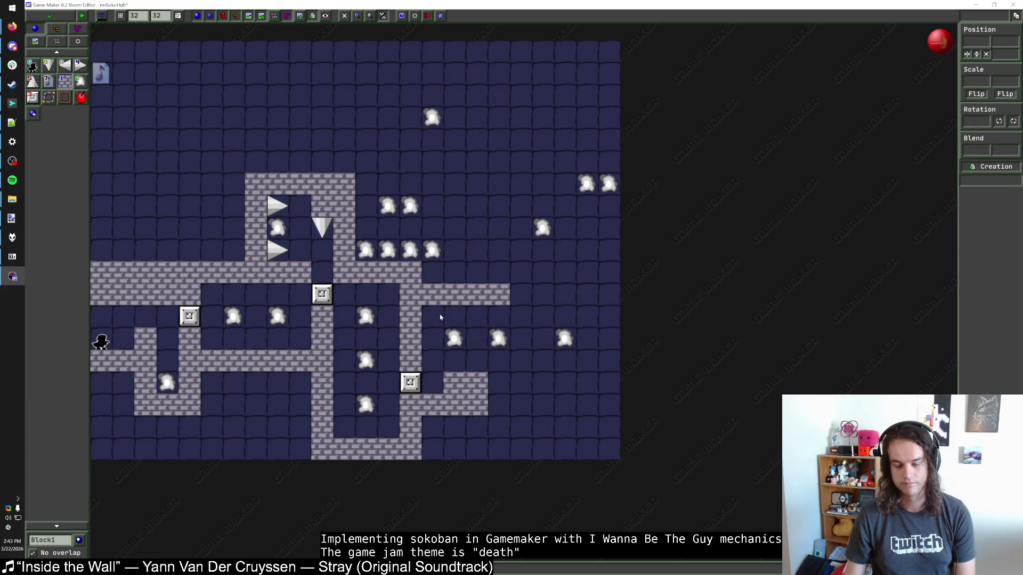
click(498, 382)
click(520, 382)
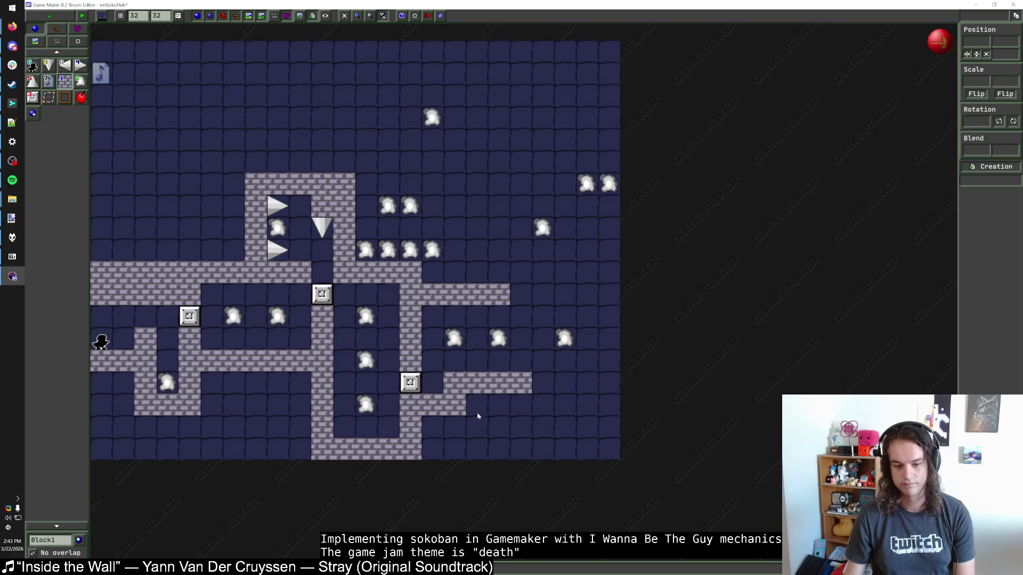
Erase the bottom brick row and repaint it one row higher
right_click(410, 448)
drag(343, 427, 410, 427)
scroll(420, 443, left, 3)
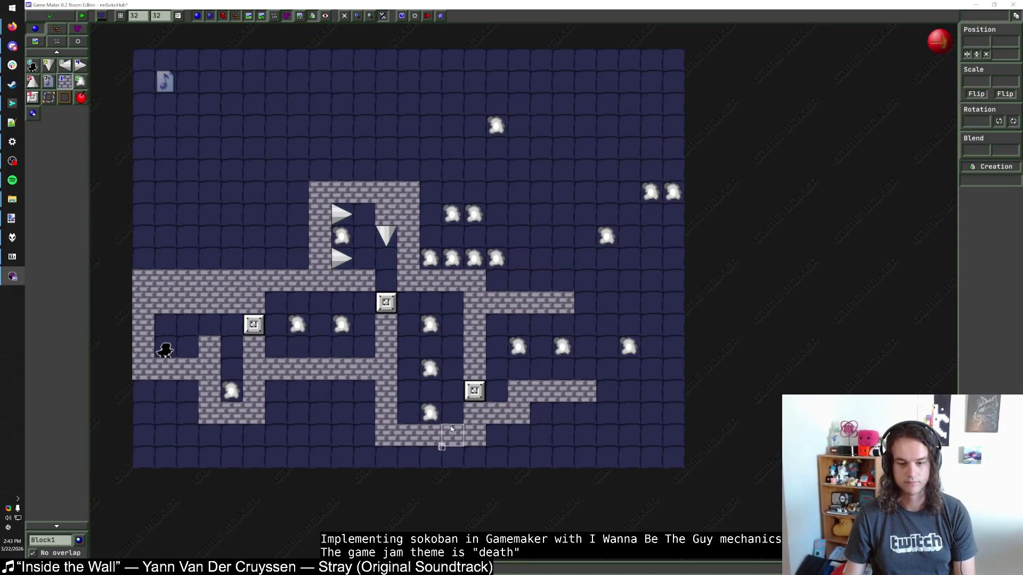
scroll(451, 430, right, 3)
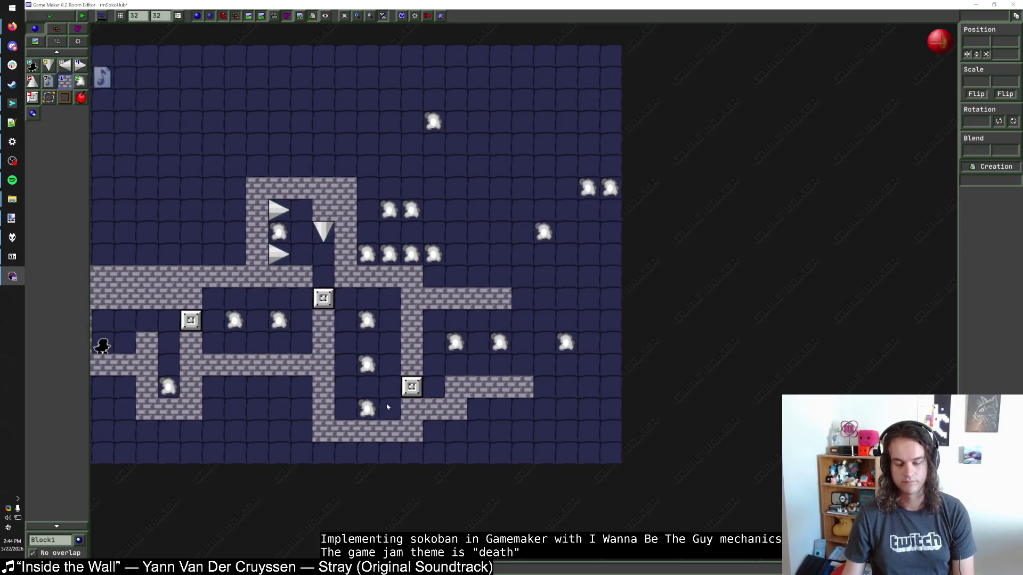
scroll(421, 415, up, 1)
scroll(458, 404, left, 1)
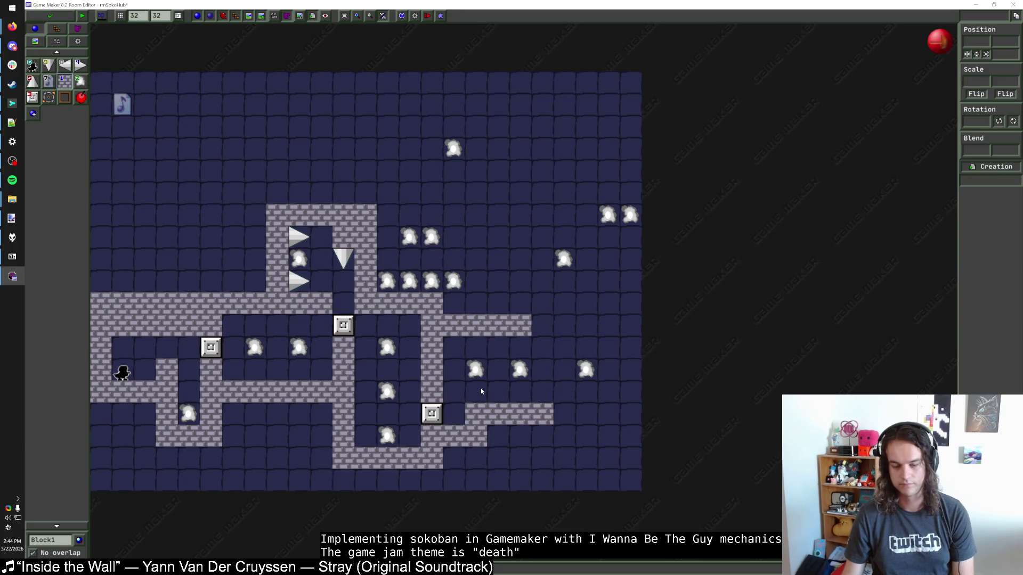
mouse_move(516, 377)
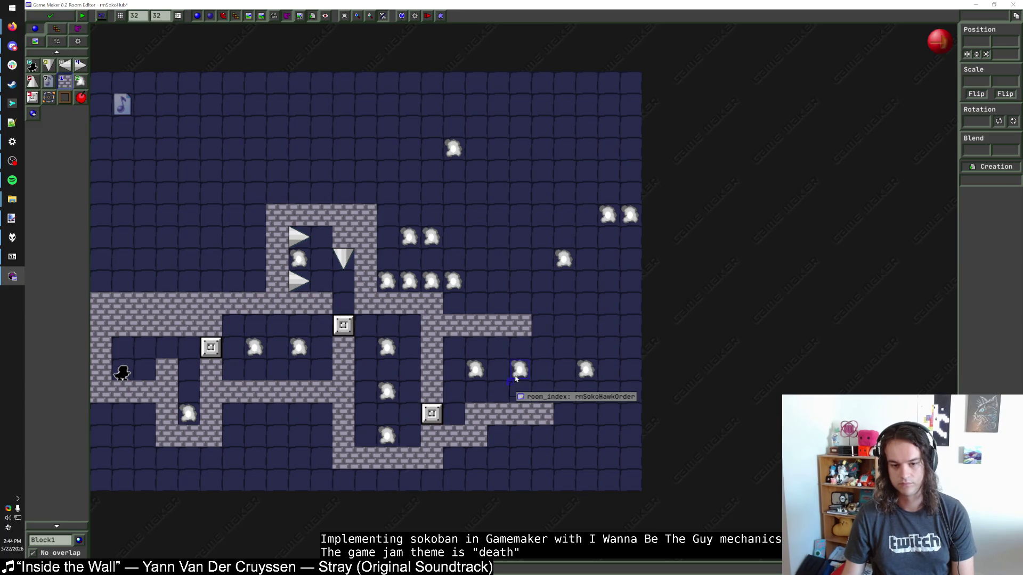
drag(515, 379, 503, 391)
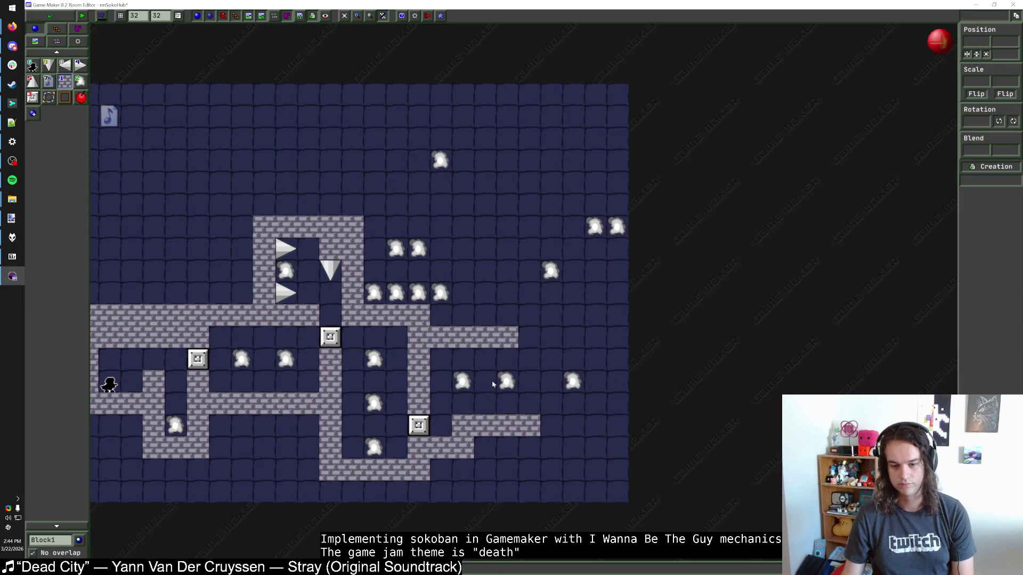
Shift the neighbouring warps and wall the rmSokoNoSpikes2 warp into a new brick pocket
mouse_move(579, 384)
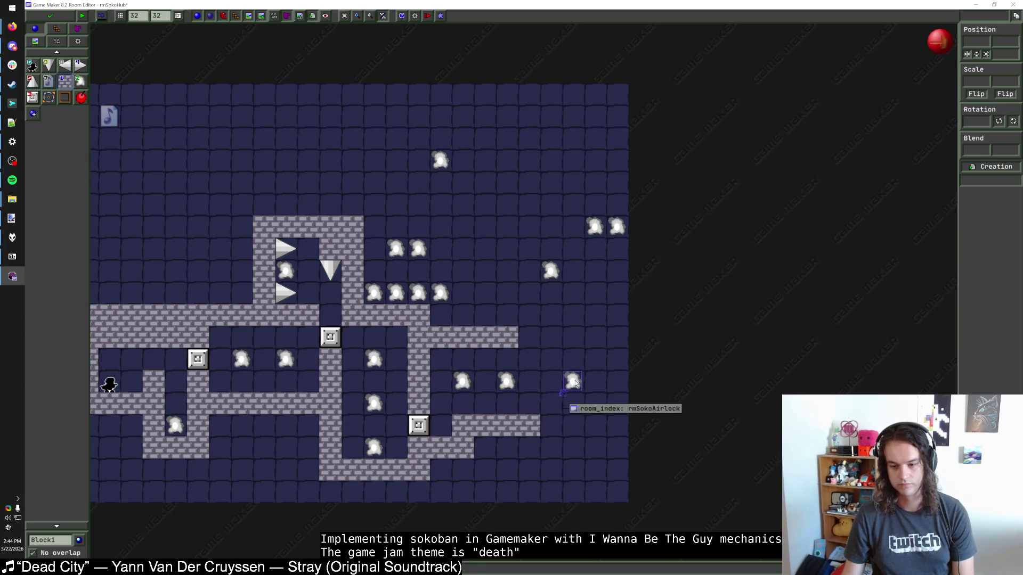
drag(574, 384, 552, 384)
drag(541, 278, 559, 445)
click(527, 433)
click(528, 447)
drag(573, 426, 573, 450)
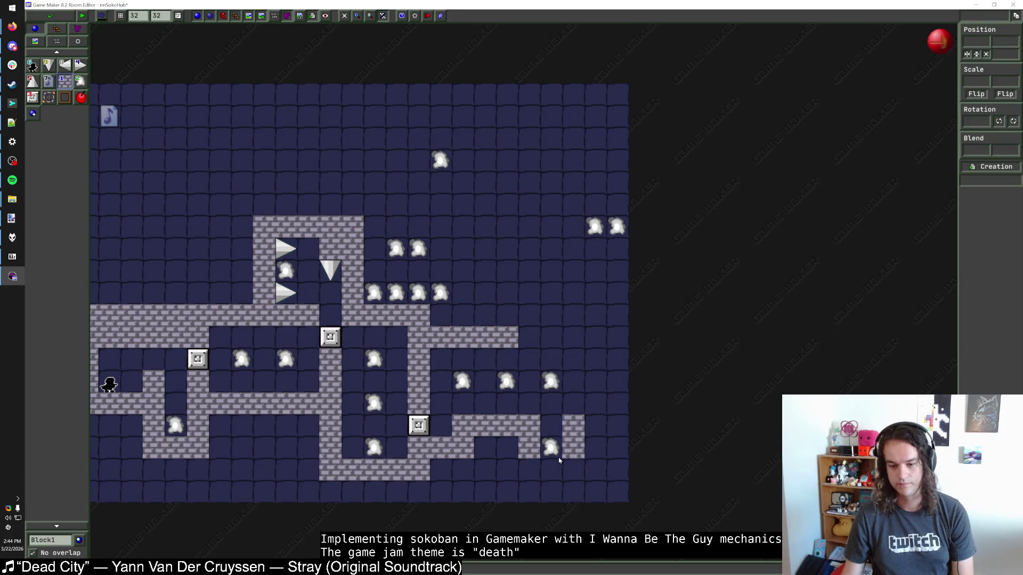
click(554, 452)
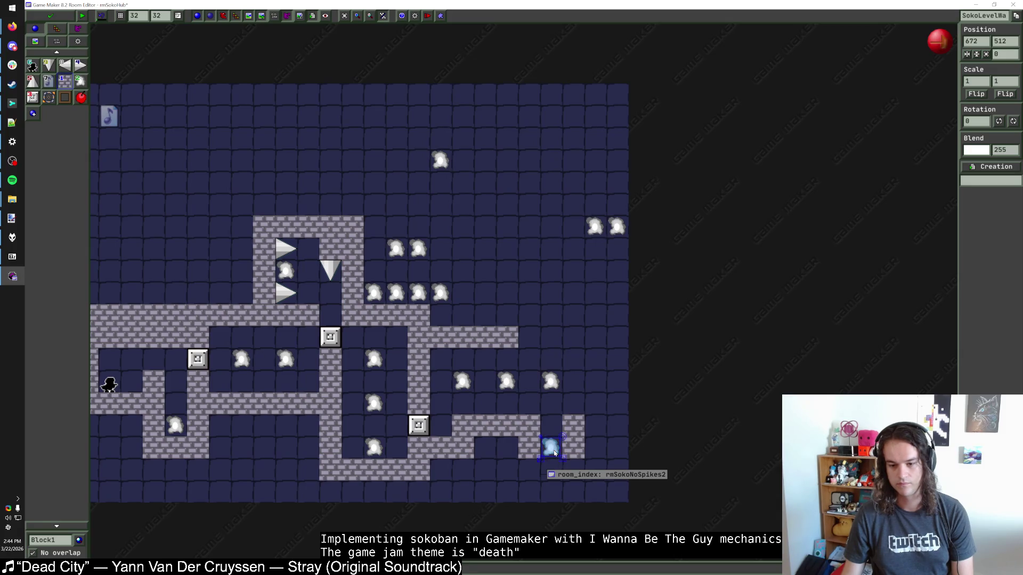
key(Escape)
drag(578, 468, 524, 469)
Finish the brick row below the warp, clear the left column, and add a right spike
drag(585, 382, 558, 396)
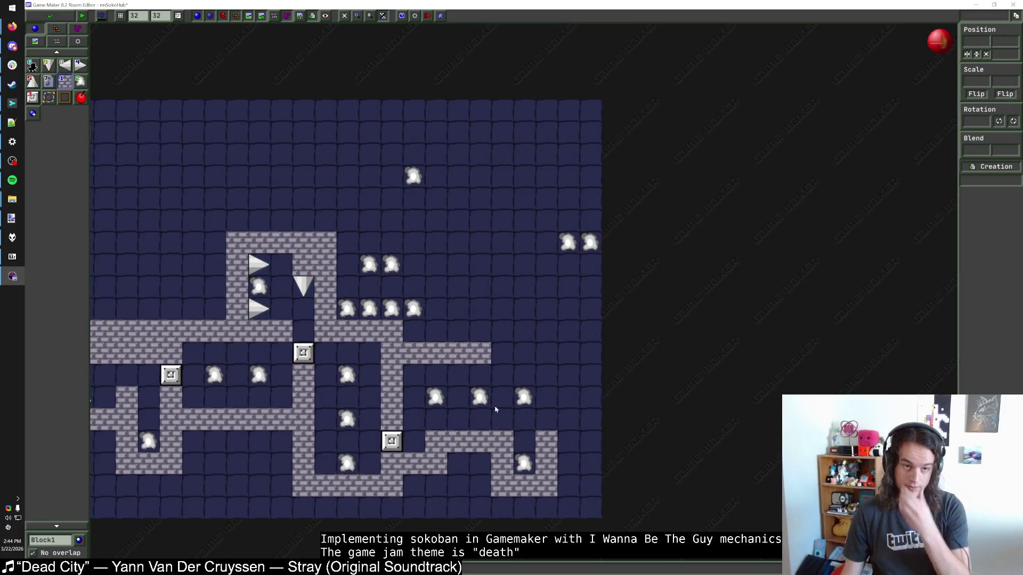
right_click(502, 463)
right_click(501, 486)
click(81, 64)
click(502, 441)
click(62, 80)
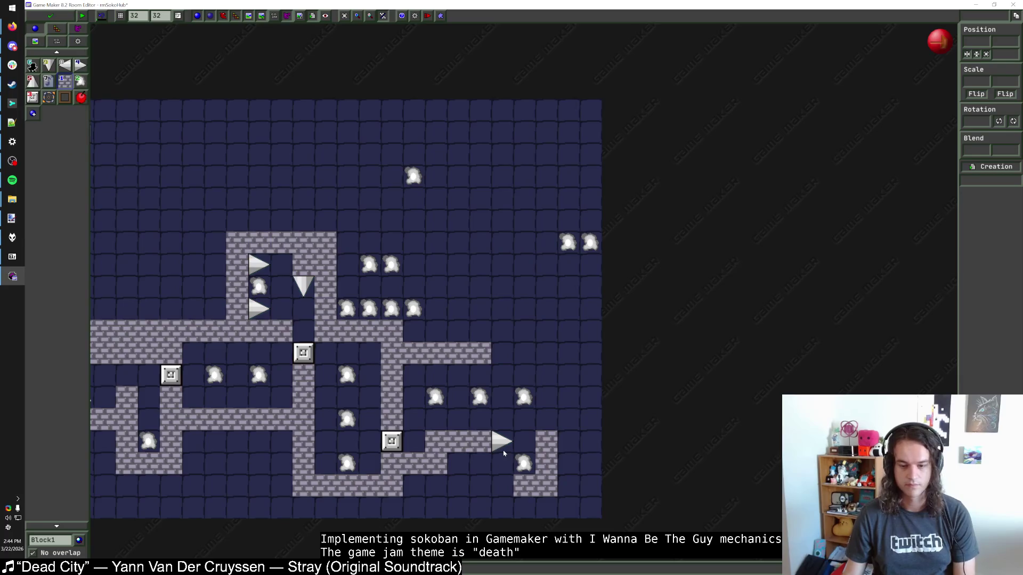
click(480, 465)
drag(480, 464, 457, 464)
Add a down spike above the warp, a brick bottom wall, and an up spike on the floor
click(48, 64)
click(483, 469)
click(62, 80)
mouse_move(414, 493)
mouse_down()
mouse_move(438, 487)
mouse_move(533, 510)
mouse_up()
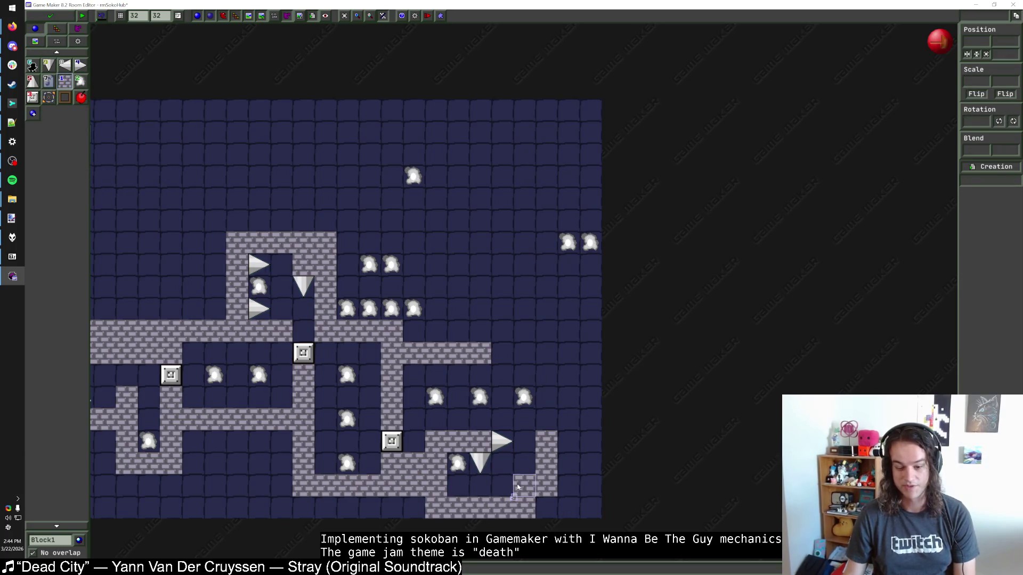
click(38, 79)
click(524, 486)
click(64, 81)
click(542, 507)
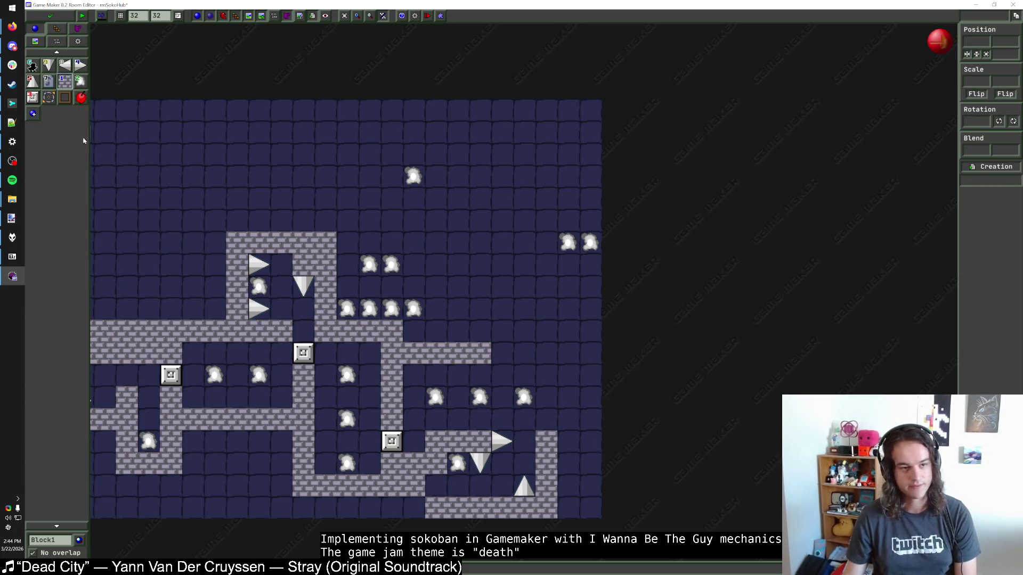
Add a right spike at the lower left and move the warp under the down-spike to 608,544
click(80, 65)
click(437, 485)
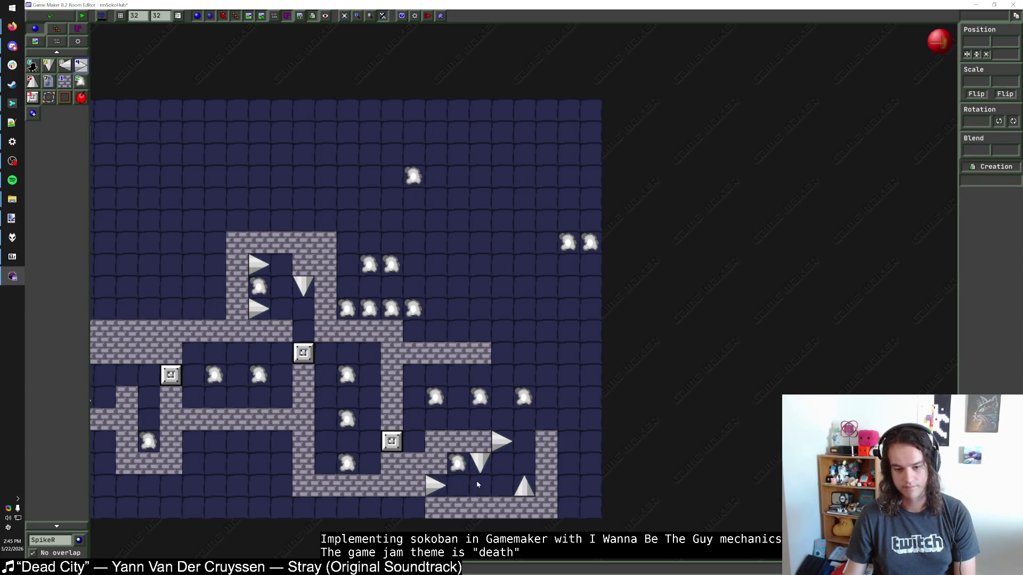
click(65, 81)
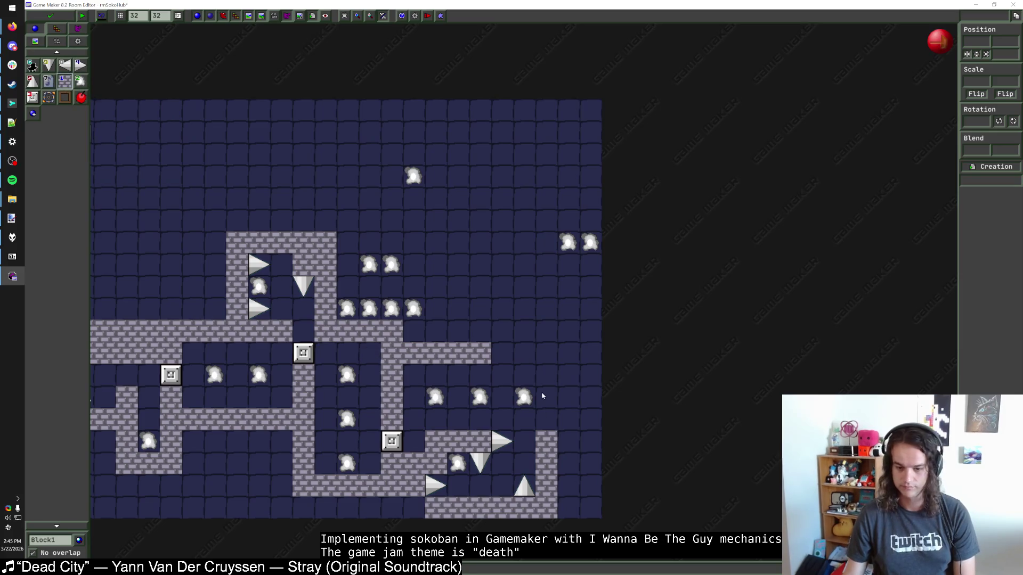
drag(544, 399, 522, 377)
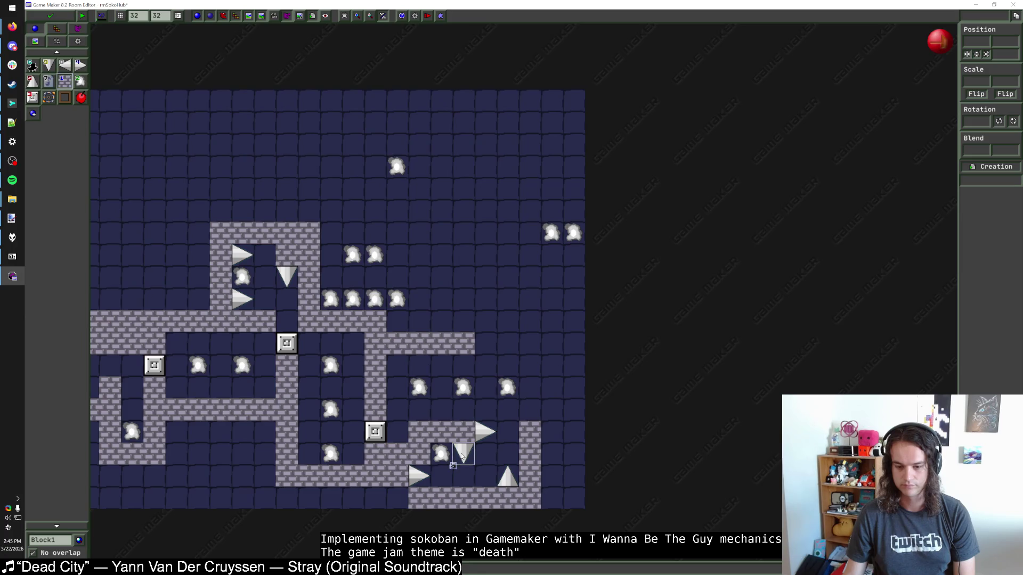
right_click(440, 453)
click(463, 476)
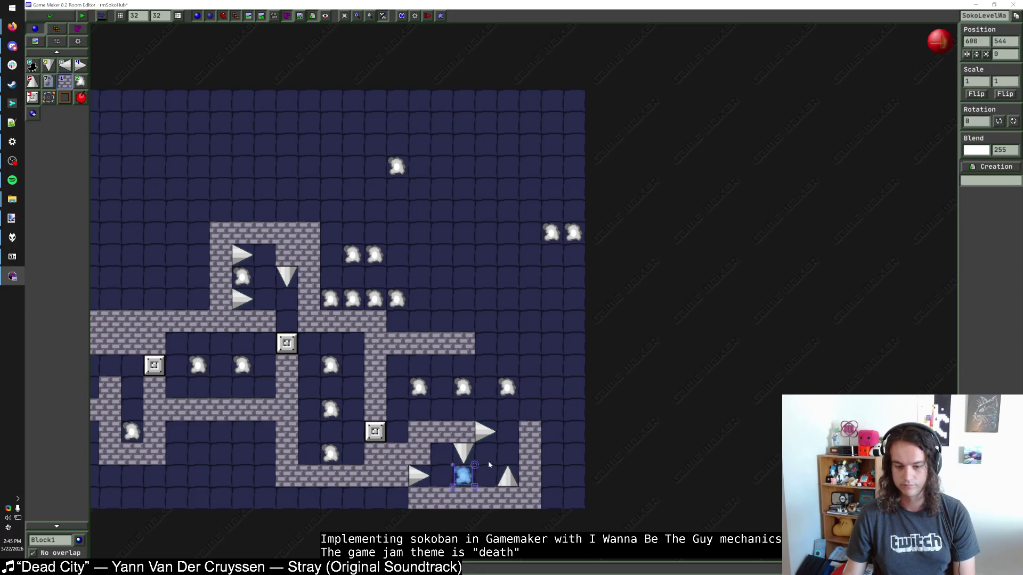
click(446, 464)
click(442, 475)
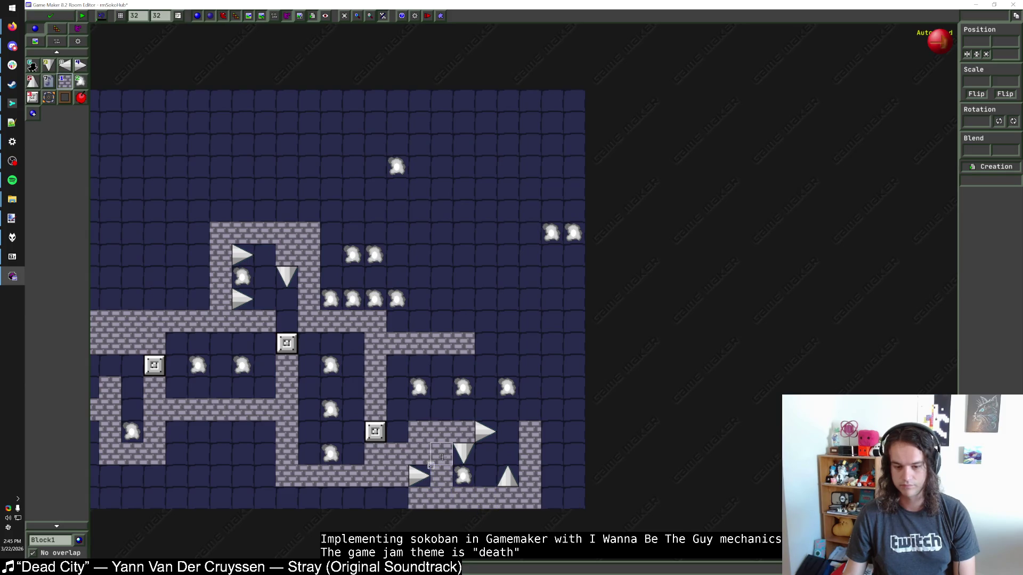
click(64, 65)
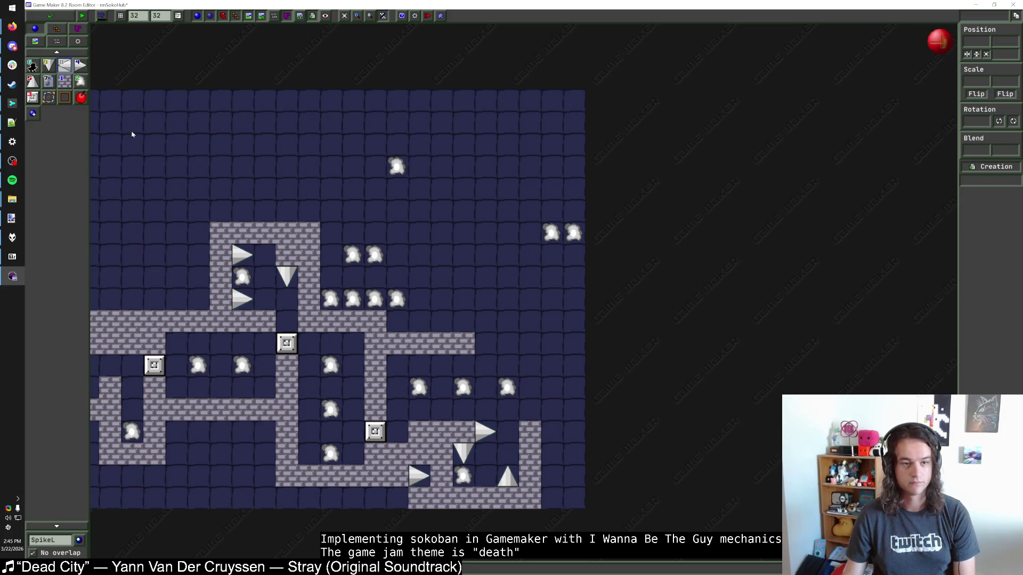
Place a left spike at the bottom right and swap the lower-left right spike for a brick
click(486, 498)
click(491, 458)
key(Delete)
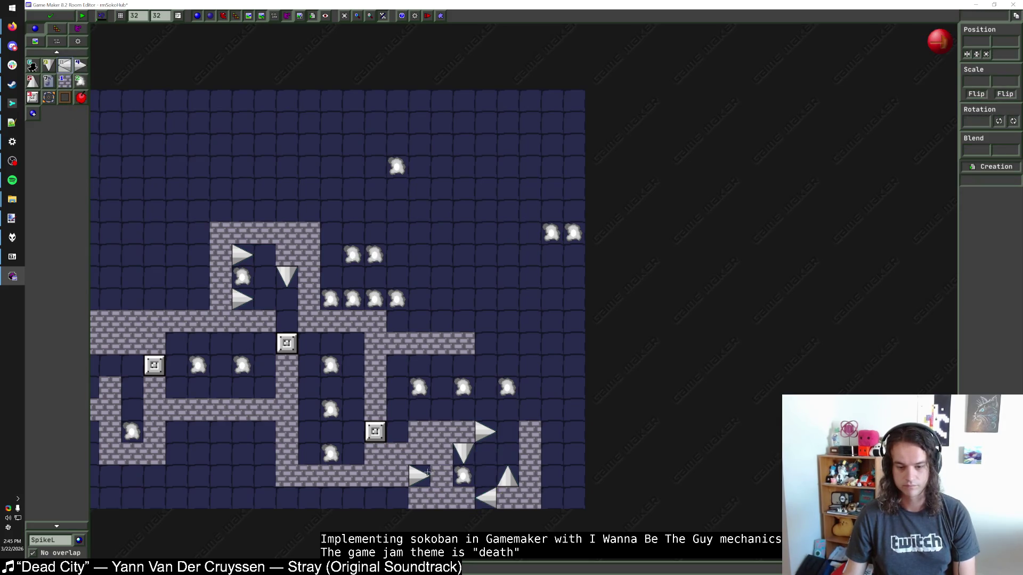
right_click(419, 476)
click(62, 81)
click(418, 483)
Rework the bottom-row bricks and build a brick column up the enclosure's right side
right_click(419, 498)
right_click(437, 505)
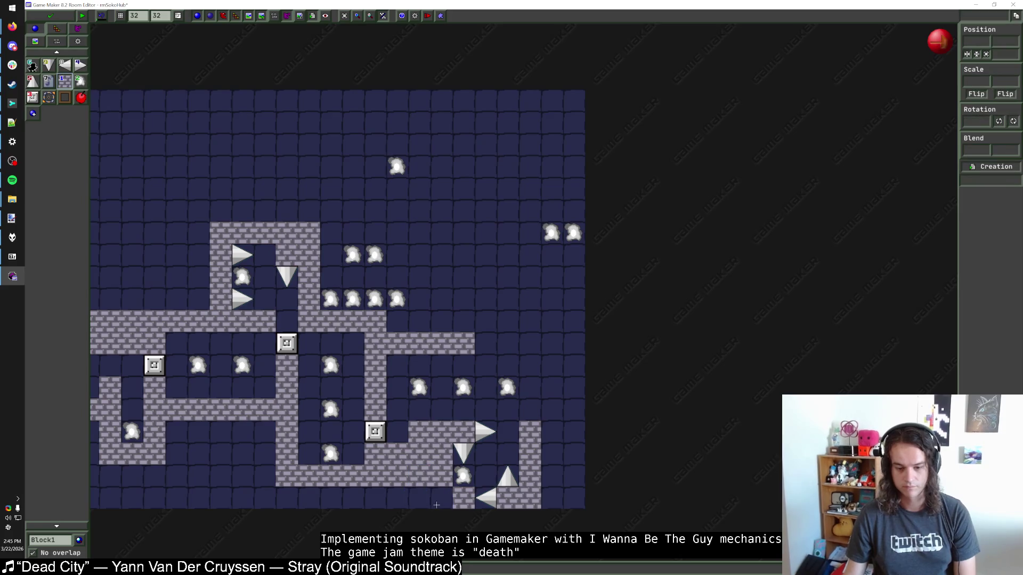
click(435, 506)
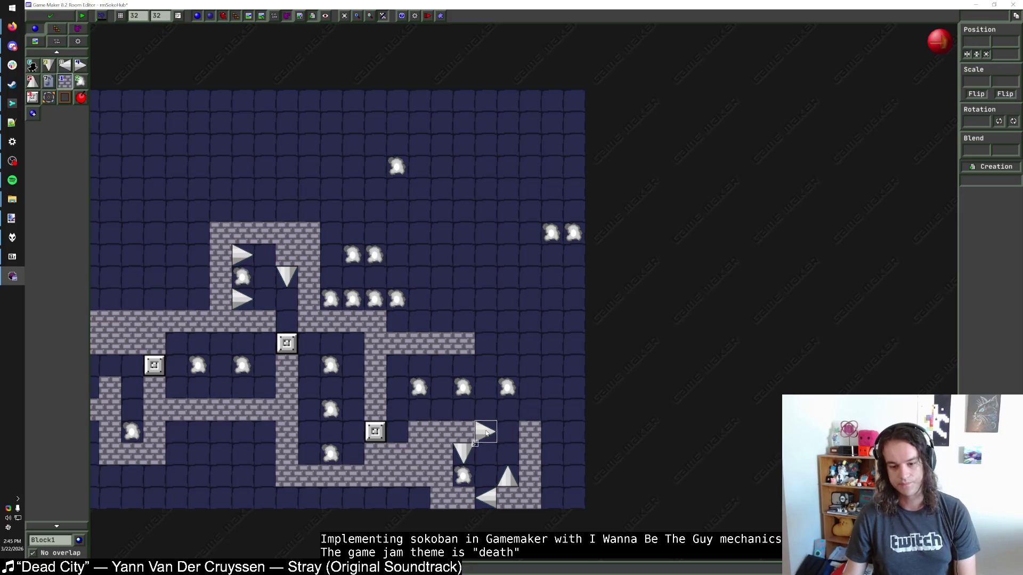
right_click(446, 457)
right_click(448, 476)
click(442, 453)
click(441, 476)
drag(557, 501, 553, 356)
click(549, 349)
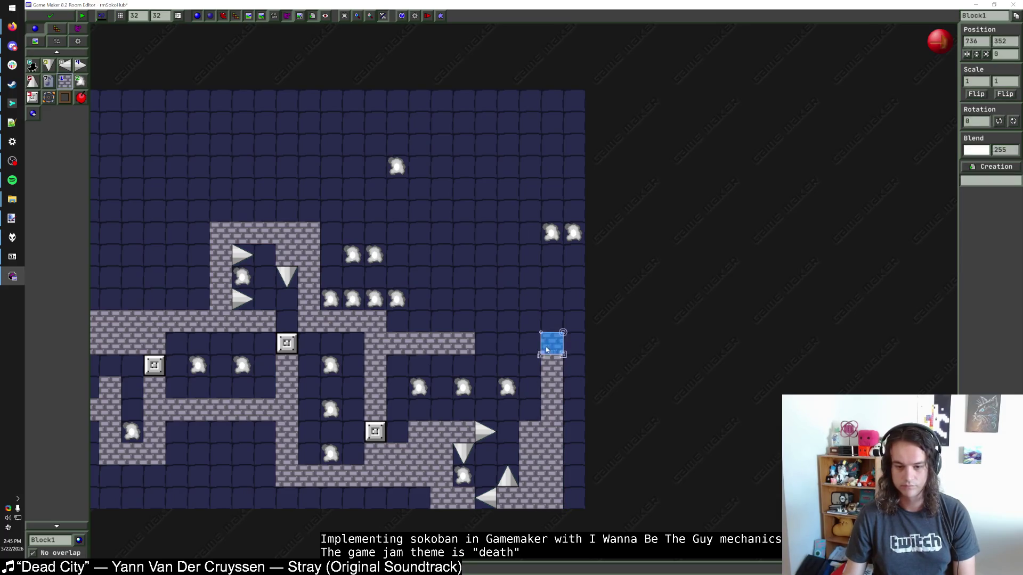
Place a progress block at 640,352 above the upper brick row and set its requirement to 8
click(375, 432)
click(442, 387)
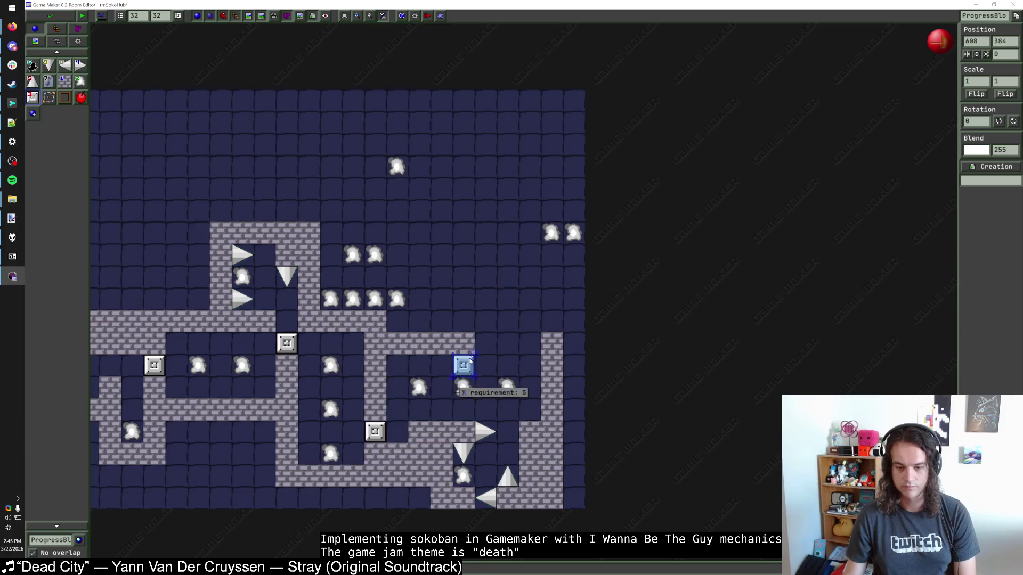
drag(442, 387, 485, 343)
click(515, 370)
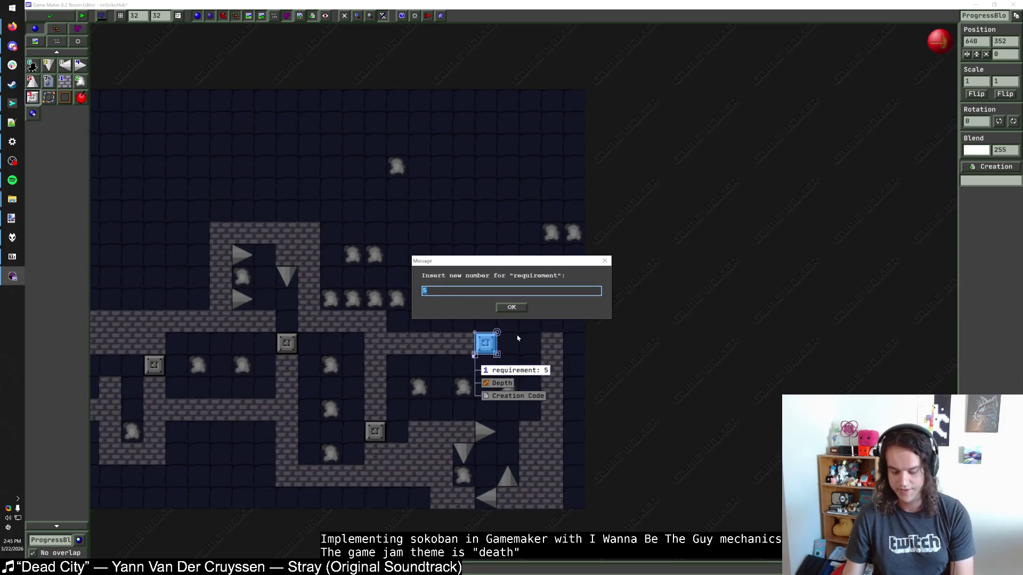
click(510, 308)
scroll(292, 374, left, 3)
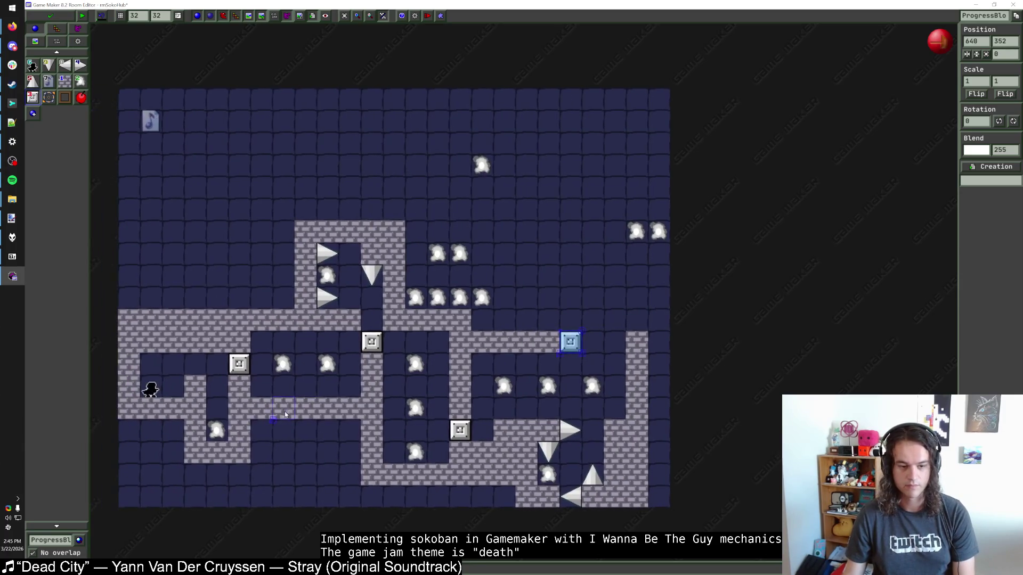
click(563, 372)
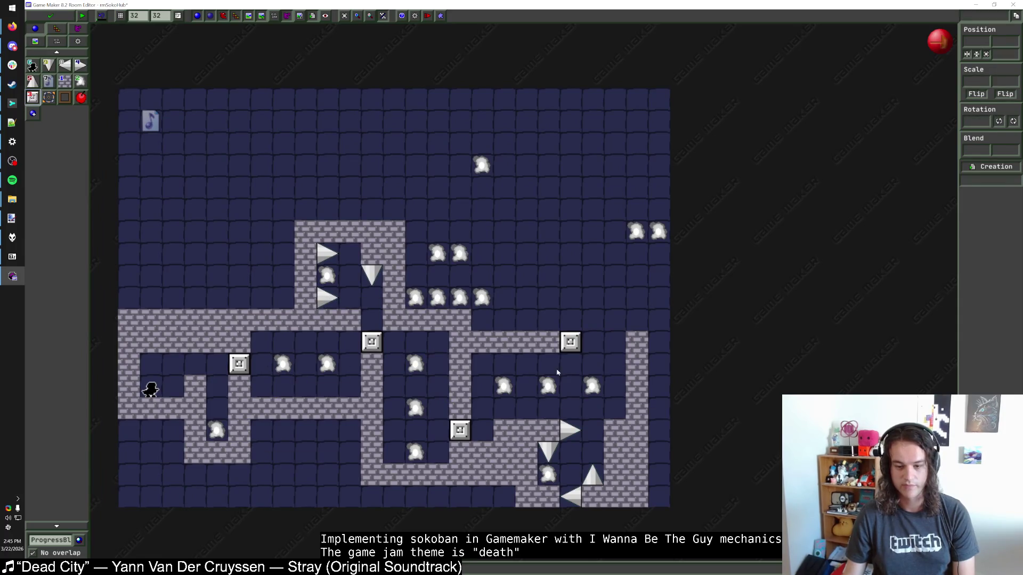
click(570, 342)
click(600, 370)
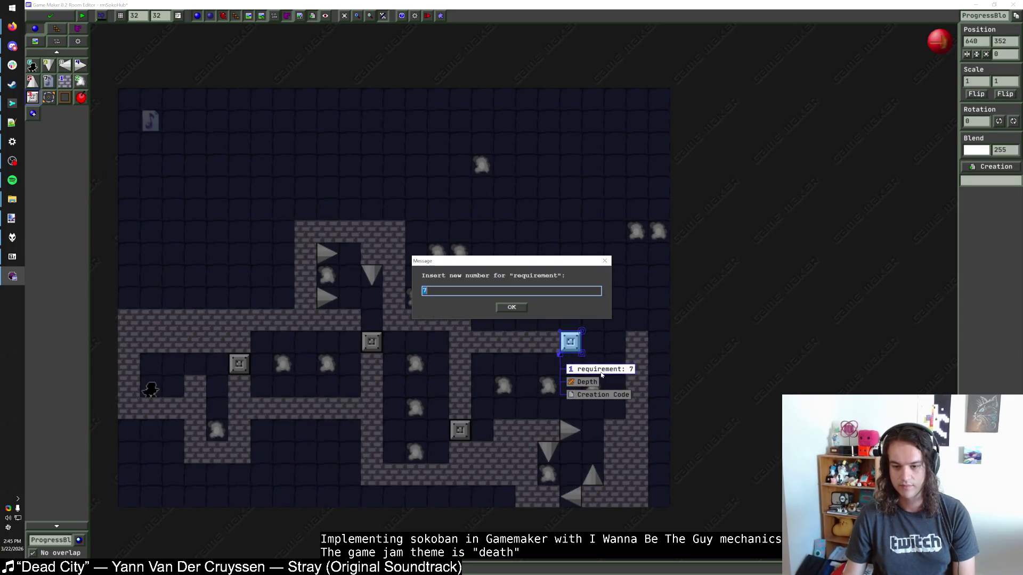
click(506, 311)
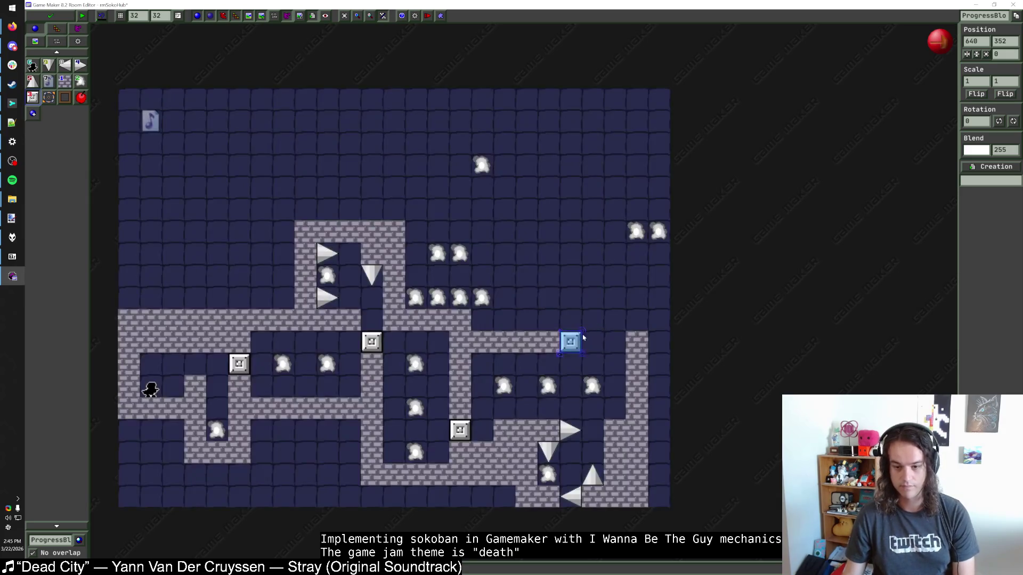
click(280, 317)
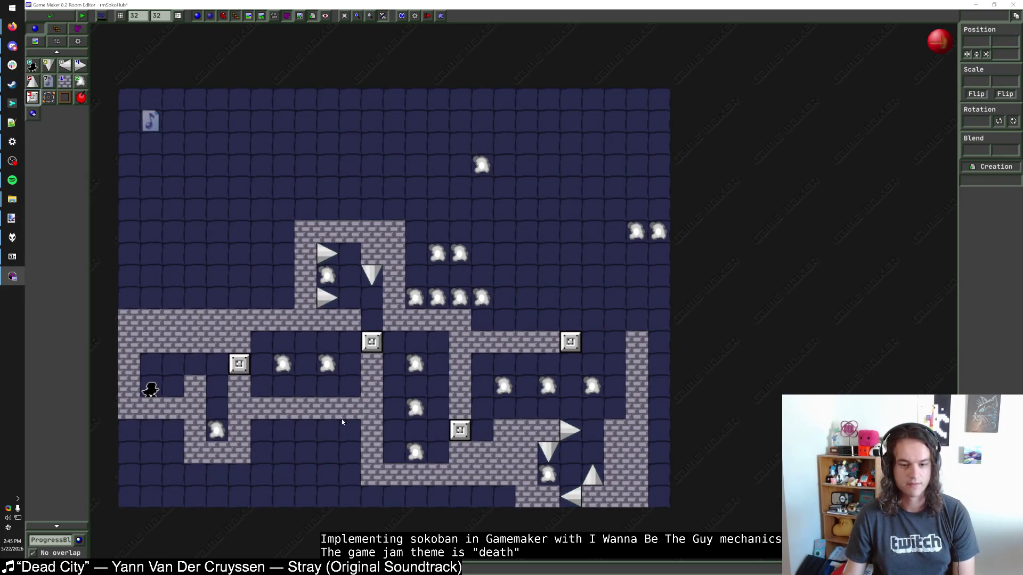
Put upward spikes beside the rmSokoCherryWall warp, replacing the left one with a right spike
key(5)
click(436, 452)
click(394, 453)
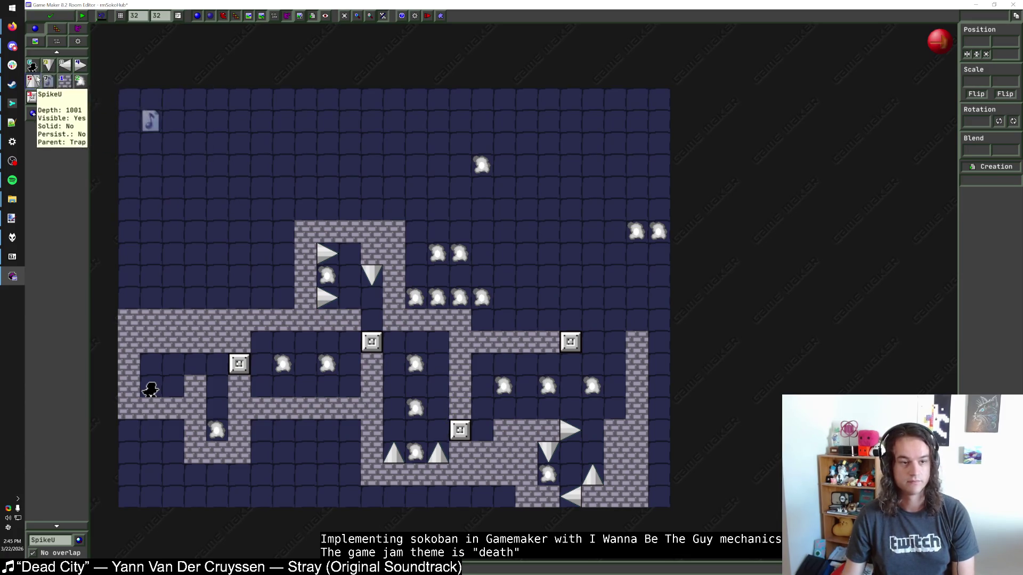
click(81, 65)
click(394, 453)
click(396, 453)
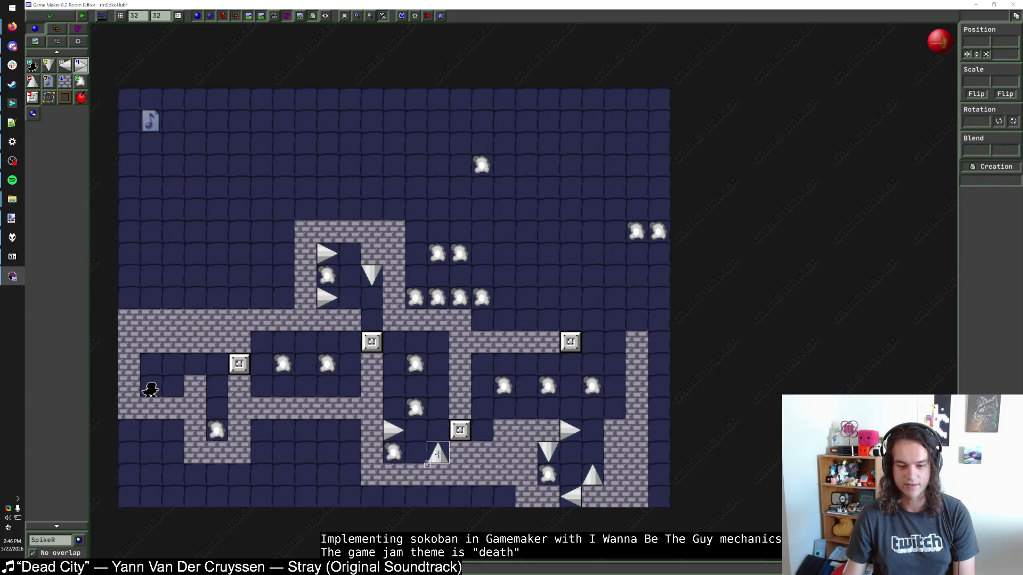
key(Escape)
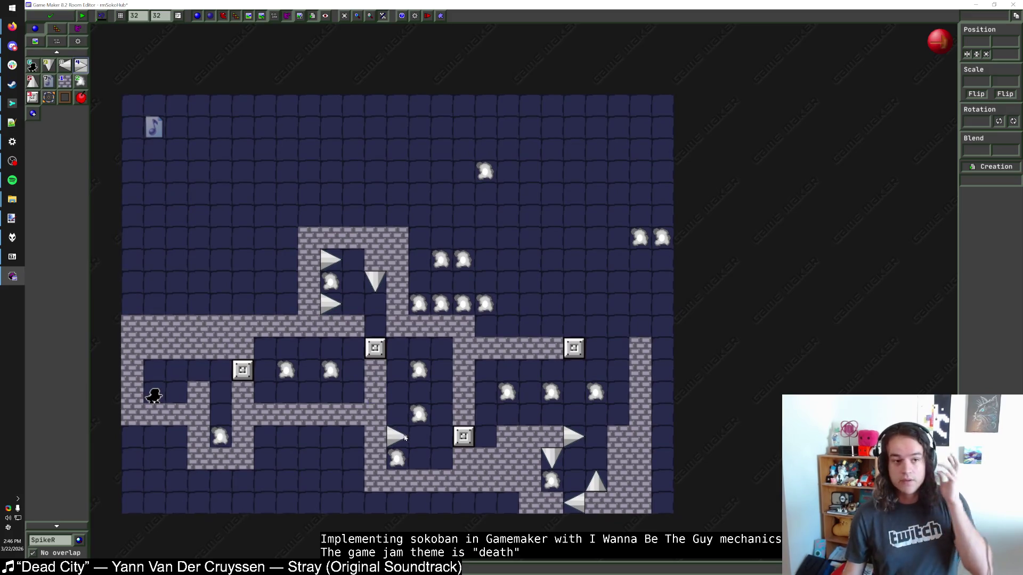
Check the warp's target room, close the hub room editor, and open rmSokoCherryWall
click(33, 81)
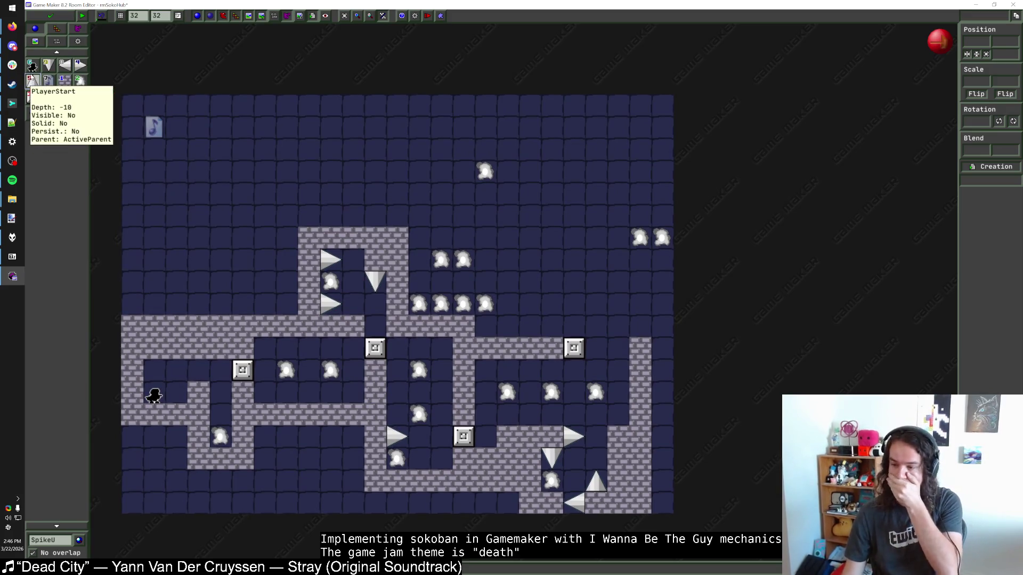
mouse_move(417, 421)
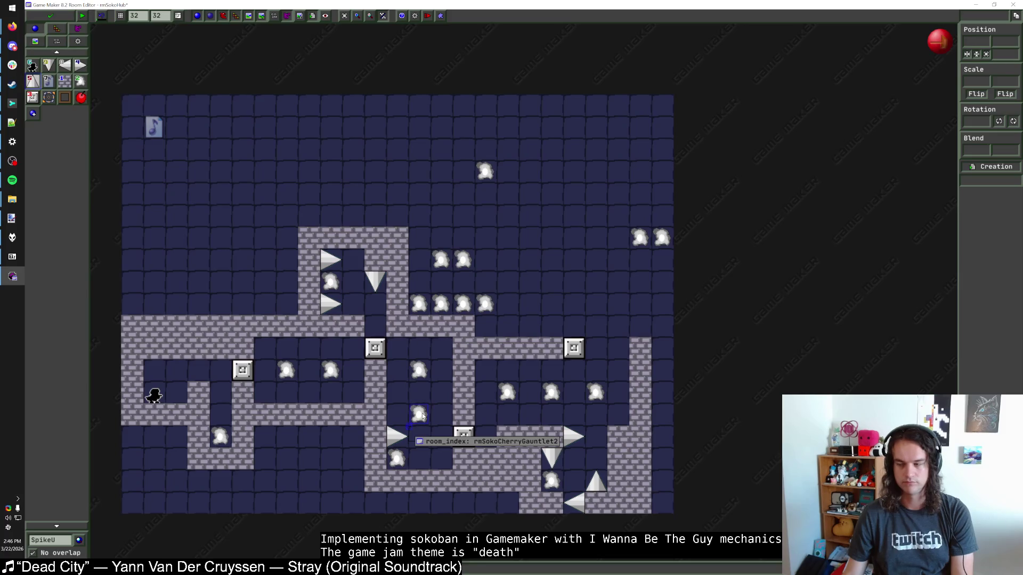
click(398, 460)
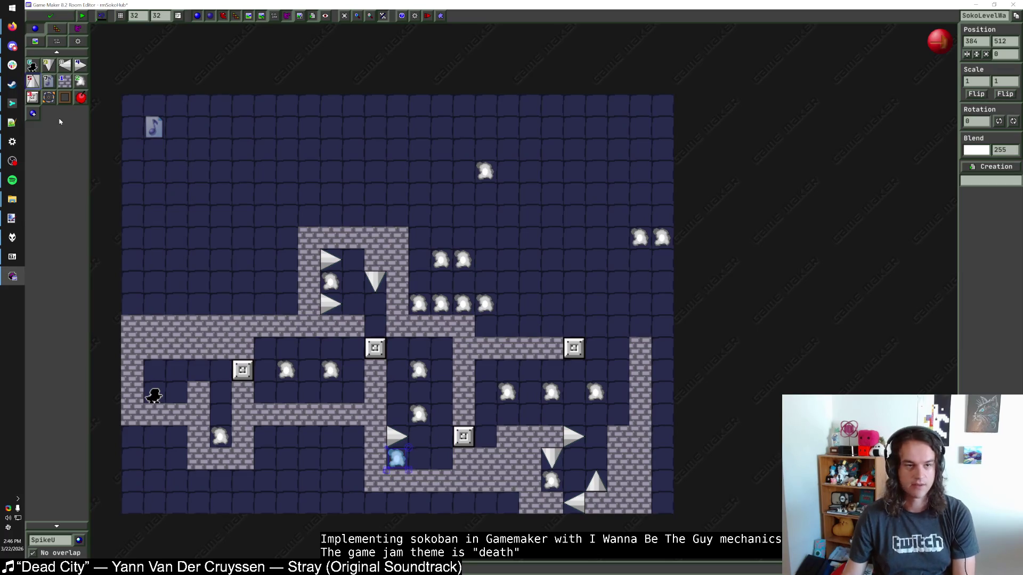
click(50, 15)
double_click(83, 473)
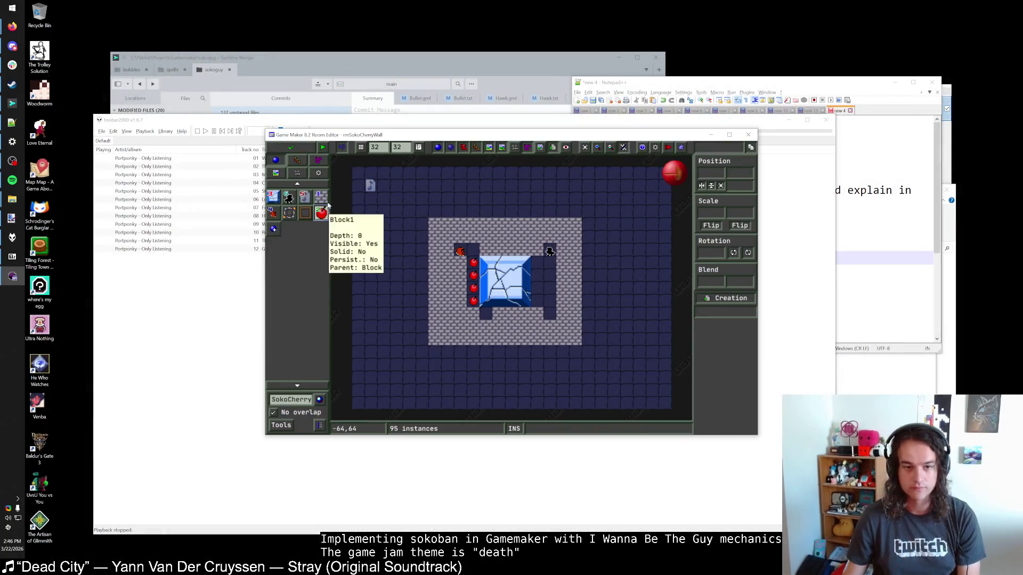
Place a downward spike beside the ice block's right edge
click(302, 397)
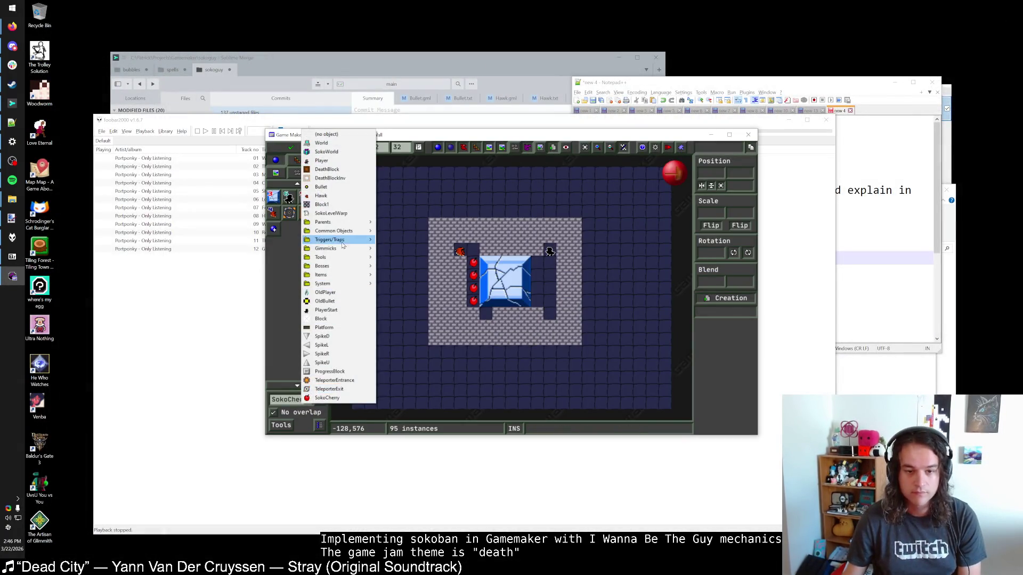
click(344, 336)
click(515, 263)
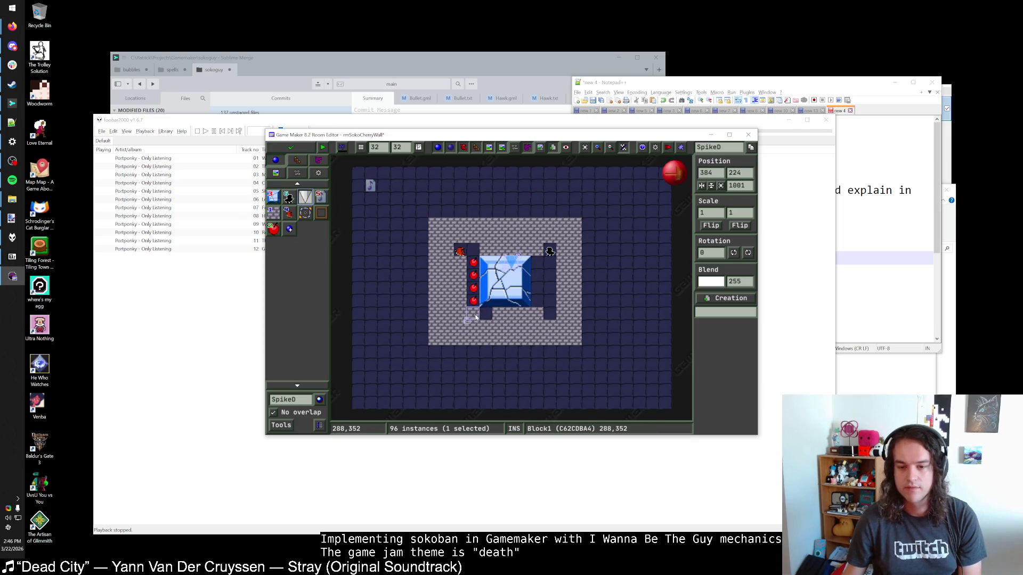
scroll(527, 301, up, 1)
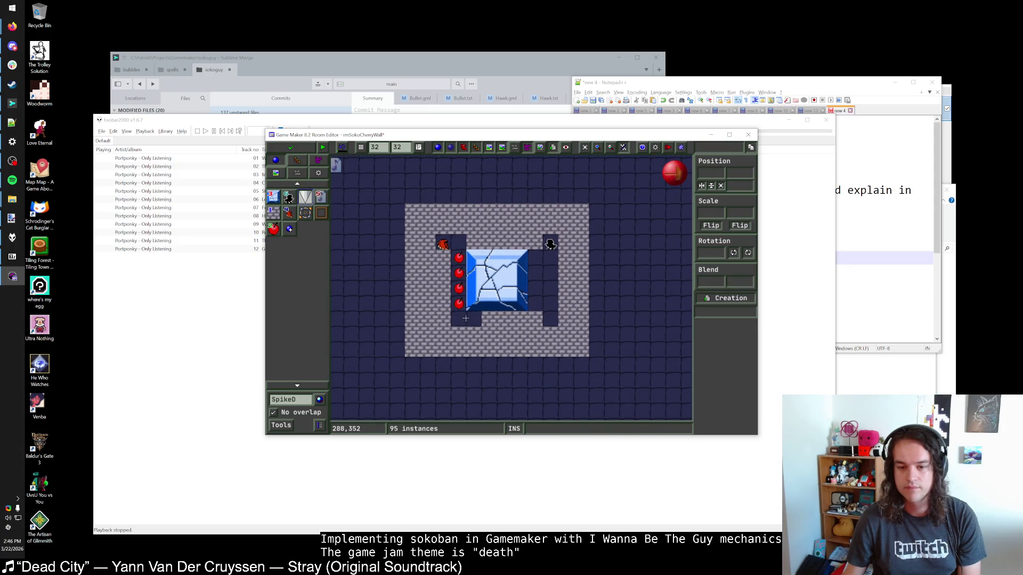
scroll(511, 282, up, 1)
right_click(496, 265)
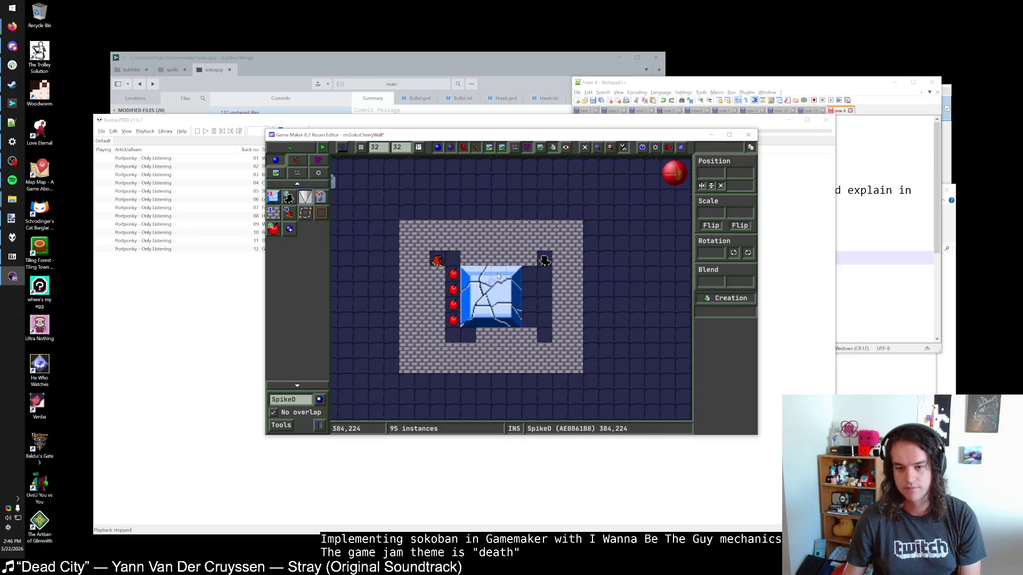
drag(498, 276, 544, 291)
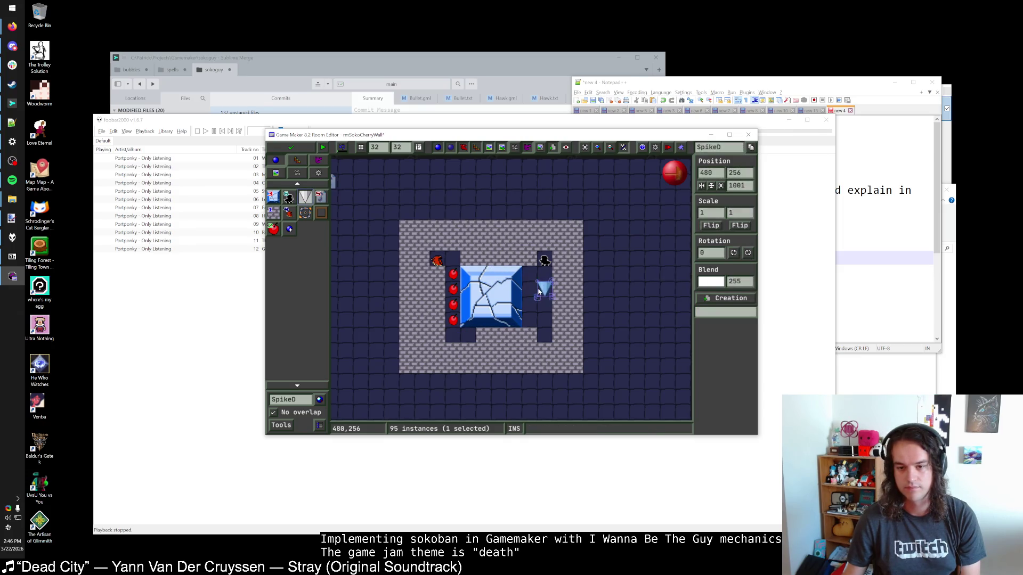
Try a wall block above the ice block, remove it, and shift the down spike left
click(277, 216)
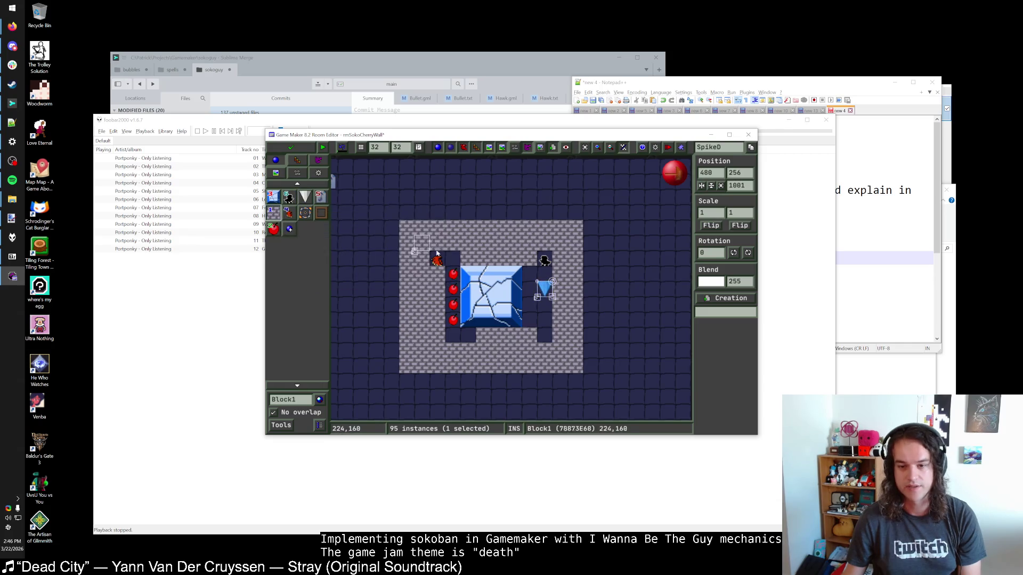
click(502, 279)
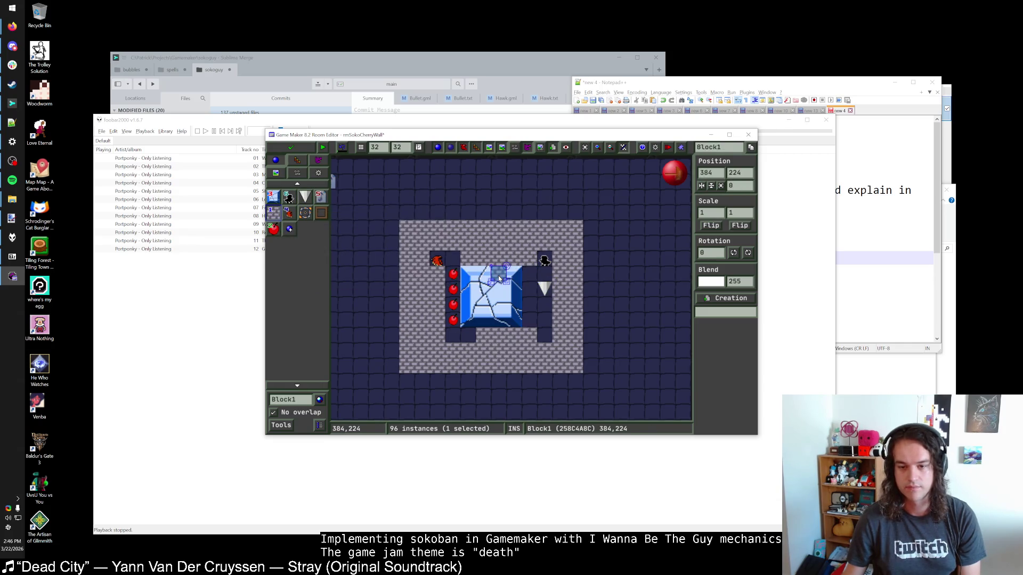
drag(501, 279, 527, 277)
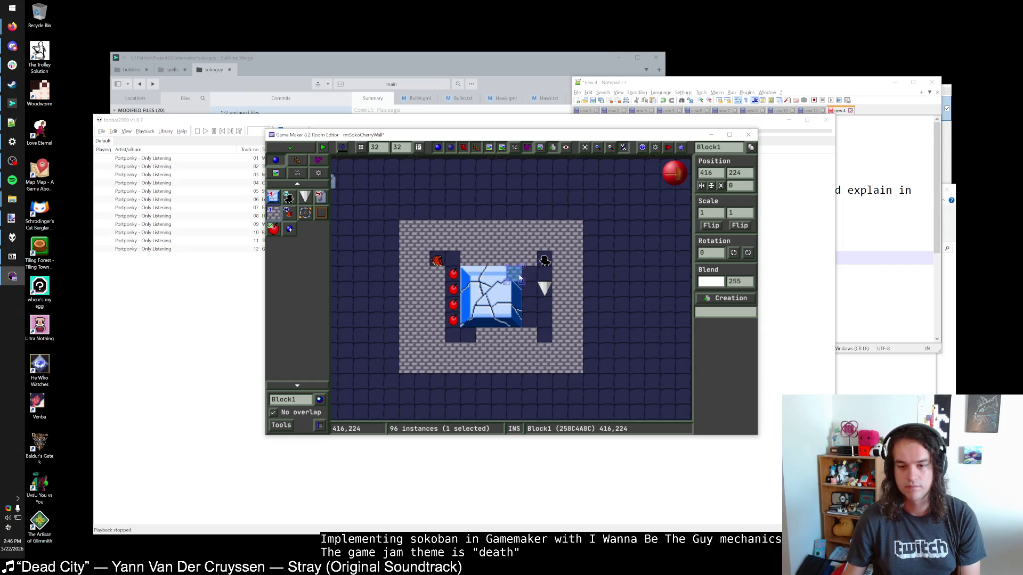
key(Delete)
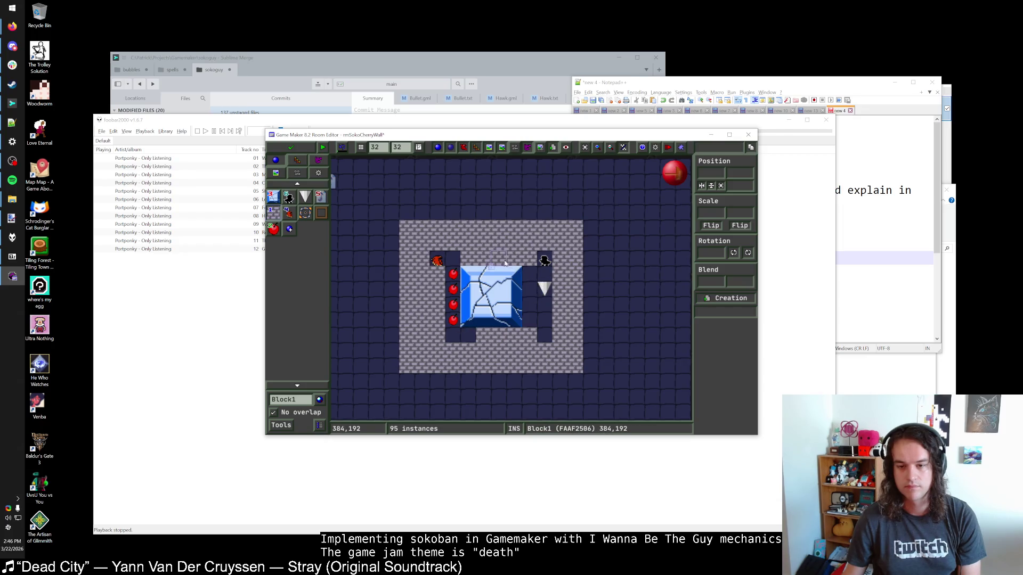
right_click(503, 260)
click(510, 275)
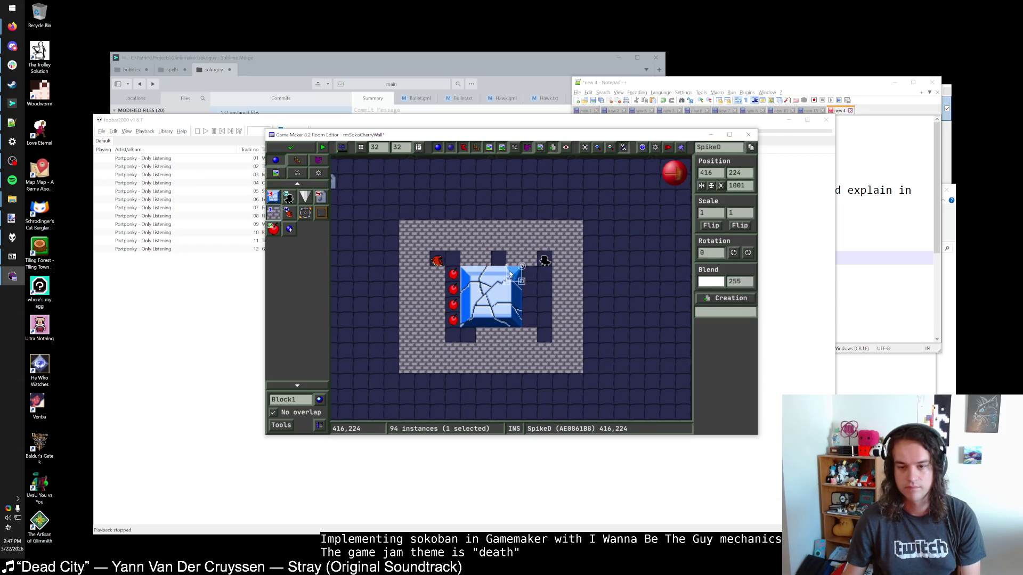
key(Escape)
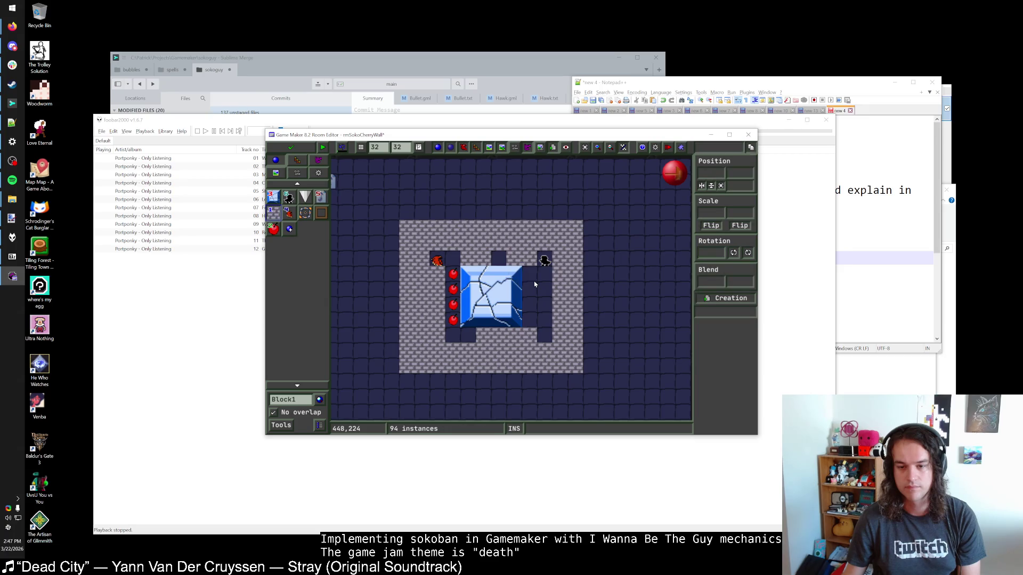
drag(514, 276, 485, 276)
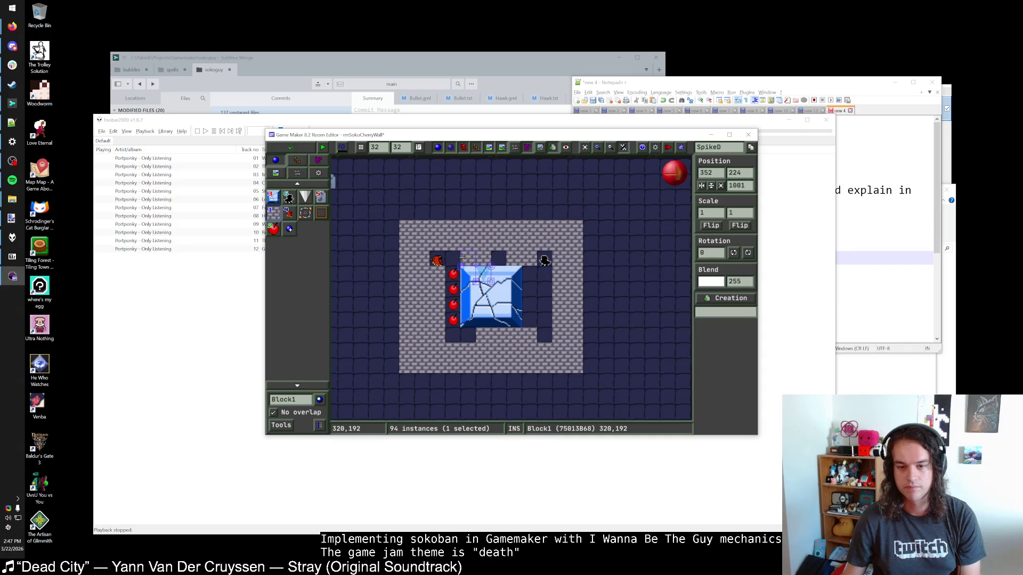
Rearrange the walls near the red creature, filling the two gaps to its left
click(498, 258)
right_click(486, 261)
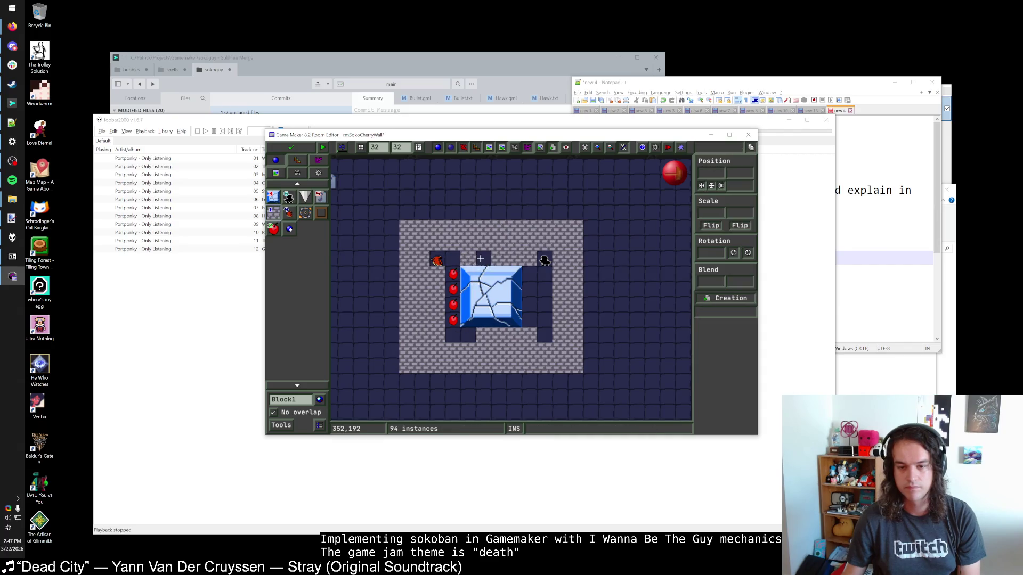
click(322, 215)
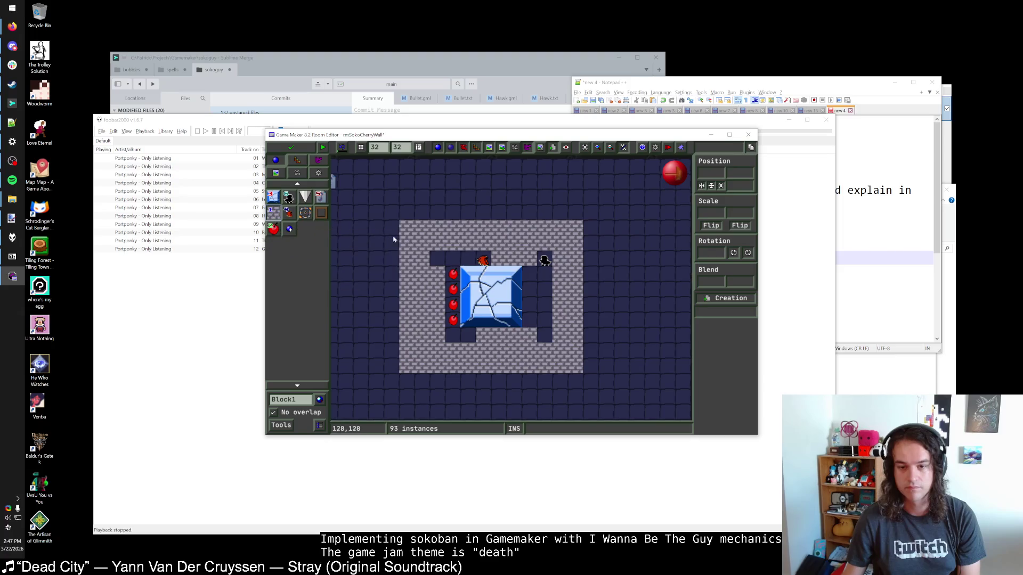
click(453, 259)
click(437, 258)
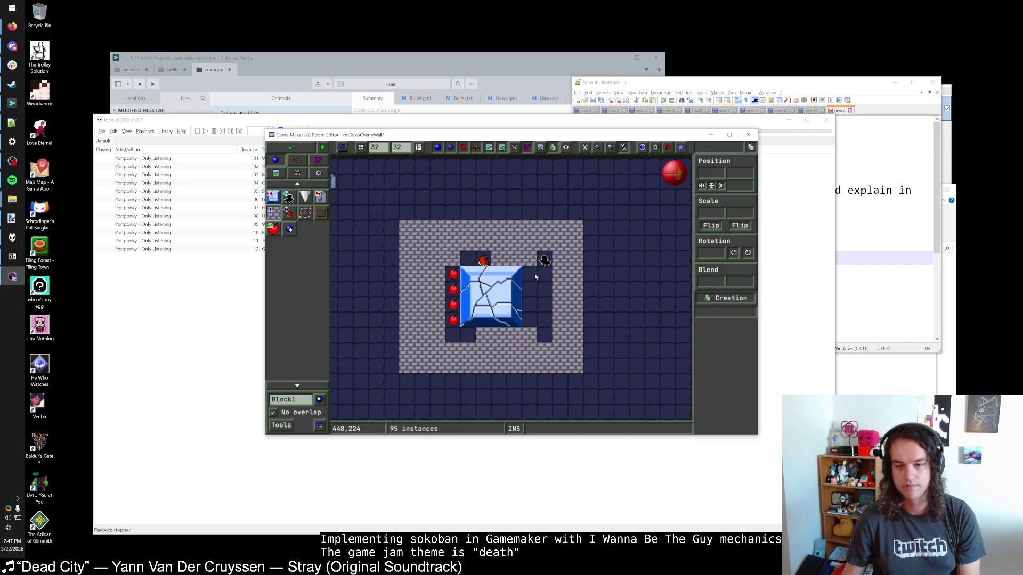
Stack an upward spike above the downward spike beside the ice block
click(524, 290)
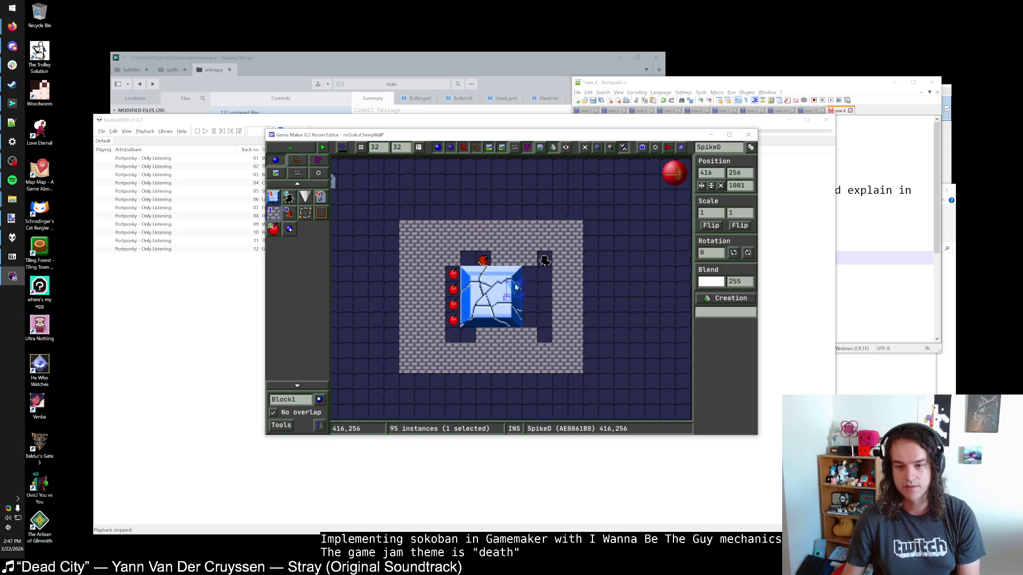
click(319, 214)
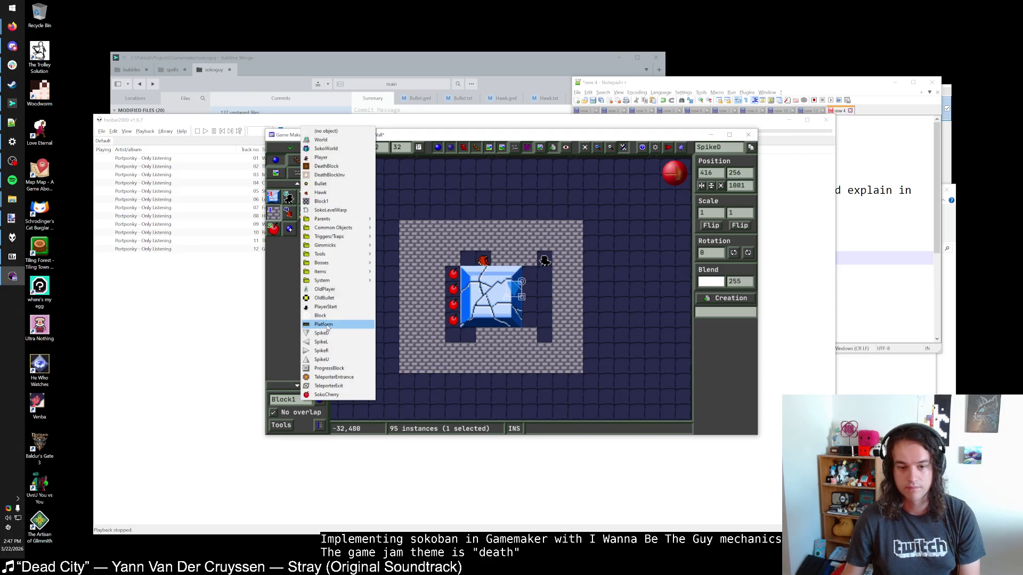
click(321, 360)
click(521, 277)
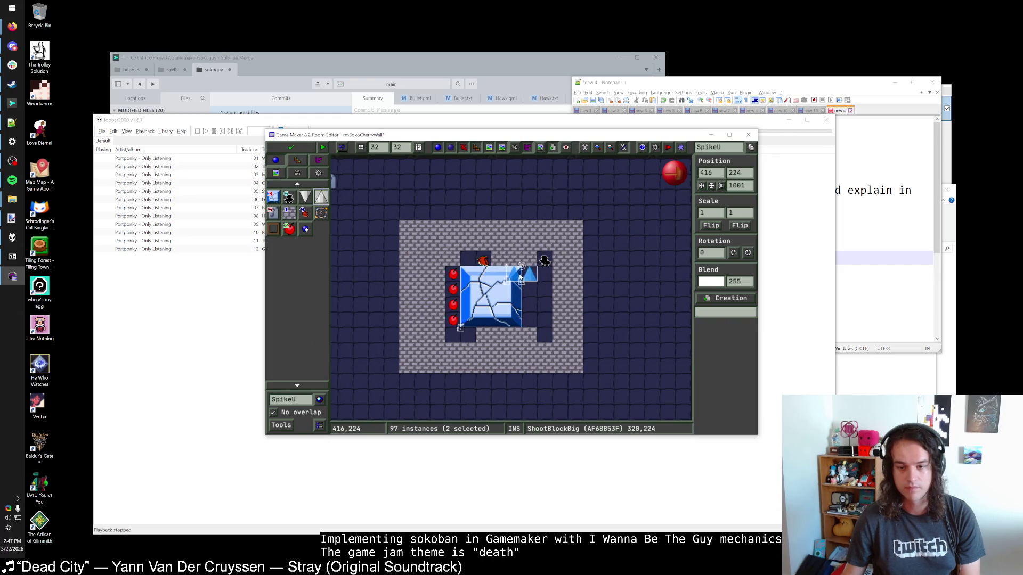
right_click(525, 293)
key(Escape)
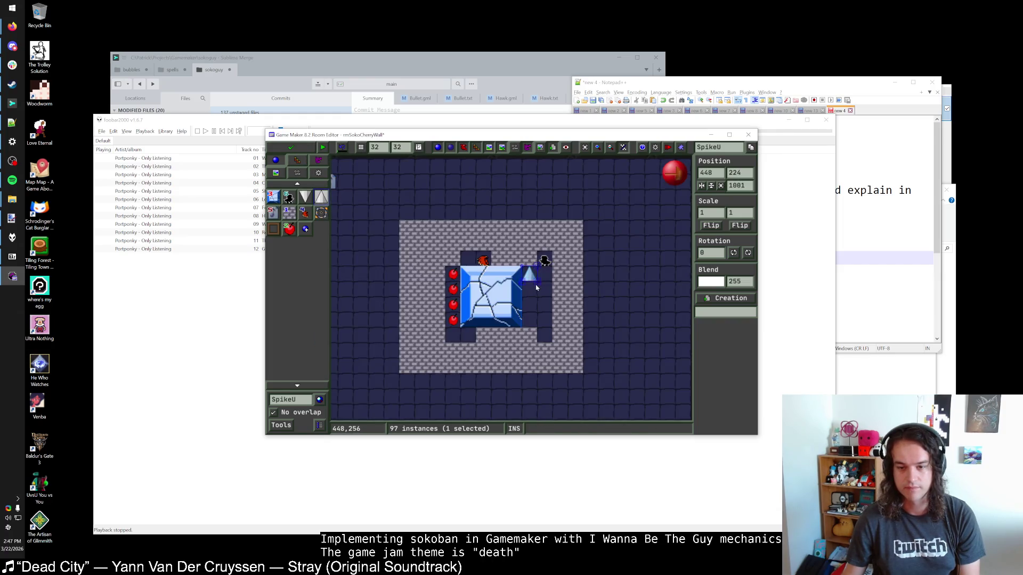
key(ctrl+z)
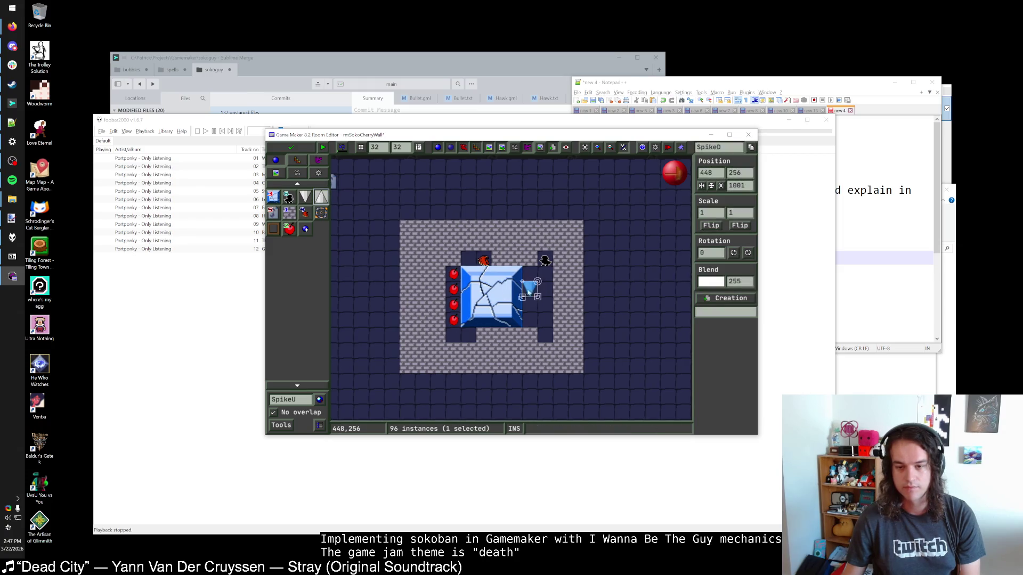
click(529, 274)
scroll(543, 279, up, 1)
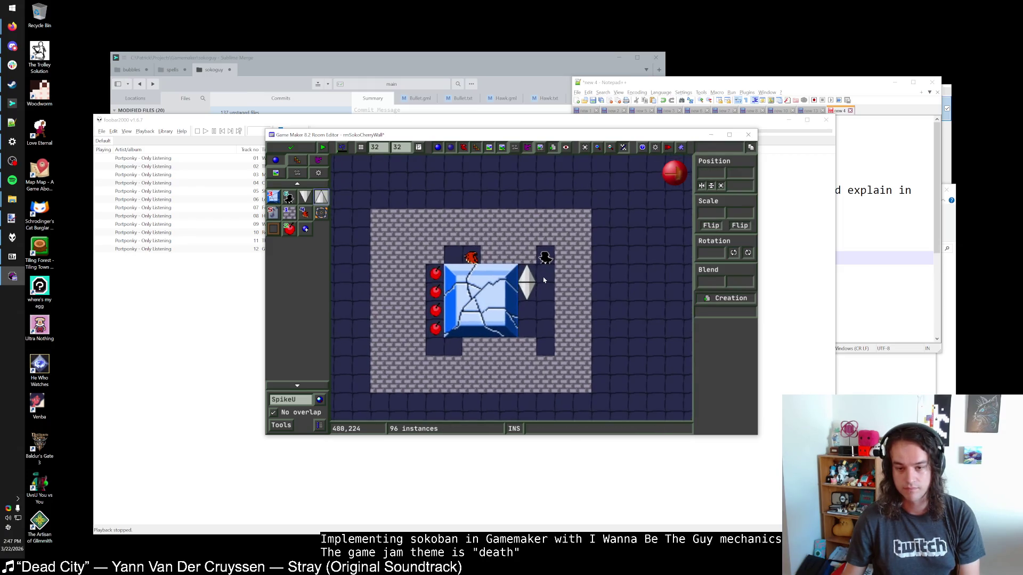
Delete the spike pair, move the hawk one cell left, and remove the brick beside it
right_click(524, 283)
right_click(524, 299)
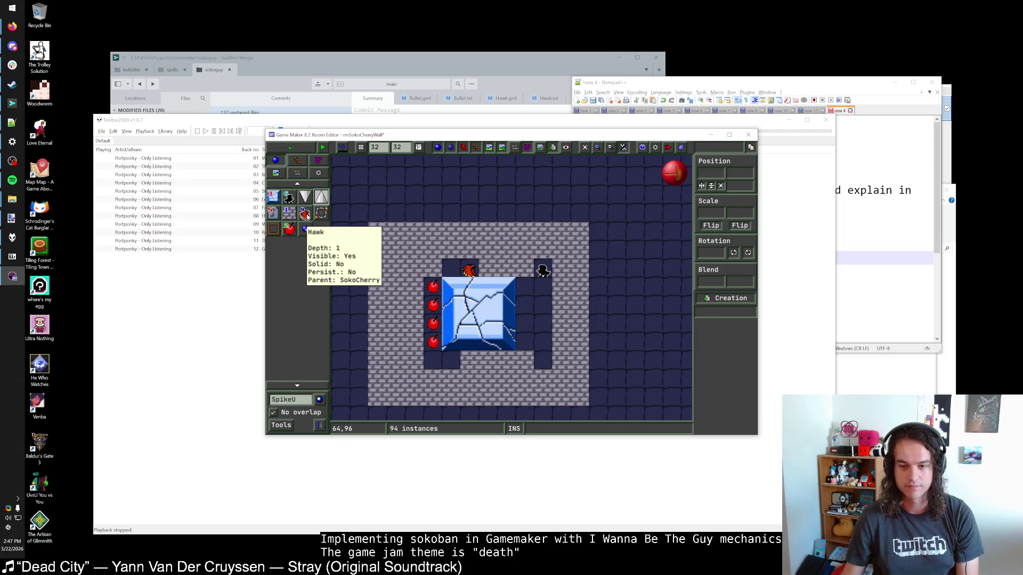
click(305, 214)
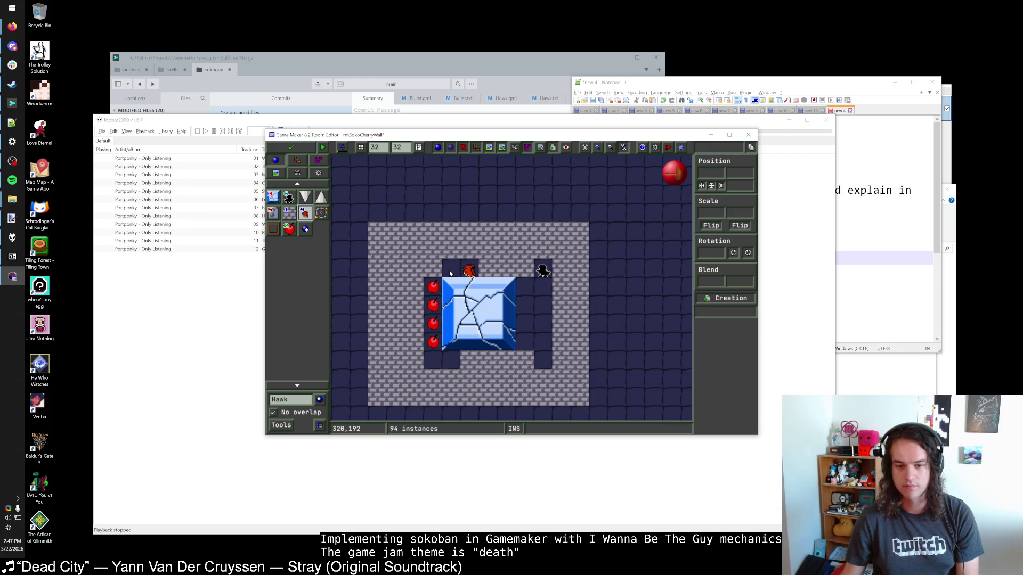
drag(461, 271, 444, 272)
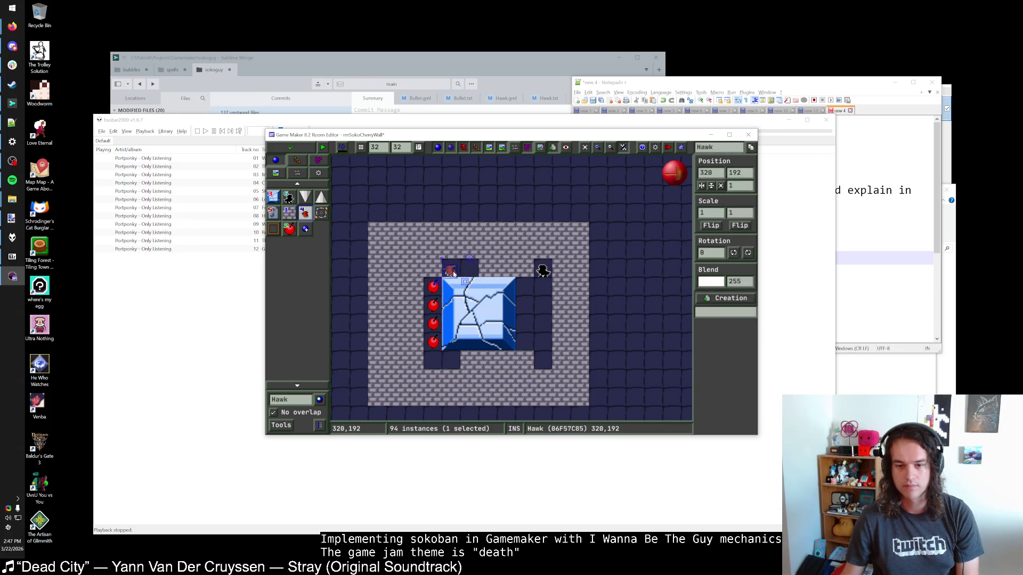
click(289, 213)
right_click(432, 269)
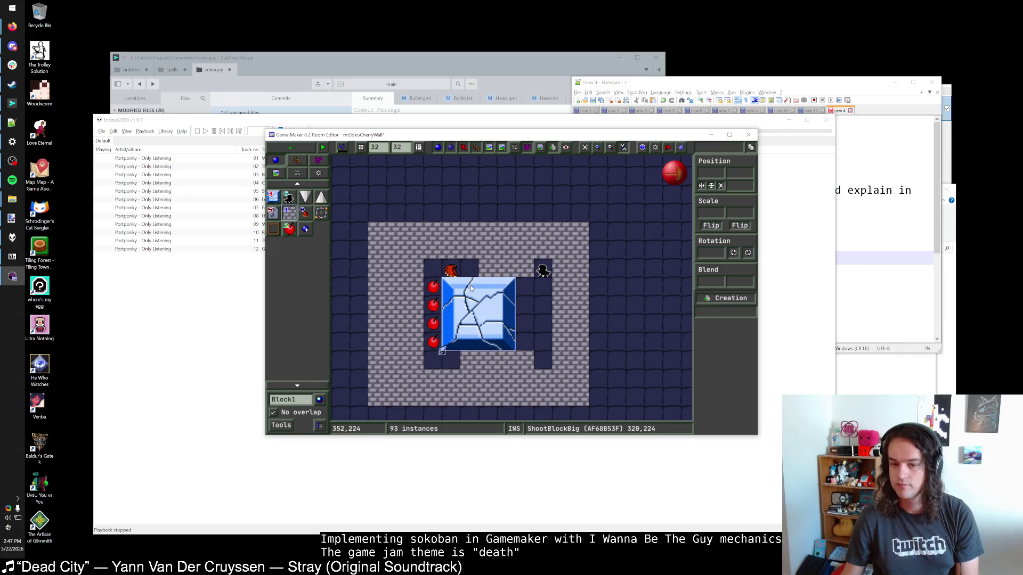
scroll(471, 289, up, 1)
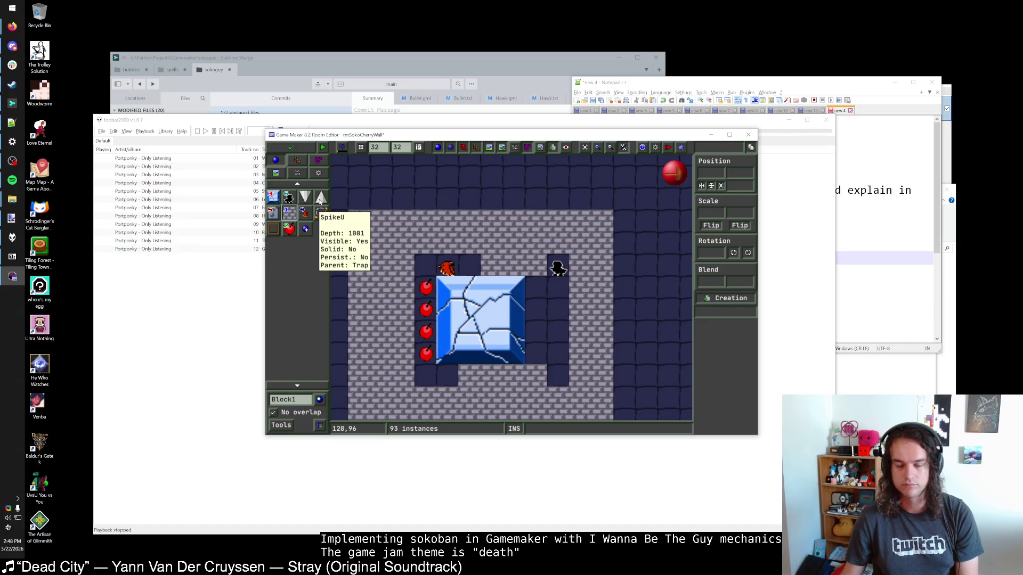
click(305, 197)
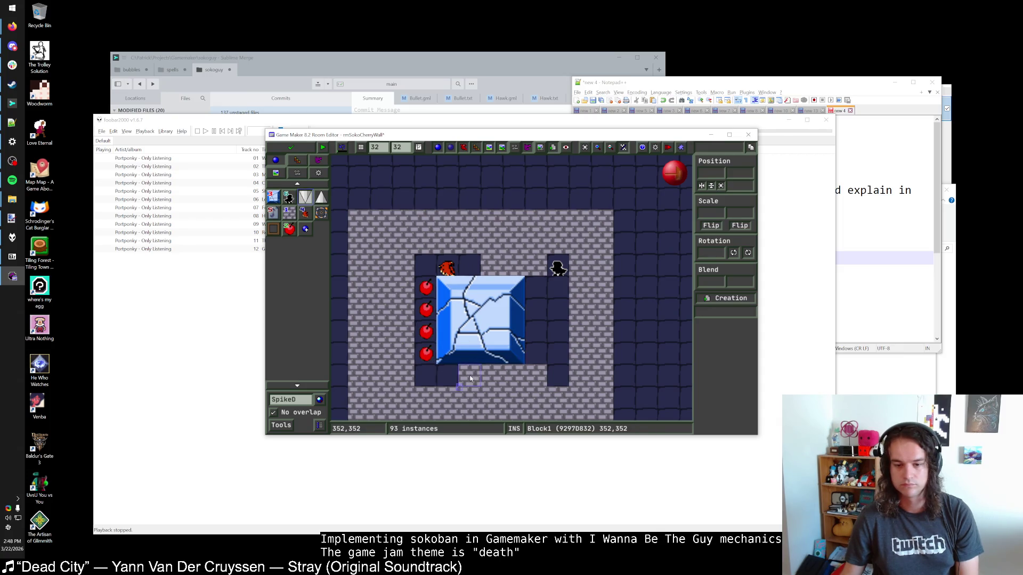
Remove the top hawk and the bricks at 256,192 and 320,384, then place new bricks
right_click(409, 268)
click(306, 219)
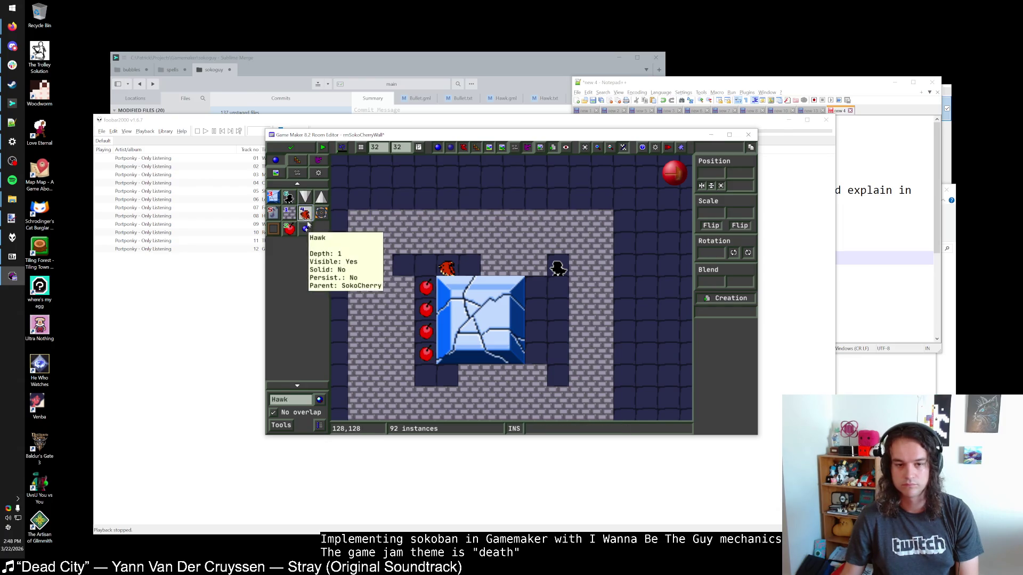
right_click(446, 271)
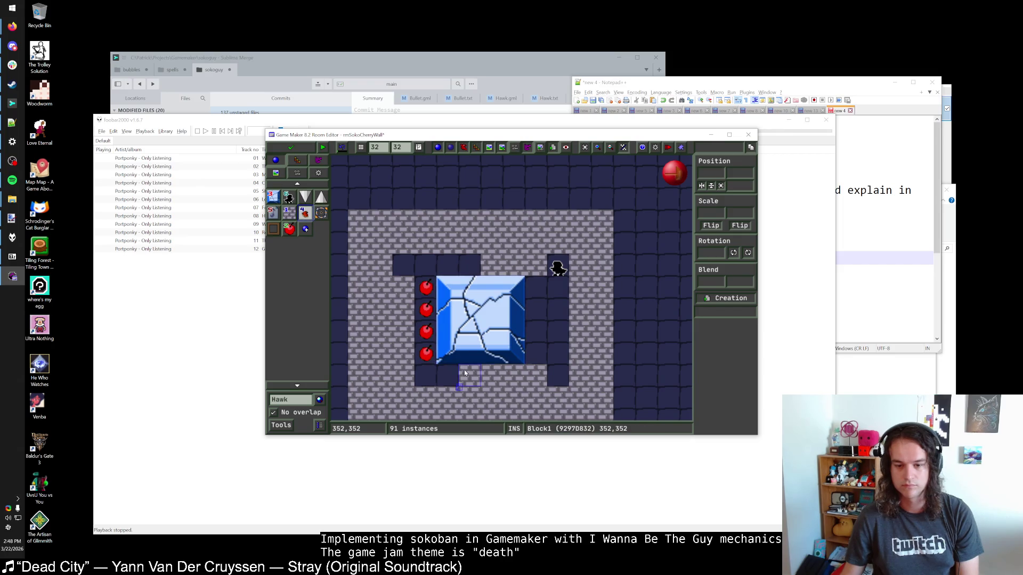
right_click(447, 395)
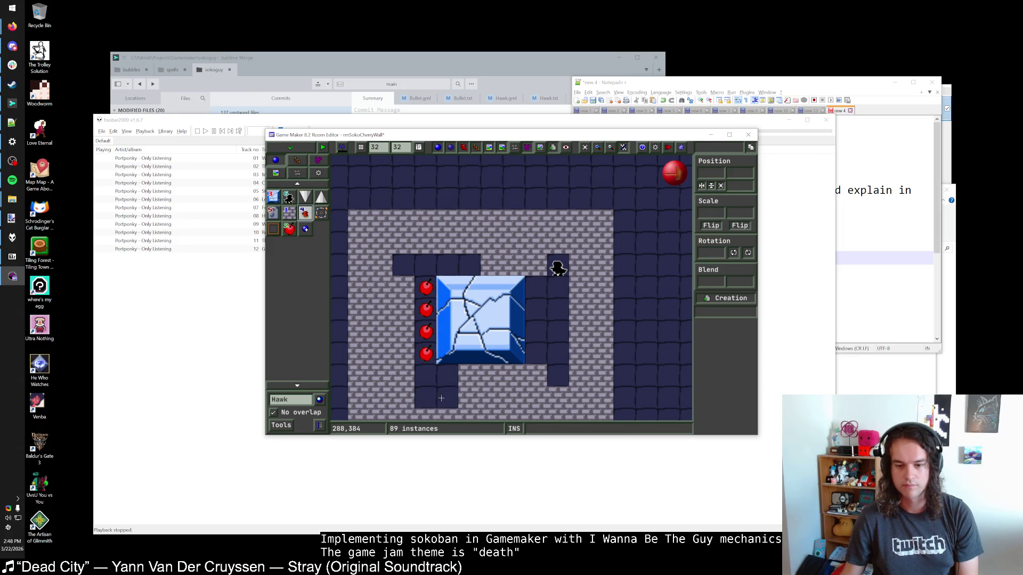
click(448, 265)
click(462, 264)
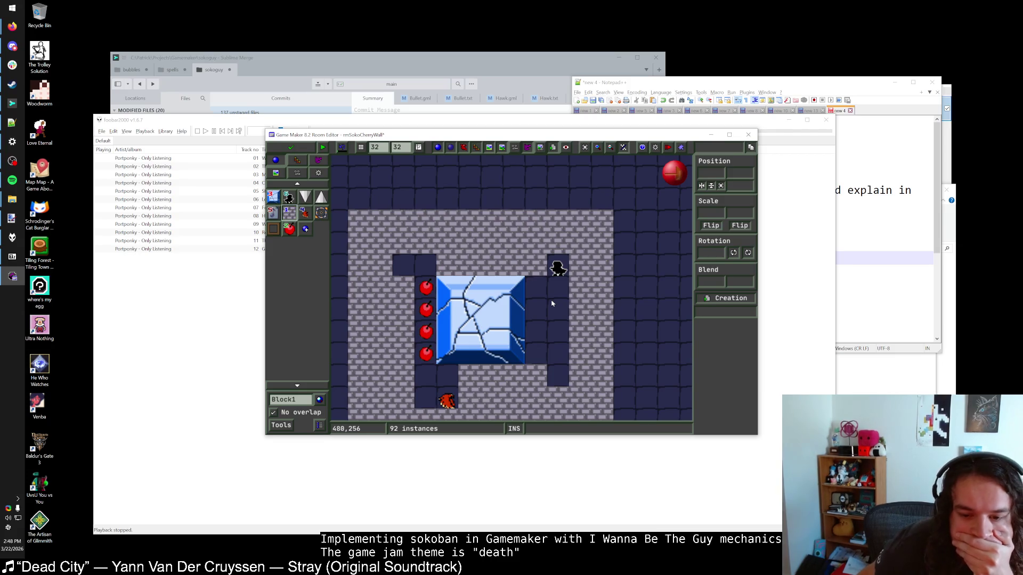
Mirror the corridor-bottom hawk with Scale X -1 and maximize the room editor
click(446, 401)
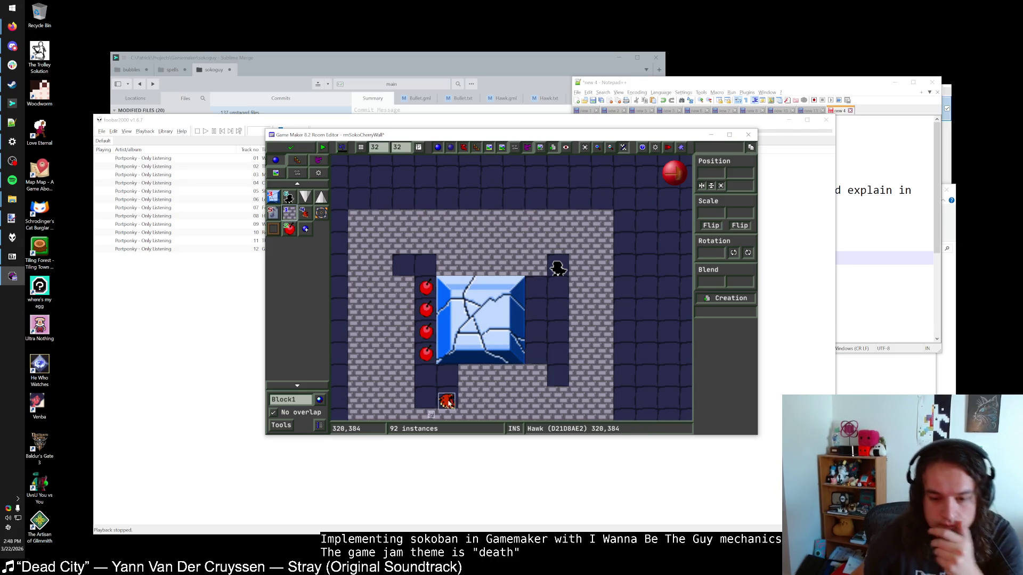
click(711, 225)
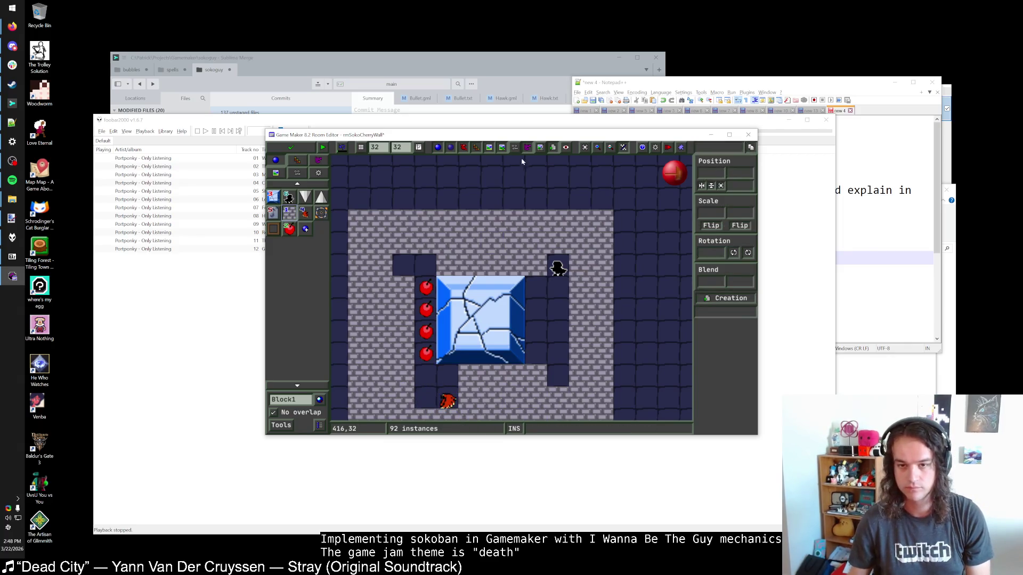
double_click(534, 135)
scroll(501, 235, up, 5)
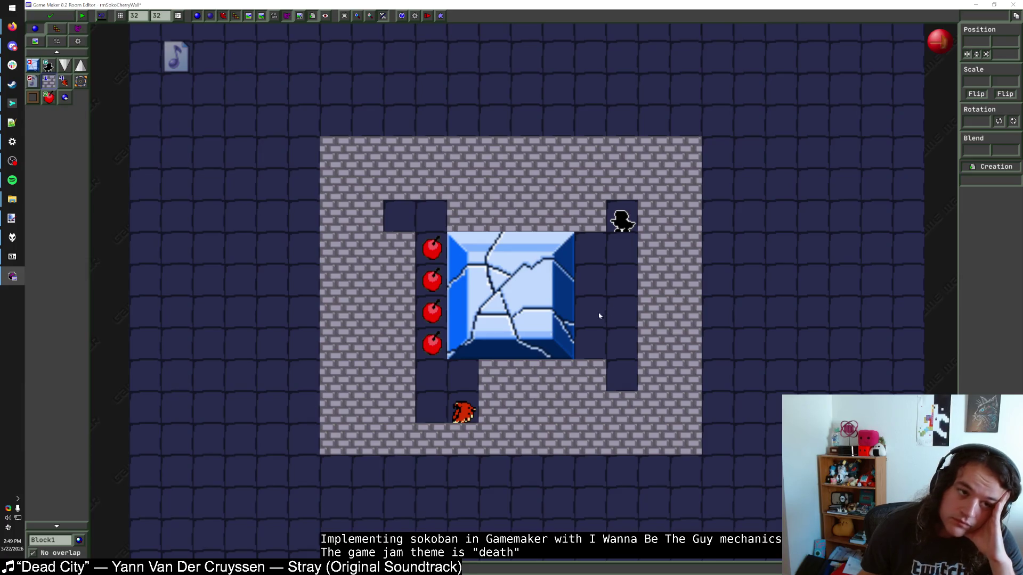
Zoom out to review rmSokoCherryWall, then save it and close its room editor
scroll(381, 204, down, 1)
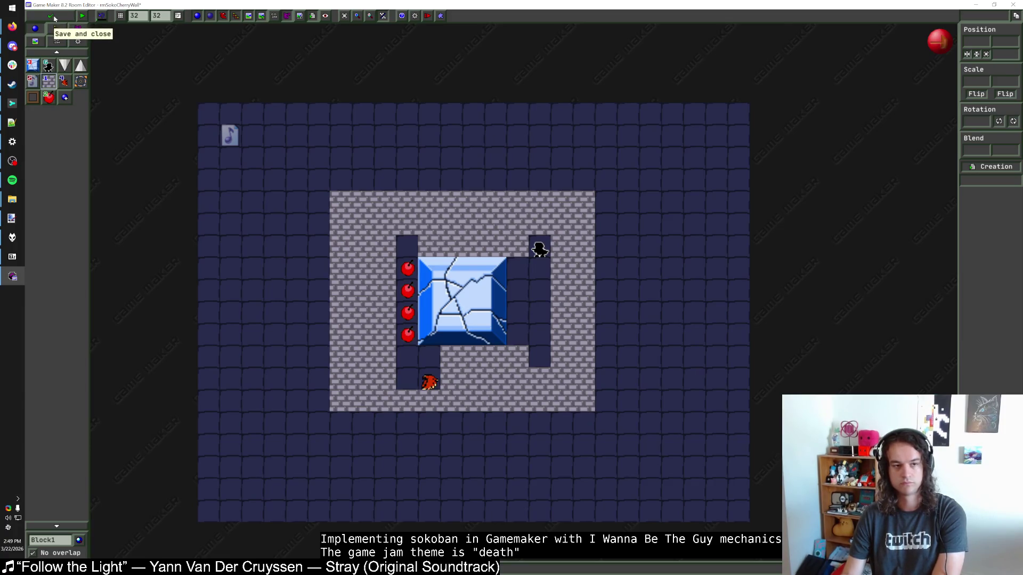
click(54, 19)
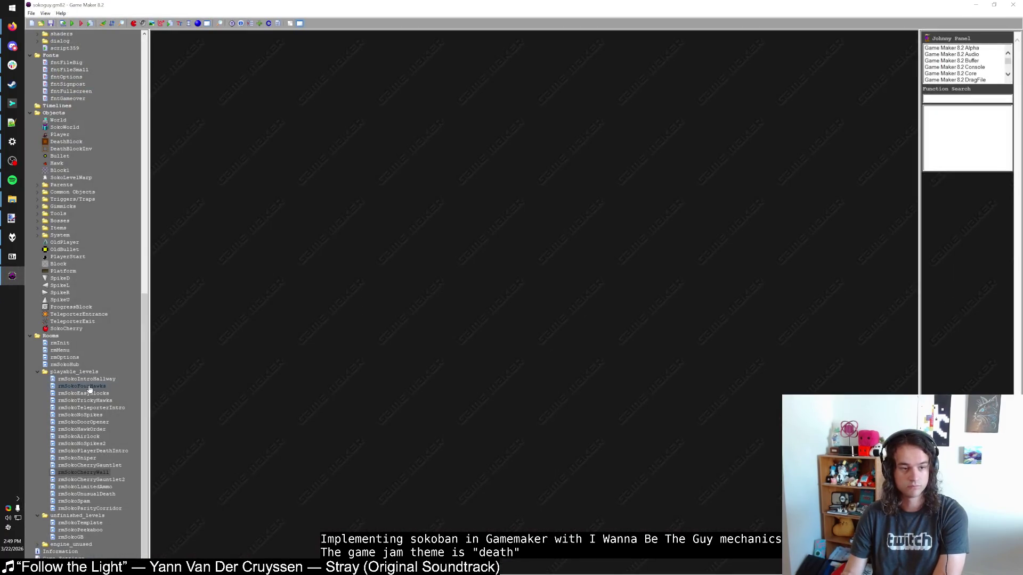
Return to the rmSokoHub room editor, zoom in, and delete the stray brick at 704,352
click(11, 276)
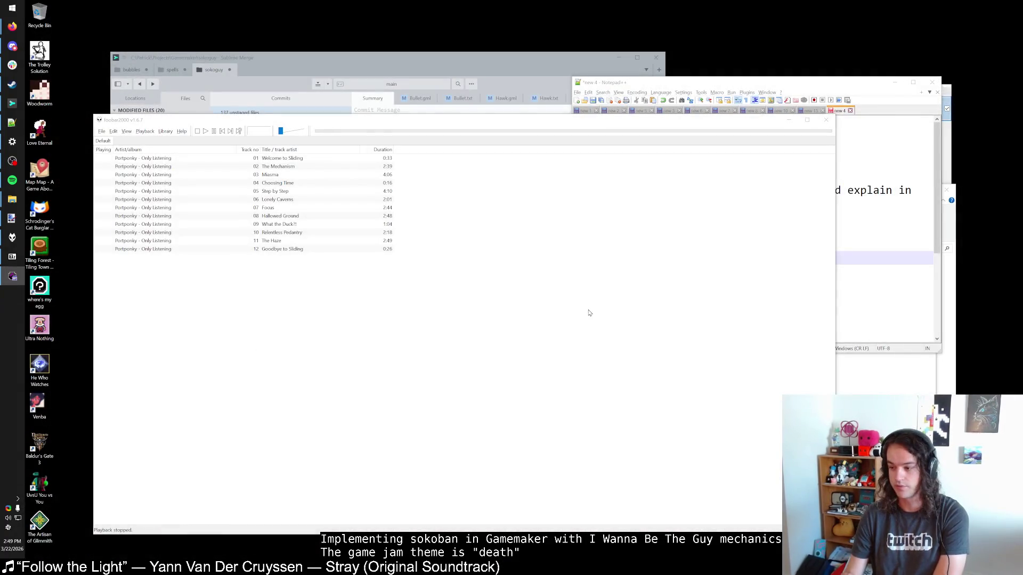
key(alt+Tab)
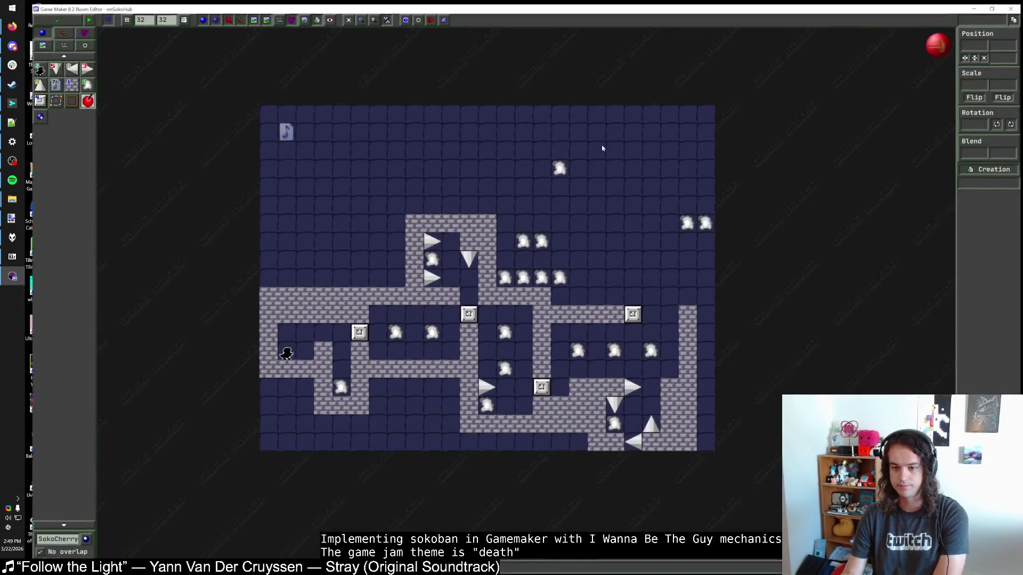
scroll(365, 356, up, 1)
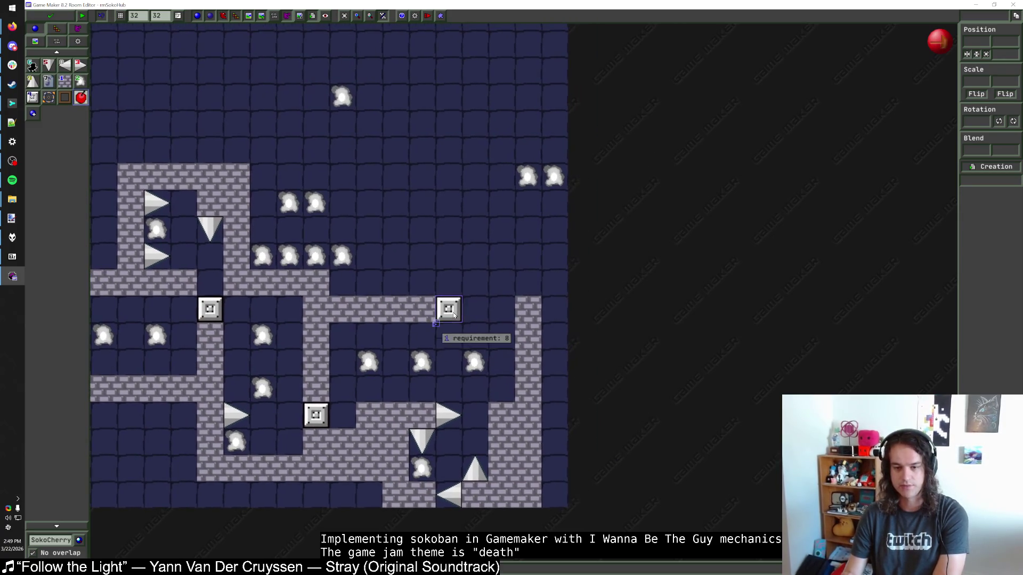
click(65, 81)
click(506, 316)
key(Delete)
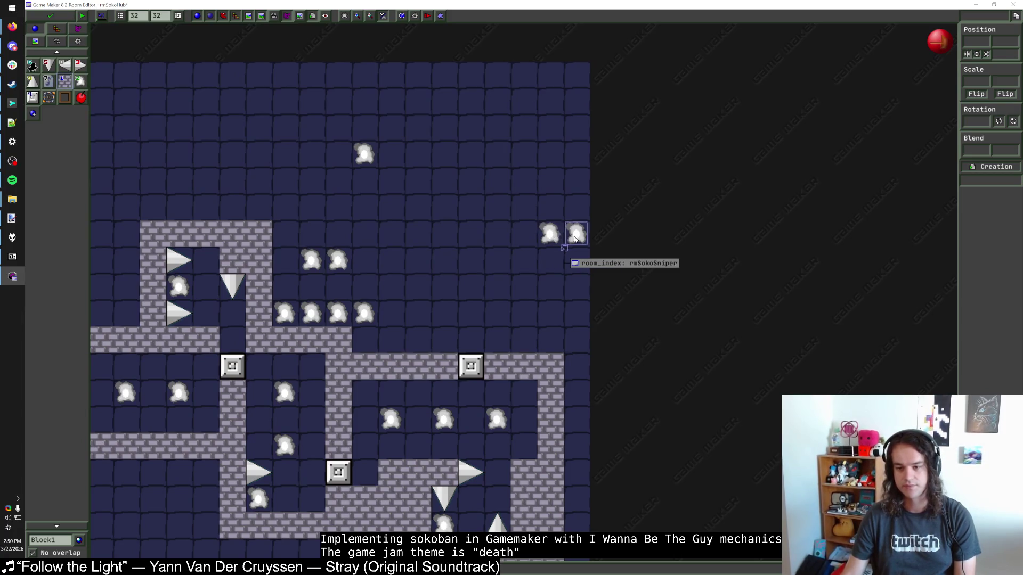
Move two level warps down-left and the rmSokoSniper warp up-right
mouse_move(557, 237)
mouse_down()
mouse_move(476, 289)
mouse_move(478, 316)
mouse_up()
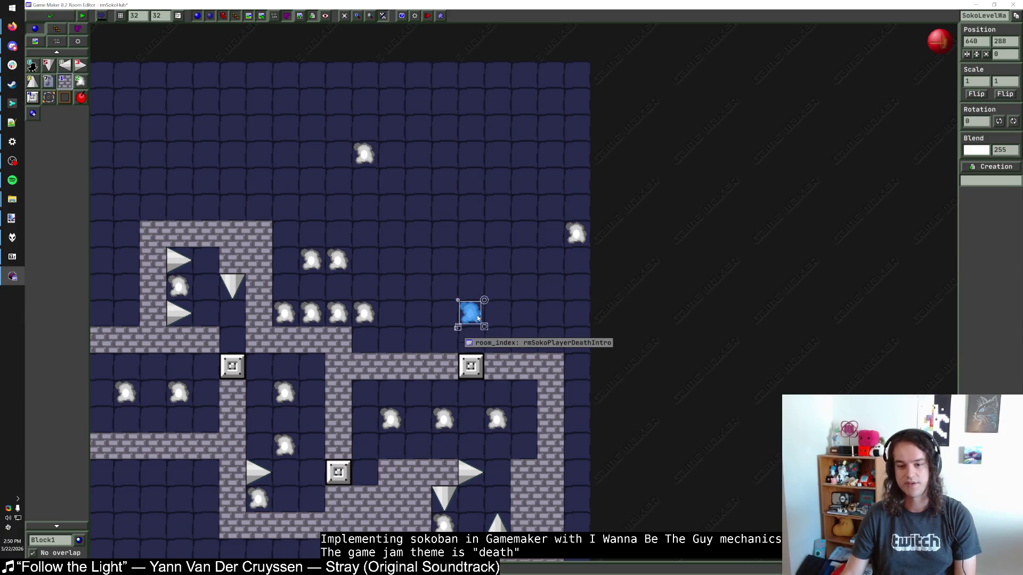
mouse_move(575, 242)
mouse_down()
mouse_move(548, 297)
mouse_move(523, 319)
mouse_move(522, 290)
mouse_up()
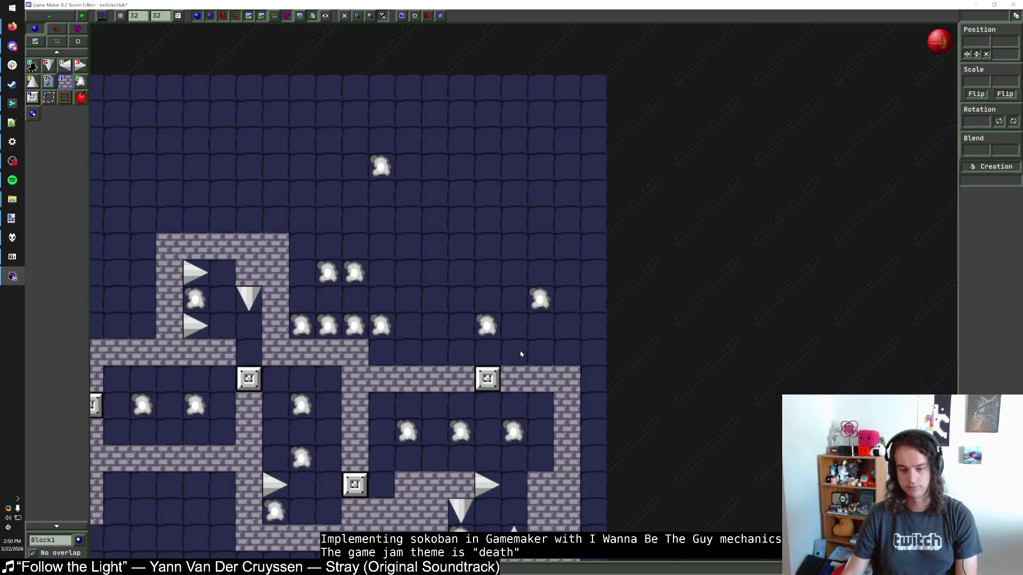
mouse_move(542, 307)
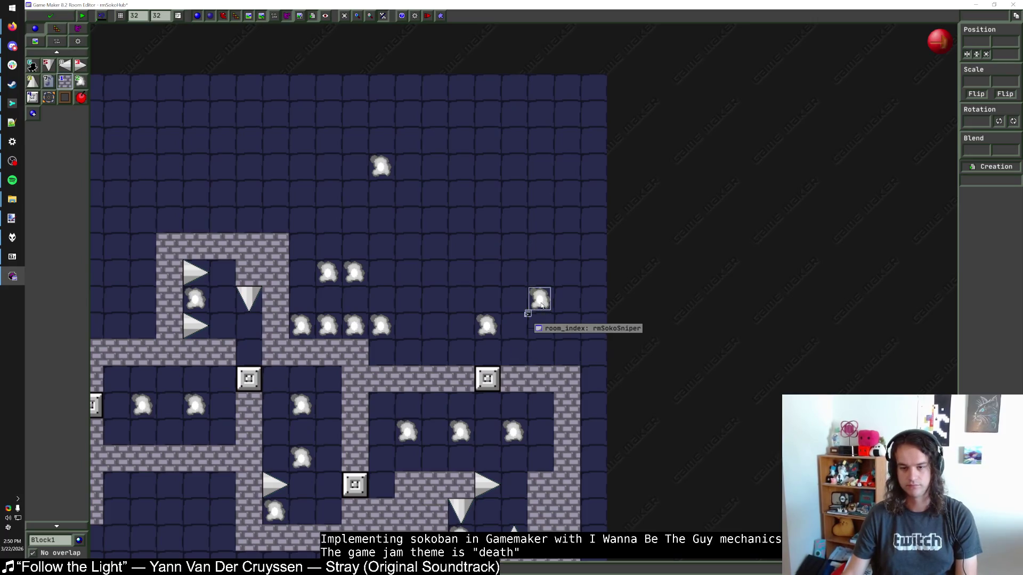
drag(541, 307, 568, 252)
Place a down spike above the warp, a left spike beside it and an up spike to its left
click(49, 65)
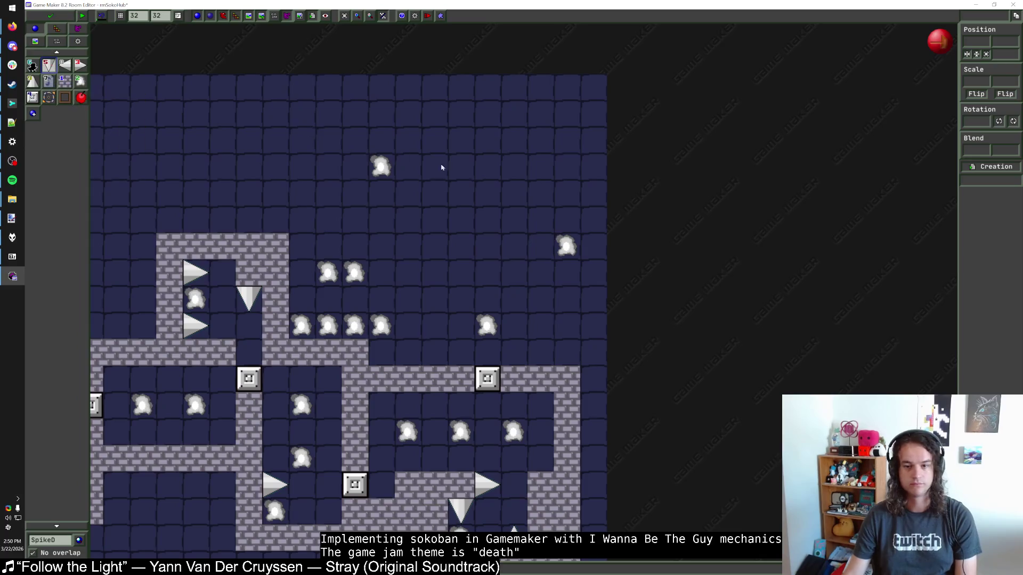
click(566, 219)
click(64, 65)
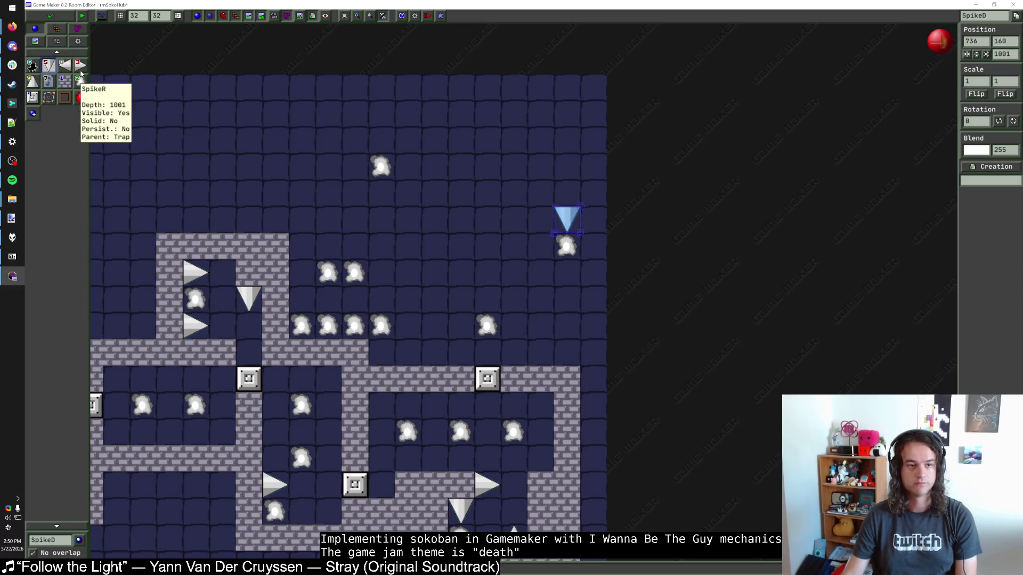
click(552, 277)
click(32, 80)
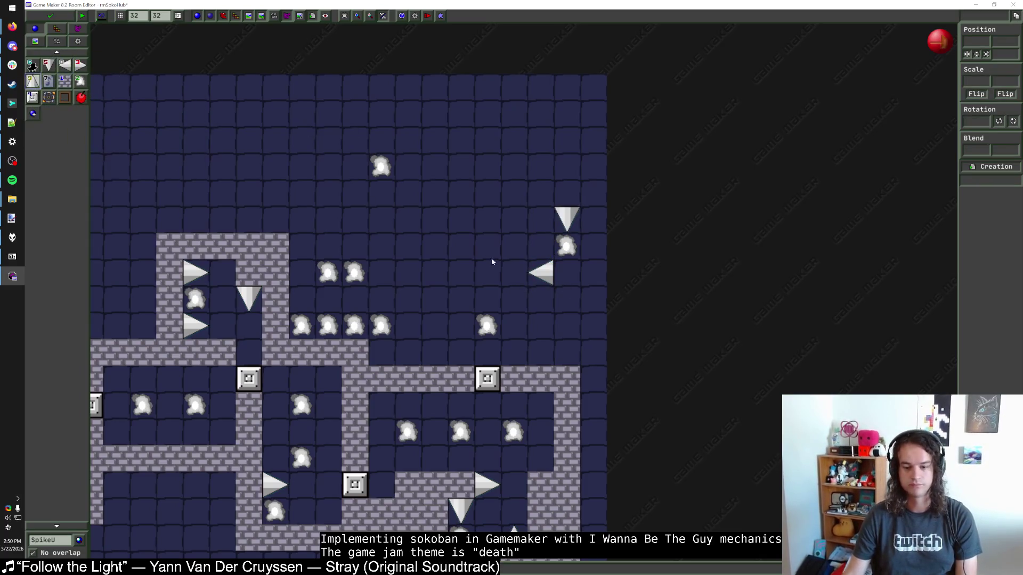
click(518, 247)
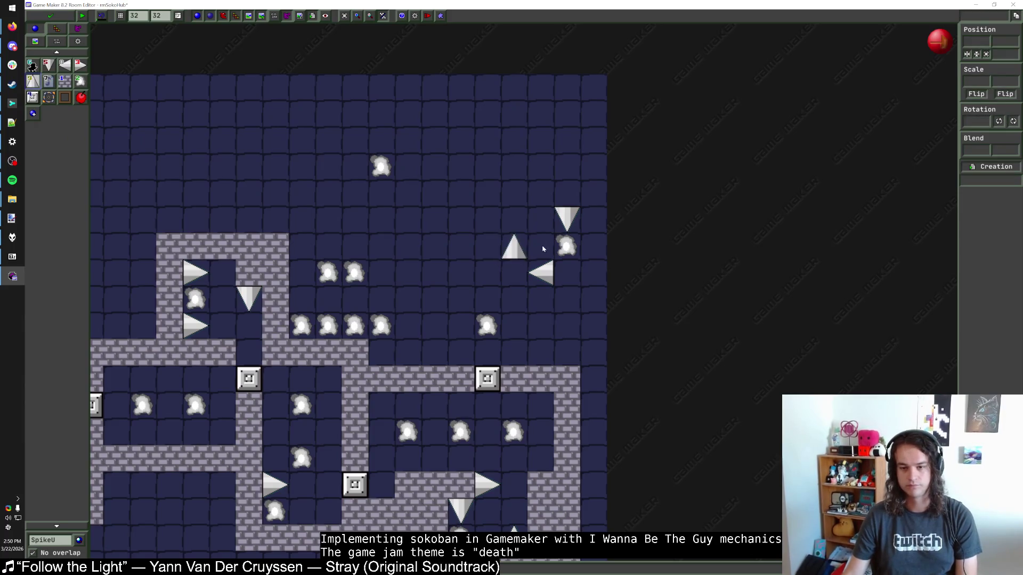
Replace the up spike with a left spike right of the warp and shift the warp left
click(65, 80)
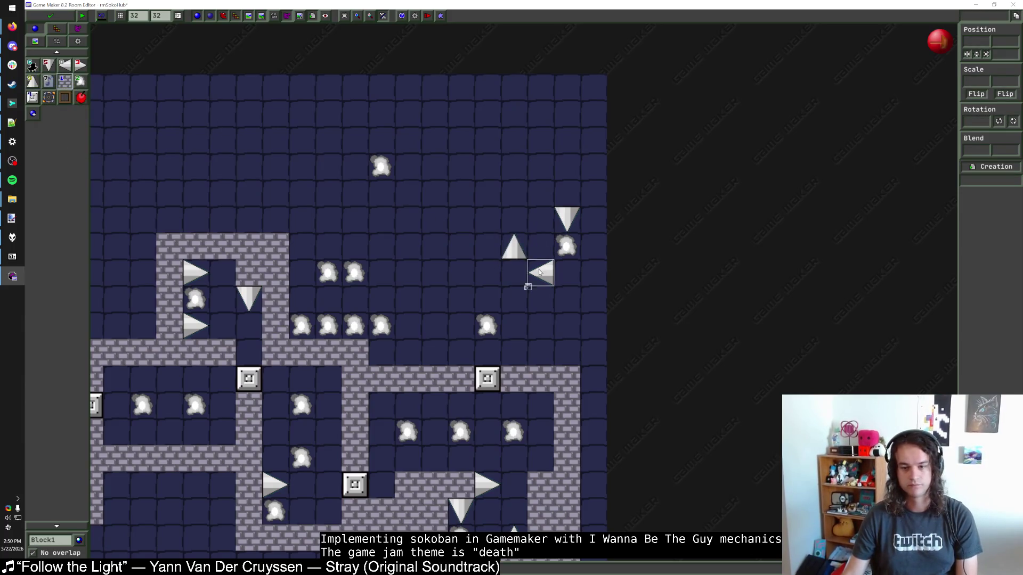
right_click(515, 256)
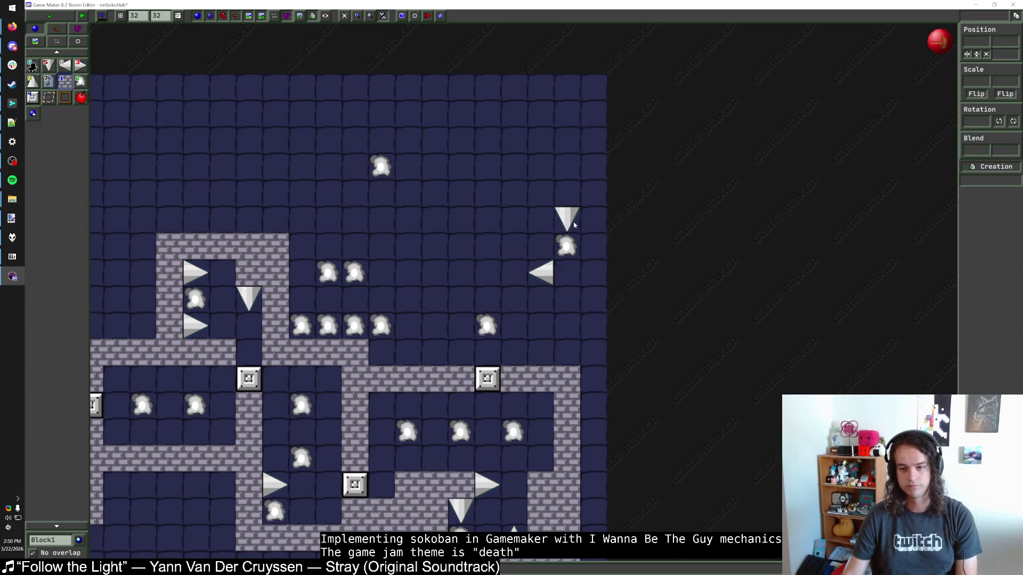
click(65, 64)
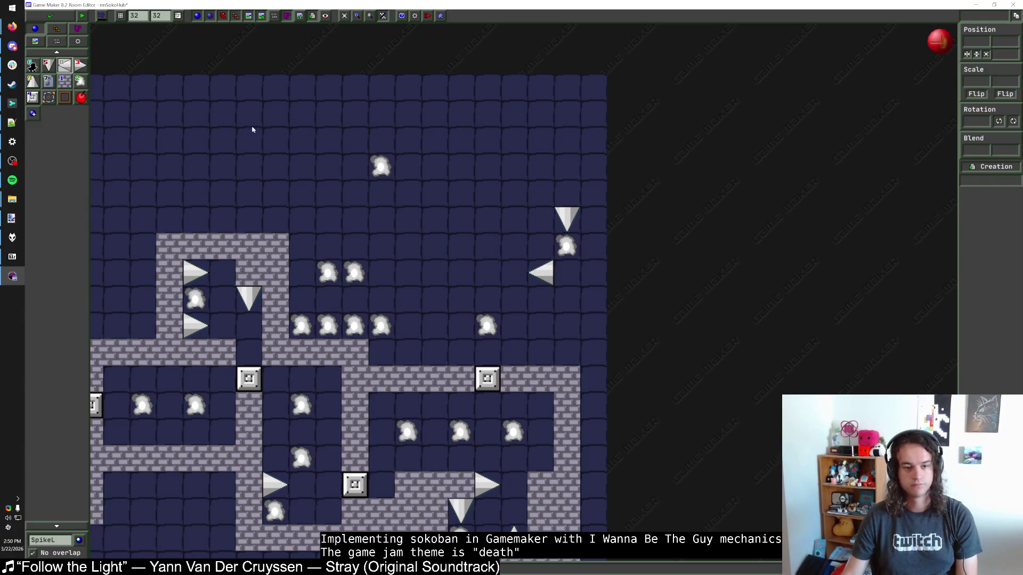
click(567, 245)
mouse_move(566, 245)
mouse_down()
mouse_move(540, 246)
mouse_move(539, 218)
mouse_move(563, 228)
mouse_up()
Add a two-cell brick column at the right edge and move the left spike one cell right
click(64, 81)
click(591, 244)
click(592, 220)
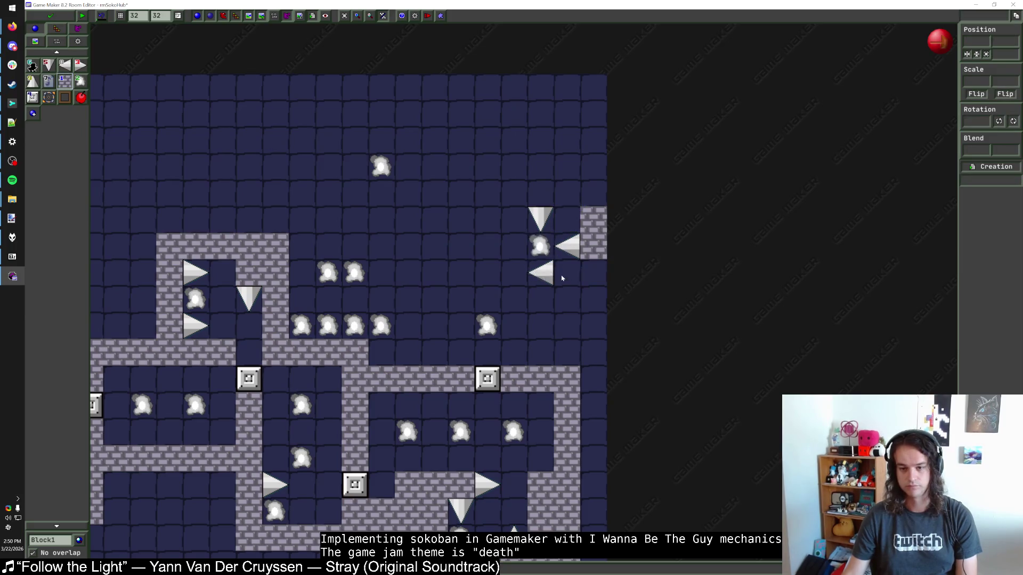
drag(549, 272, 576, 272)
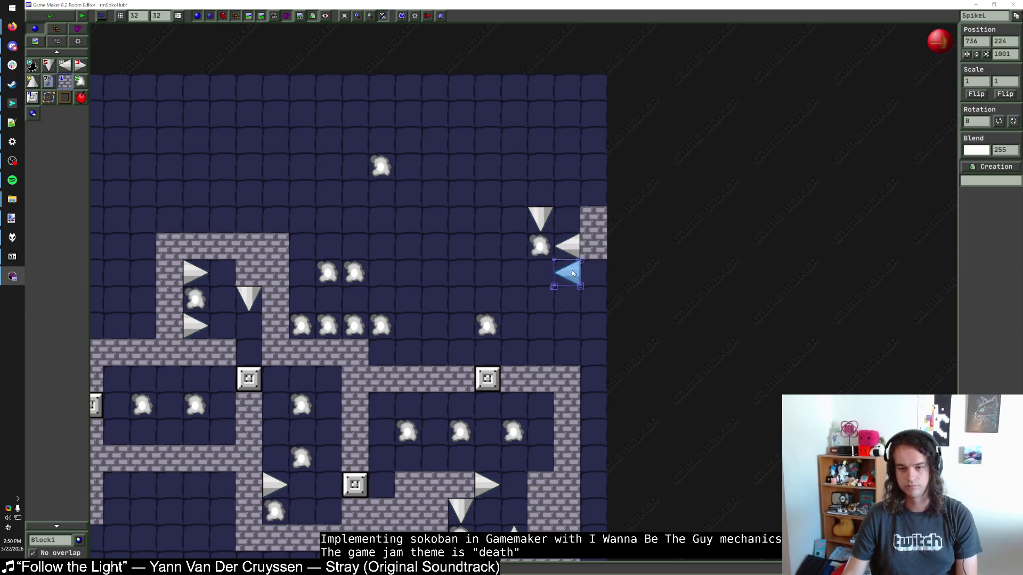
Move the down spike, left spike and warp down into the enclosure beside a three-brick column
mouse_move(541, 219)
mouse_down()
mouse_move(514, 246)
mouse_move(541, 274)
mouse_move(546, 327)
mouse_up()
drag(514, 246, 514, 300)
drag(539, 259, 538, 314)
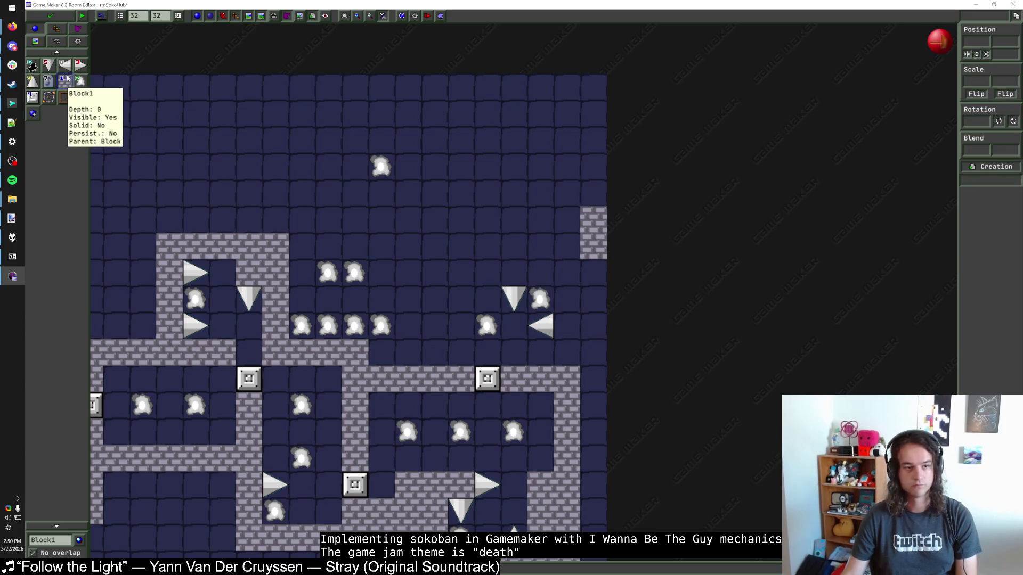
drag(564, 353, 564, 296)
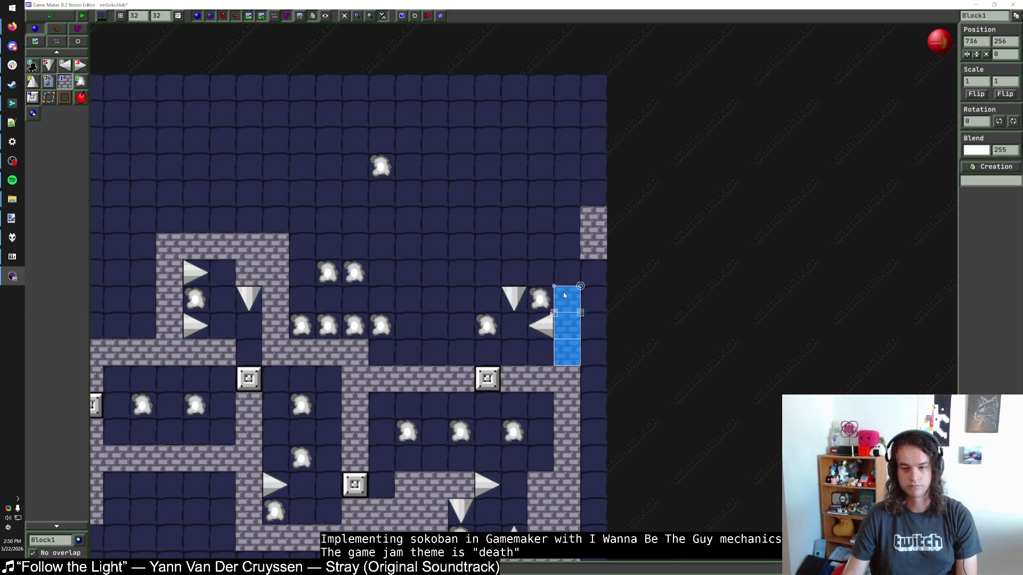
click(596, 302)
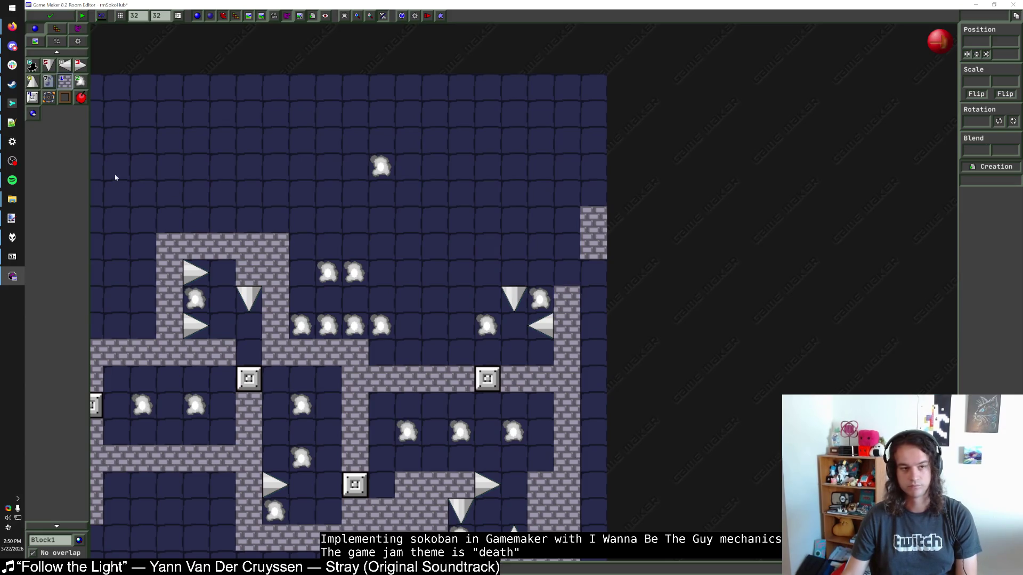
Remove the three right-wall bricks, add a SpikeR beside the left spike, and shift the group up a cell
right_click(571, 322)
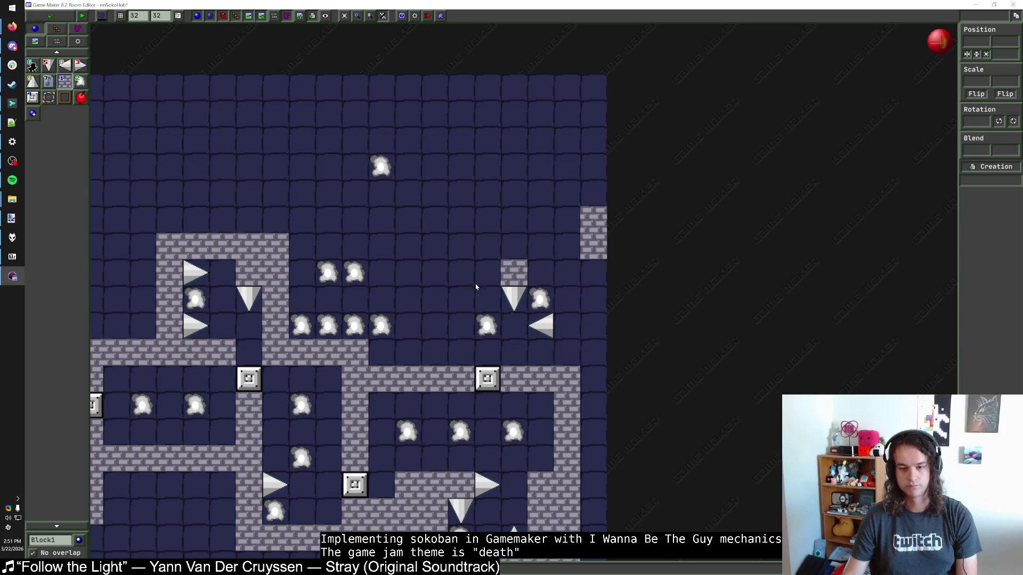
key(ctrl+v)
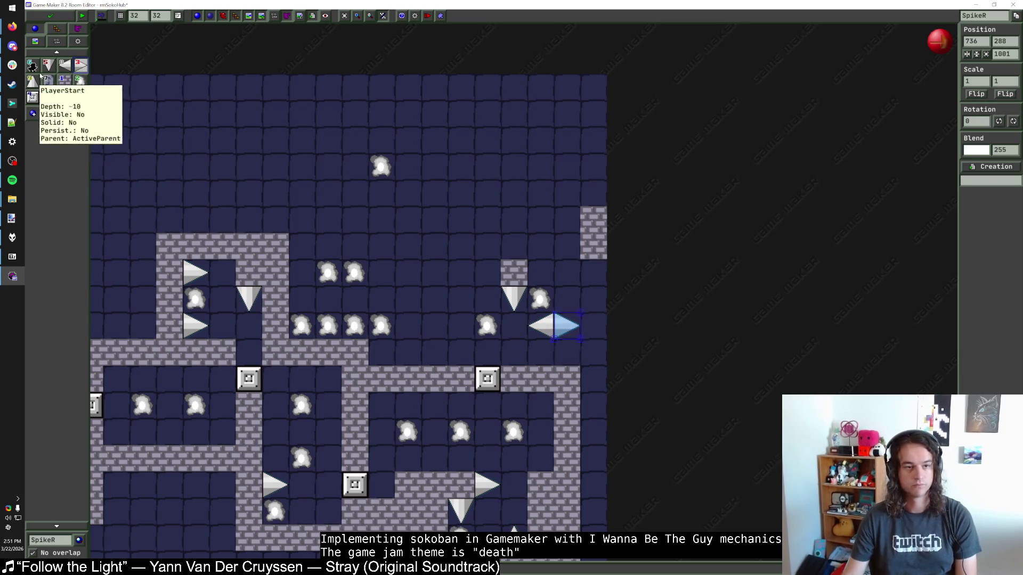
click(514, 331)
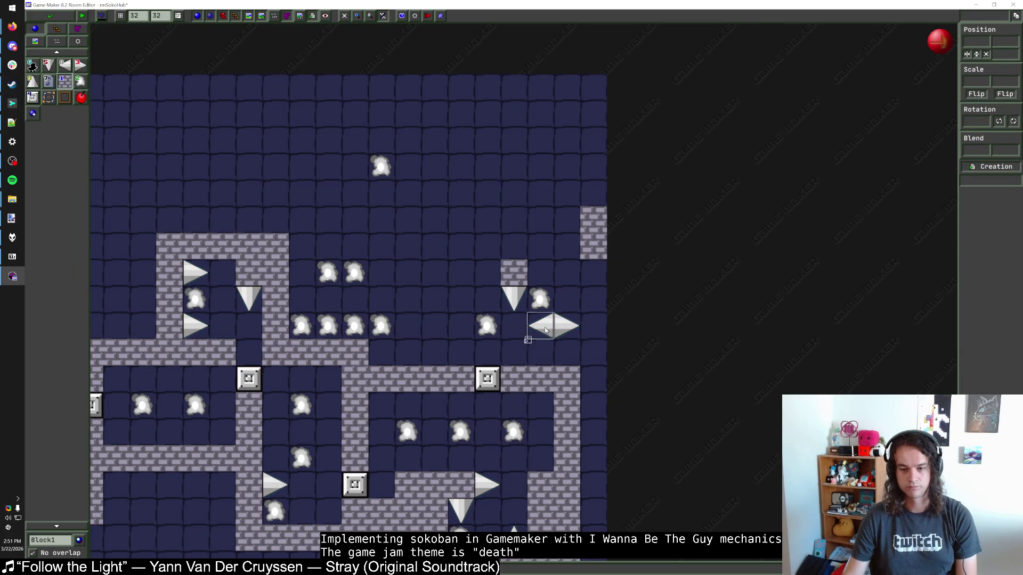
mouse_move(515, 285)
mouse_down()
mouse_move(488, 258)
mouse_move(487, 272)
mouse_up()
drag(539, 299, 513, 272)
drag(541, 326, 541, 299)
click(556, 309)
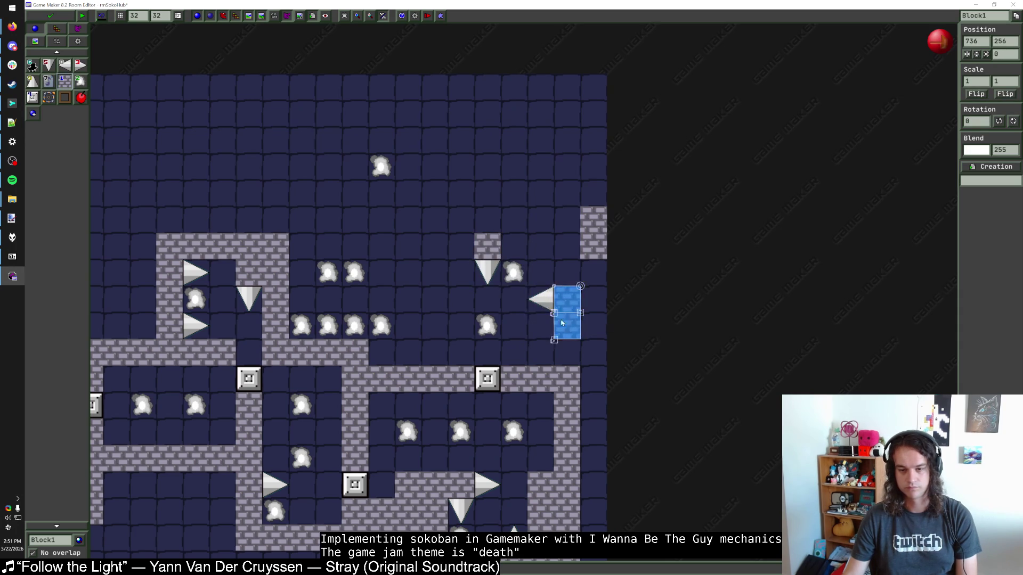
right_click(564, 324)
Fill the right wall column with Block1 bricks and run the roof across to it
drag(582, 361, 582, 272)
click(64, 64)
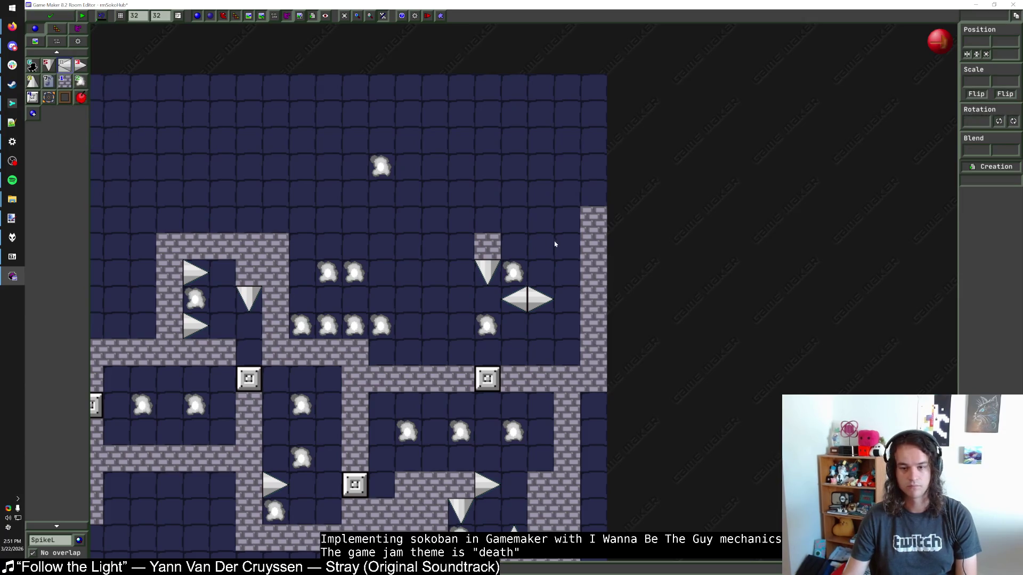
click(567, 245)
click(67, 84)
drag(487, 219, 567, 219)
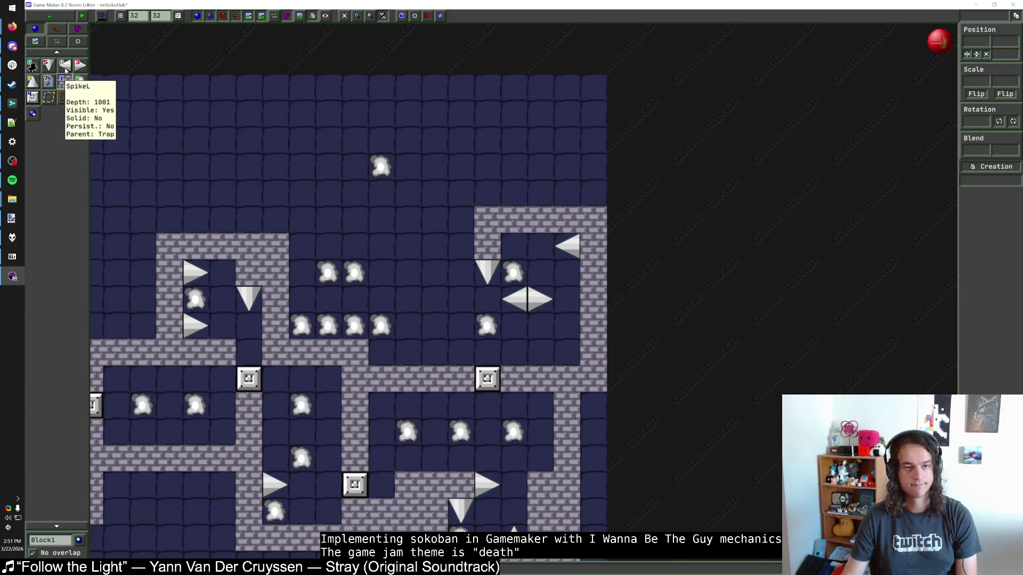
Fill cells under the roof, put a SpikeD in the top corner, and lay the roof brick row
mouse_move(514, 246)
mouse_down()
mouse_move(541, 246)
mouse_move(468, 221)
mouse_up()
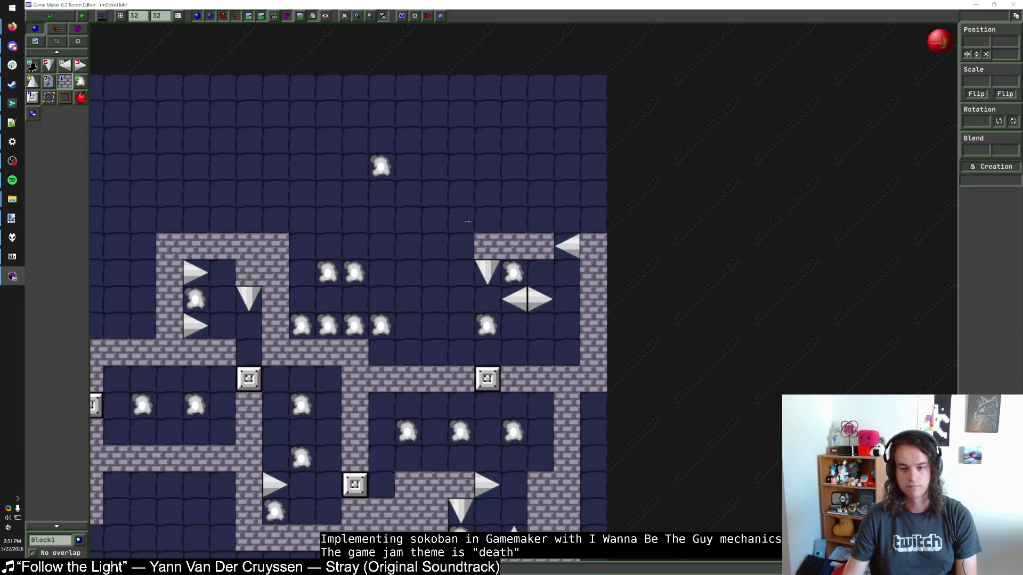
click(48, 65)
click(563, 247)
click(65, 81)
drag(589, 218, 481, 228)
right_click(480, 228)
right_click(523, 223)
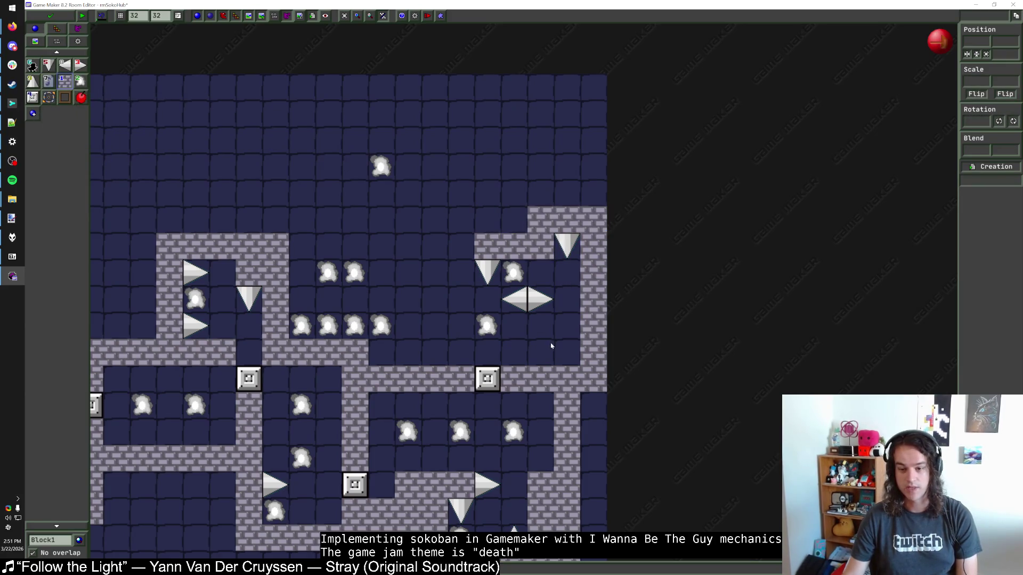
Place two SpikeU spikes along the enclosure floor and add one brick beside them
drag(567, 352, 553, 352)
click(34, 82)
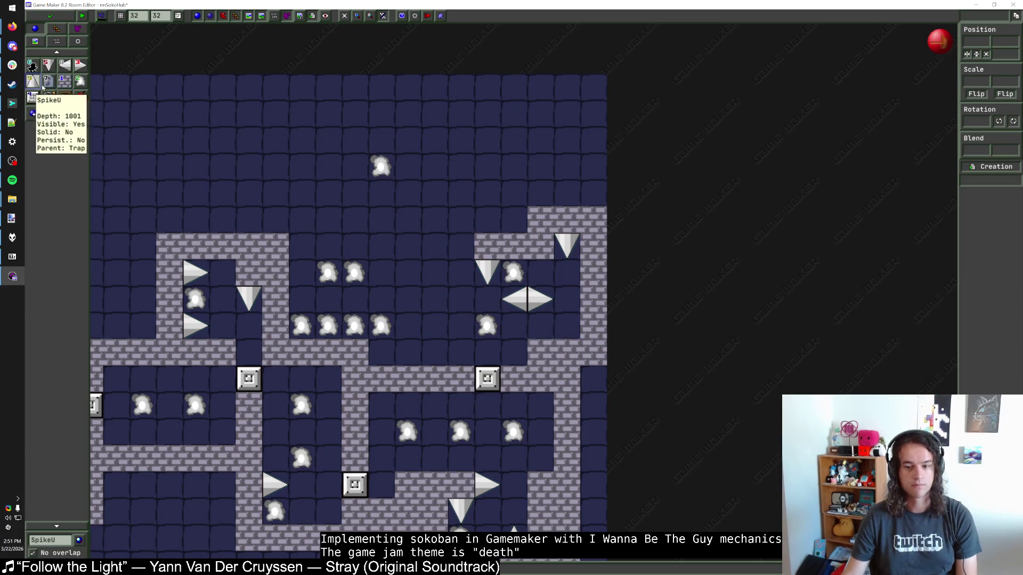
click(568, 353)
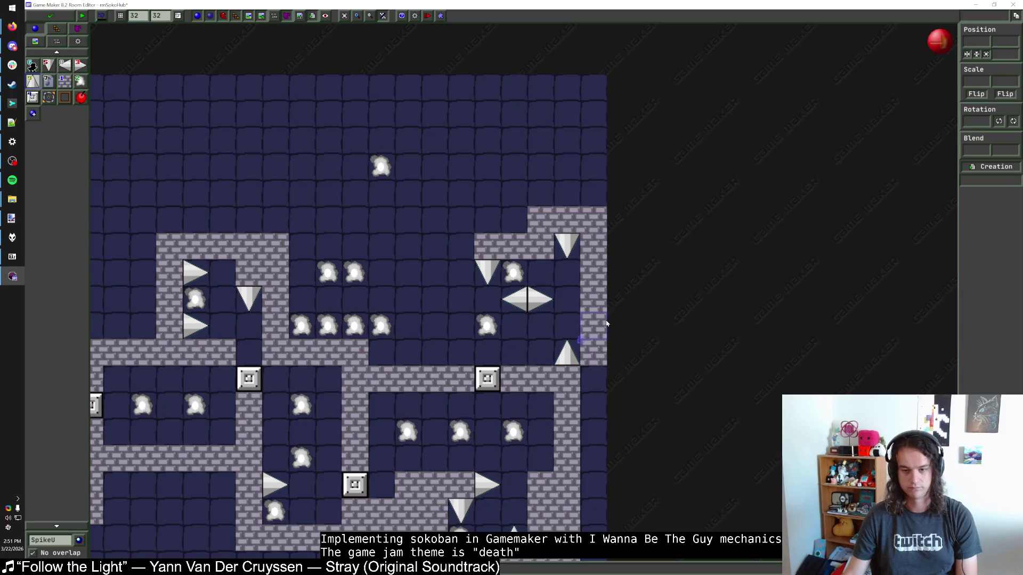
click(541, 344)
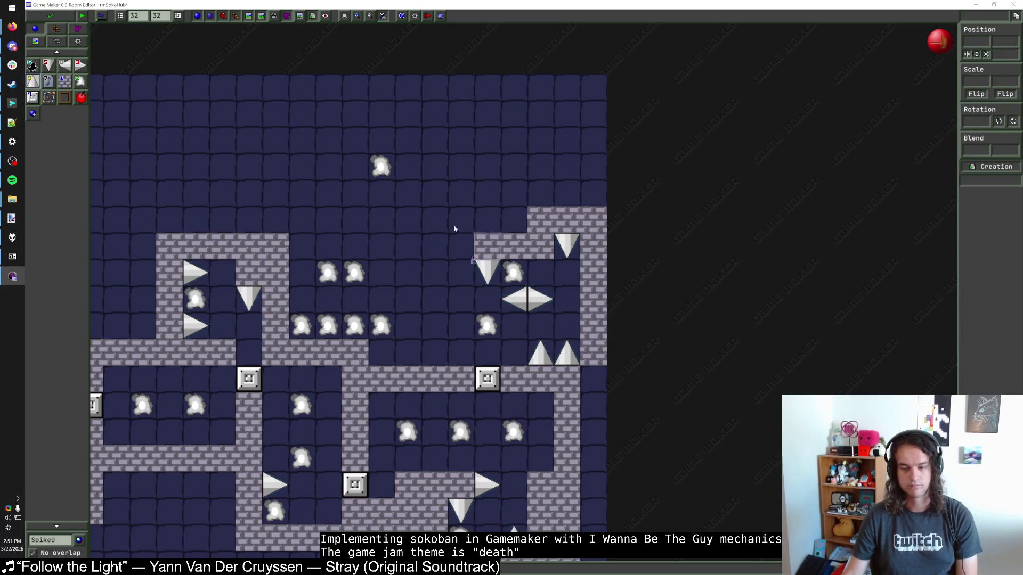
click(64, 81)
click(590, 378)
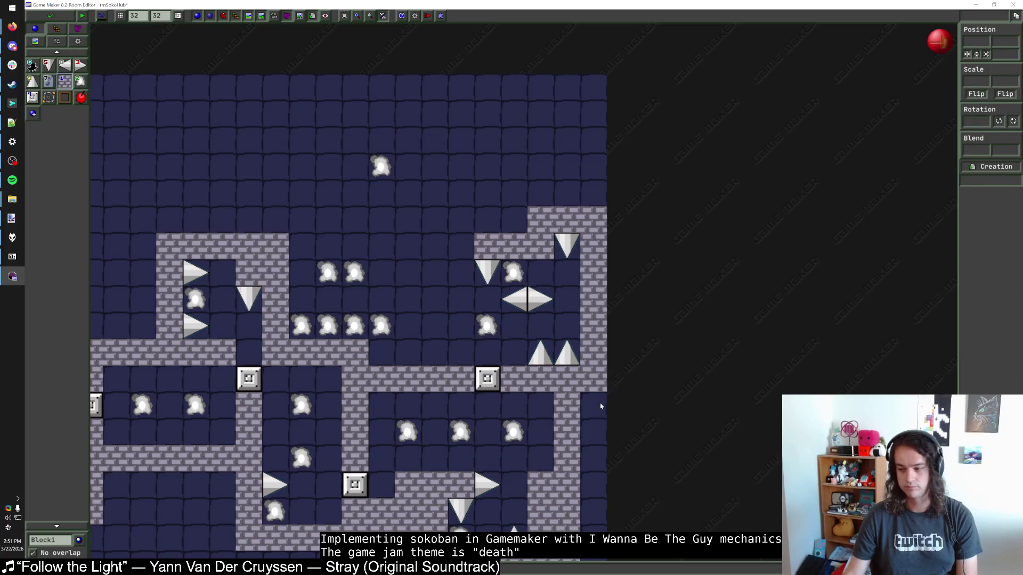
scroll(590, 379, left, 4)
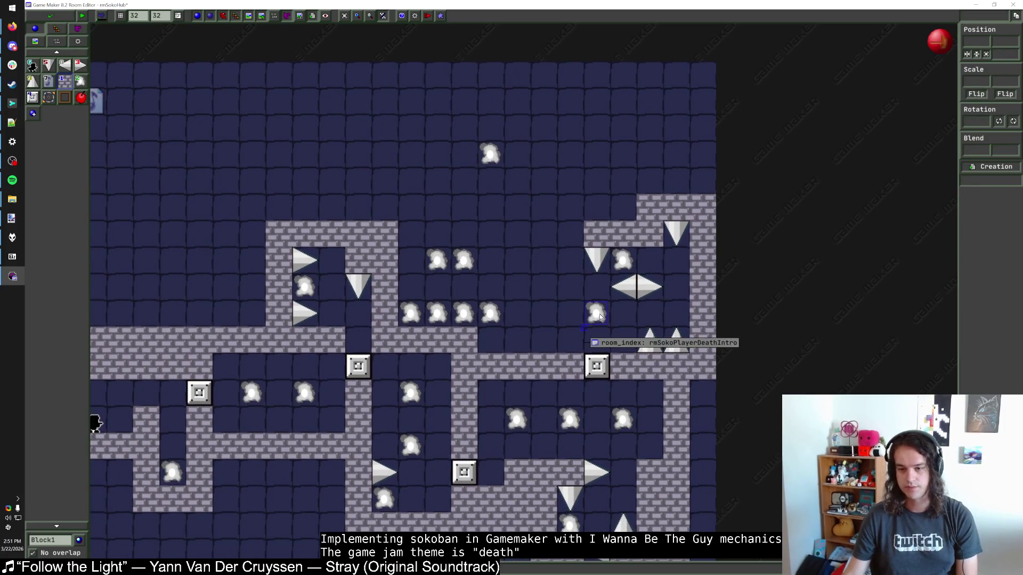
Move the ProgressBlock two cells up-left and change its requirement to 9
click(564, 237)
click(599, 368)
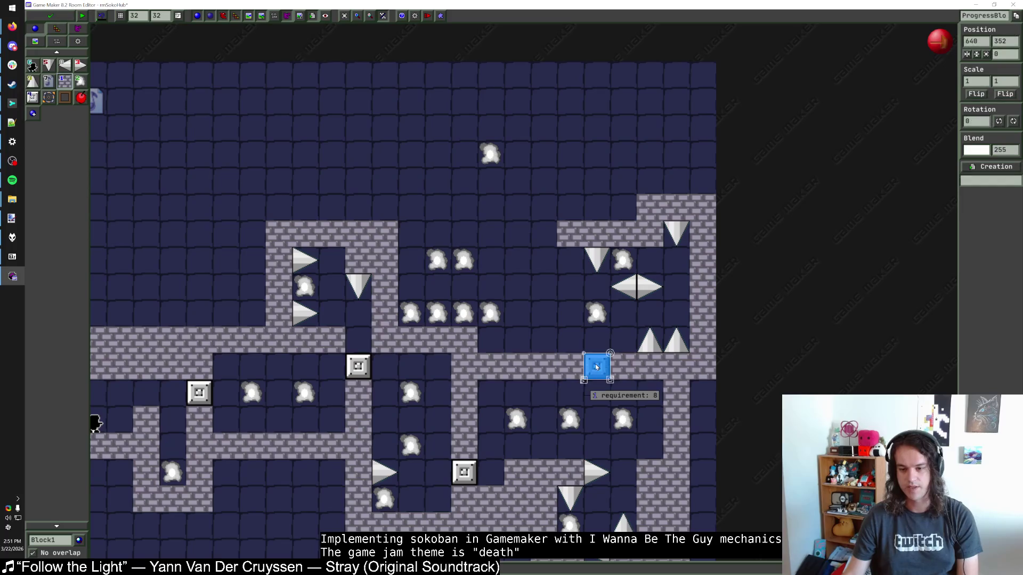
drag(601, 371, 548, 318)
double_click(549, 318)
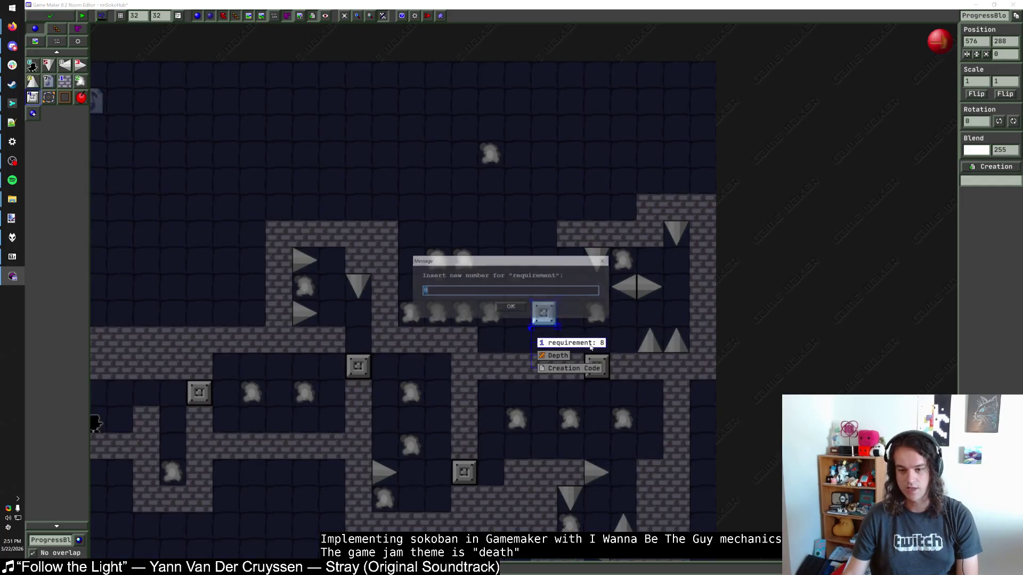
click(513, 315)
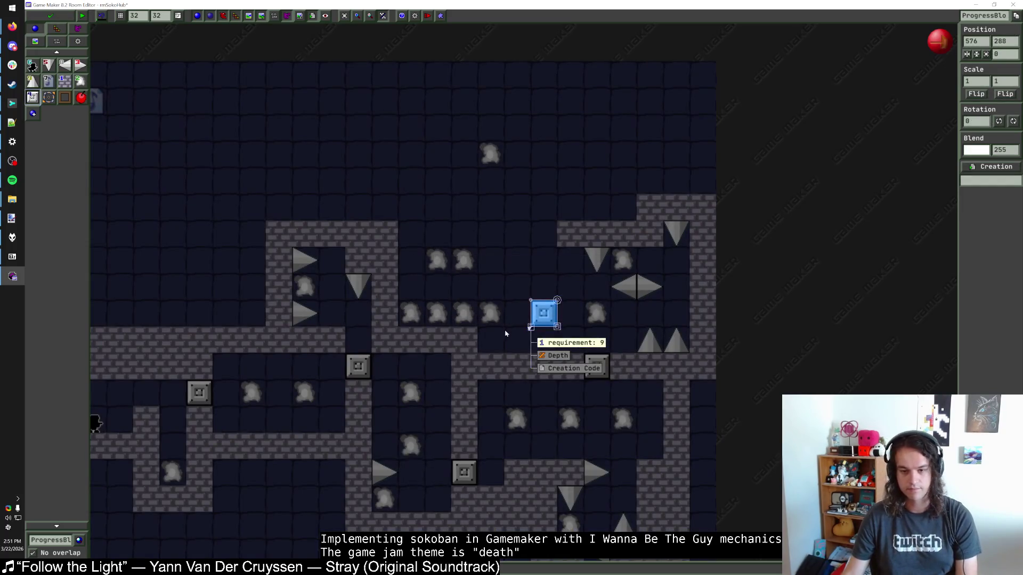
scroll(181, 442, down, 2)
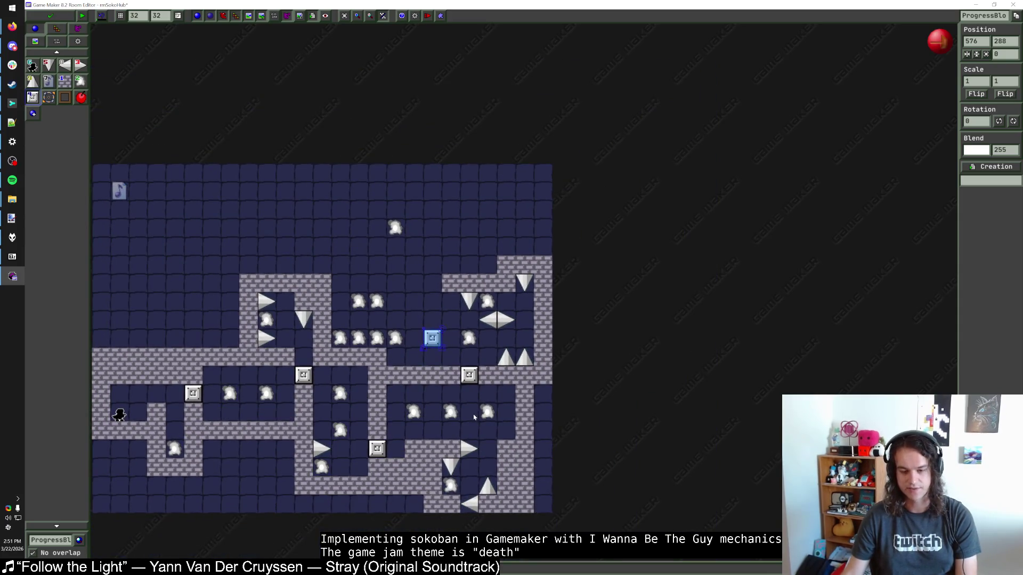
scroll(467, 339, up, 1)
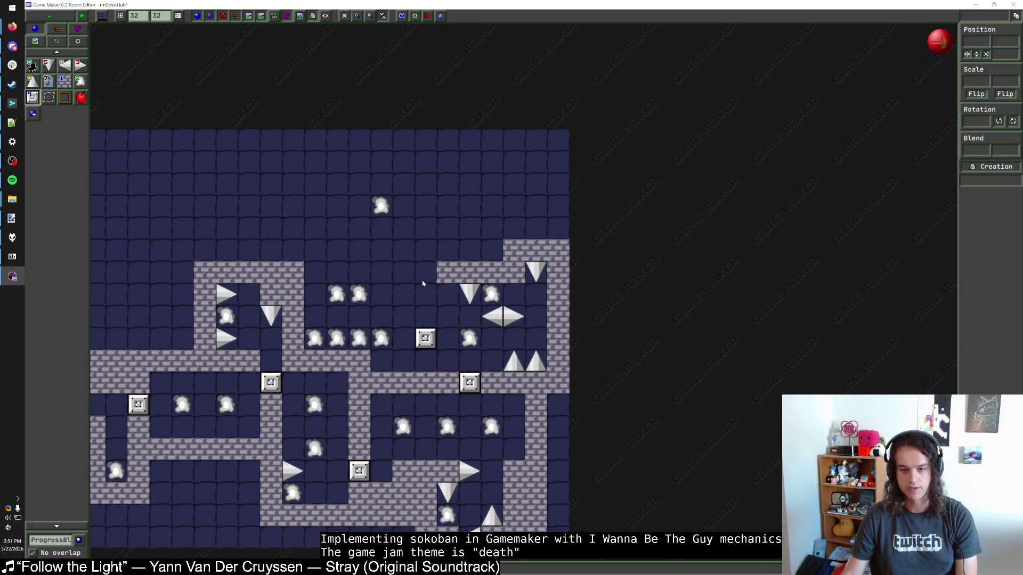
Paint a Block1 column beneath the progress block
click(65, 80)
drag(423, 284, 424, 367)
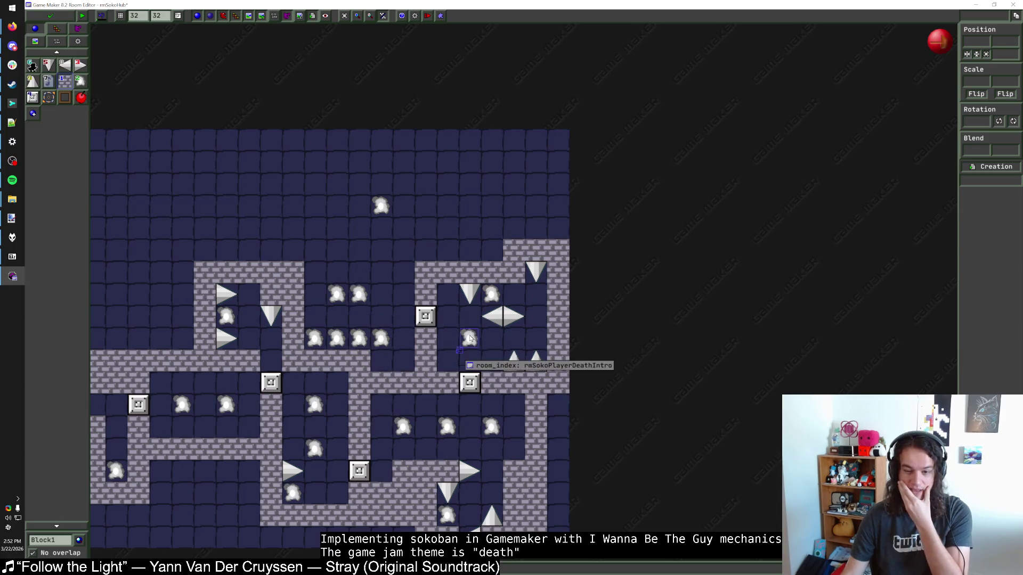
scroll(470, 338, left, 3)
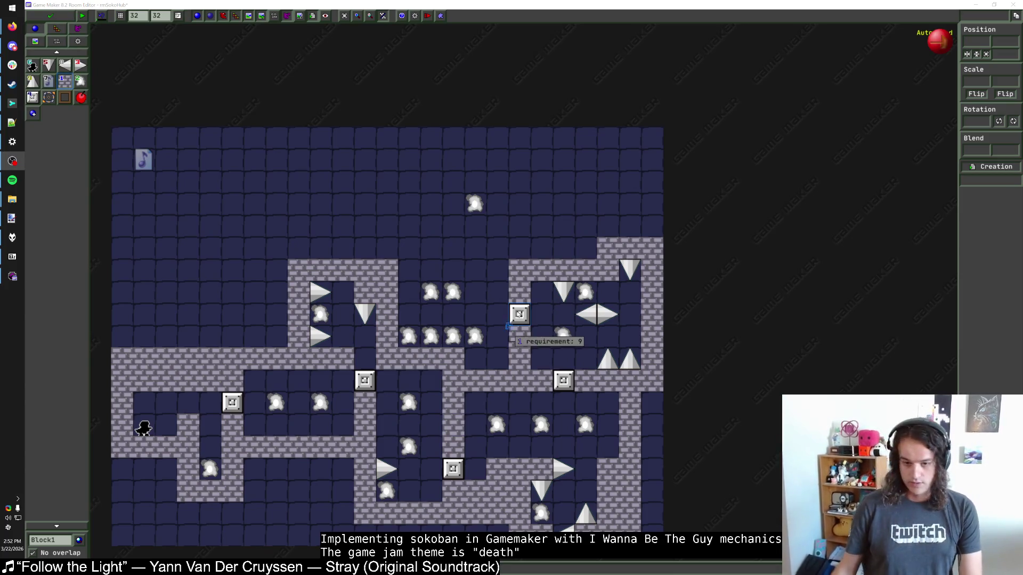
Move several warps up into the open area and start a new brick wall beside them
mouse_move(438, 296)
mouse_down()
mouse_move(426, 218)
mouse_move(373, 208)
mouse_up()
drag(449, 292, 383, 203)
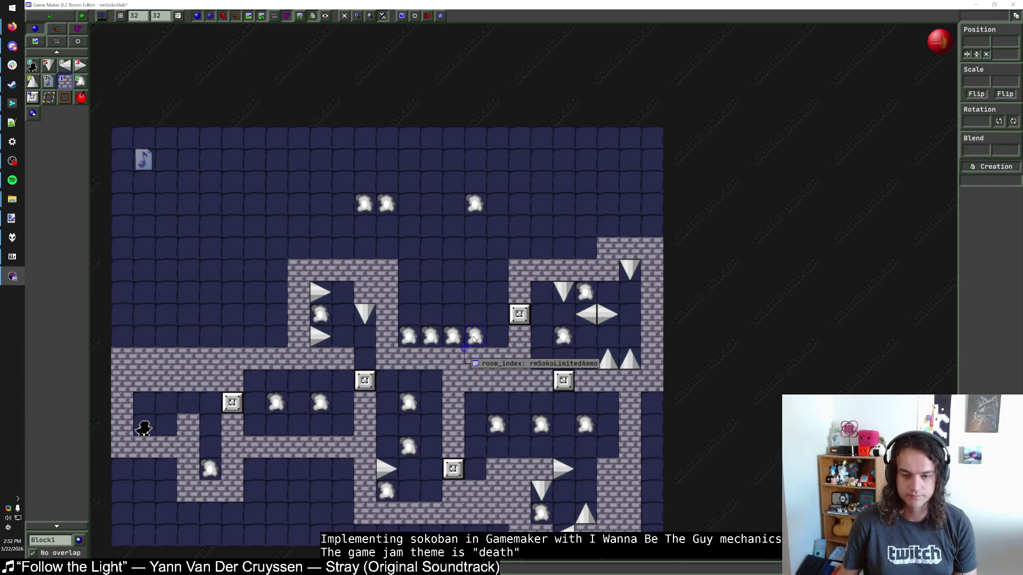
click(498, 336)
drag(498, 293, 498, 272)
mouse_move(470, 341)
mouse_down()
mouse_move(448, 340)
mouse_move(448, 274)
mouse_move(455, 306)
mouse_move(410, 272)
mouse_up()
mouse_move(430, 341)
mouse_down()
mouse_move(432, 282)
mouse_move(413, 238)
mouse_move(452, 247)
mouse_up()
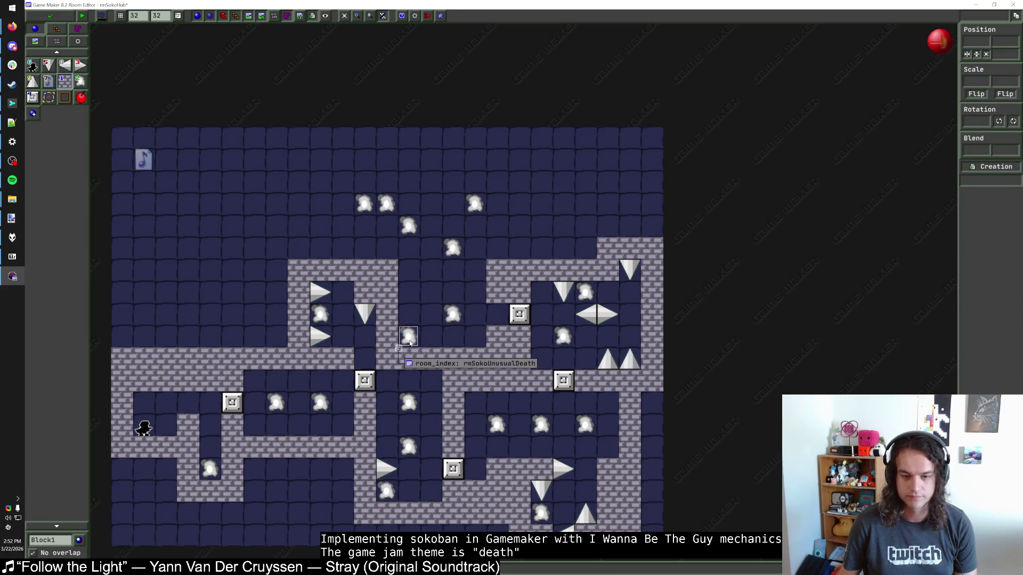
Enclose a warp between a SpikeD above and a SpikeU below, with a brick underneath
click(32, 81)
mouse_move(412, 335)
mouse_move(412, 336)
mouse_down()
mouse_move(429, 291)
mouse_move(410, 288)
mouse_move(469, 285)
mouse_move(398, 274)
mouse_up()
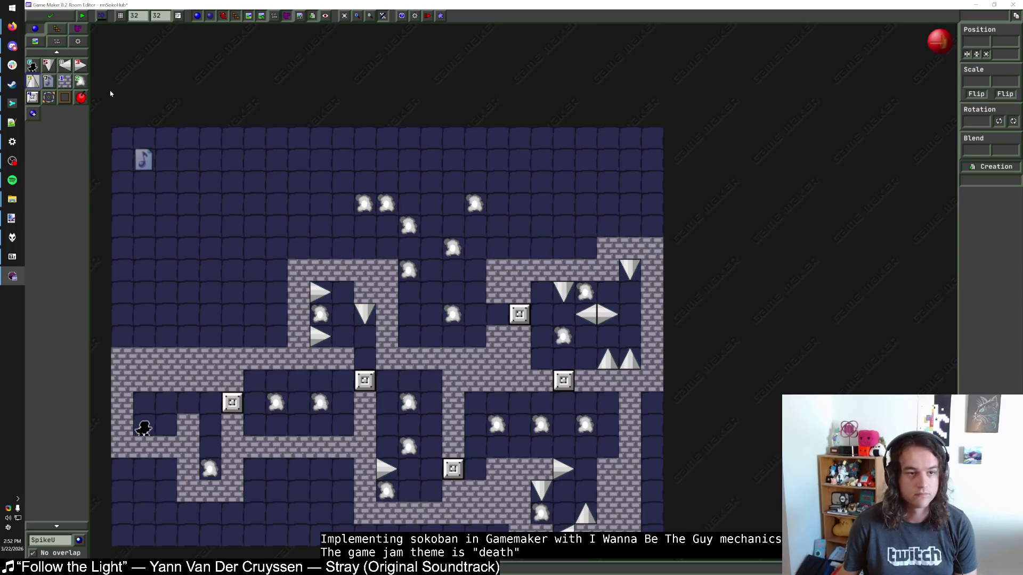
click(49, 64)
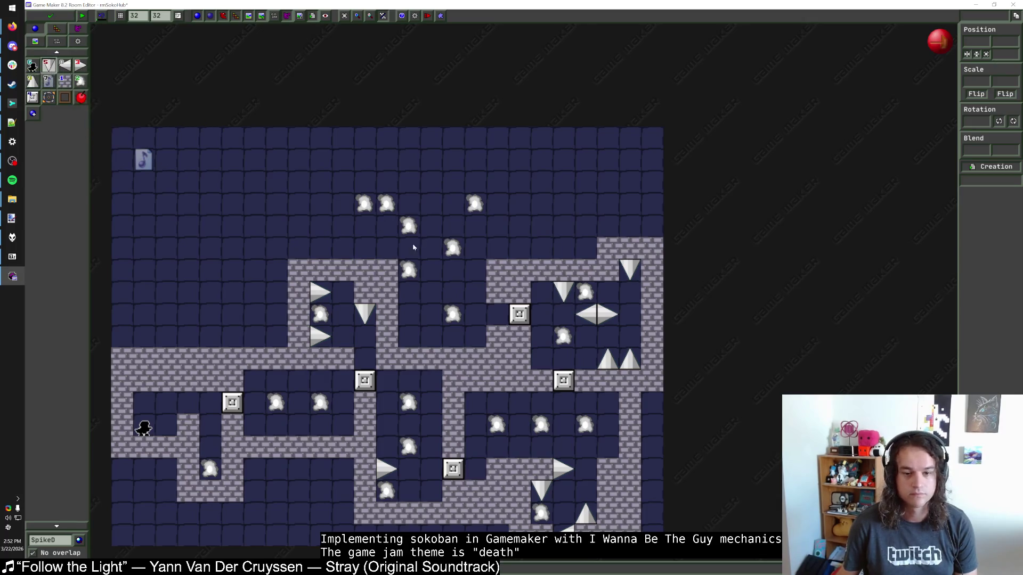
click(414, 246)
click(33, 81)
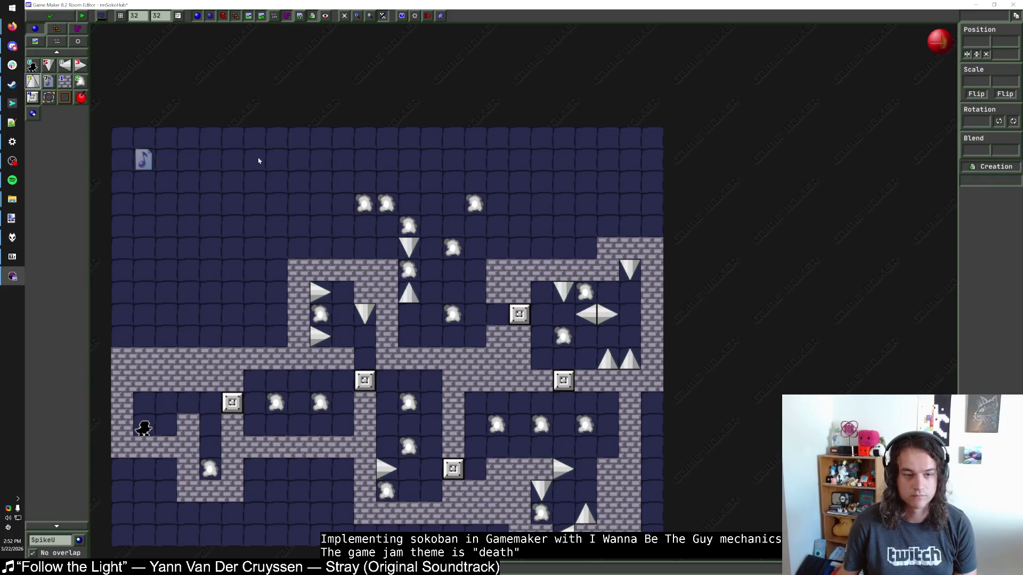
click(410, 315)
drag(409, 269, 409, 291)
drag(409, 246, 409, 269)
click(414, 335)
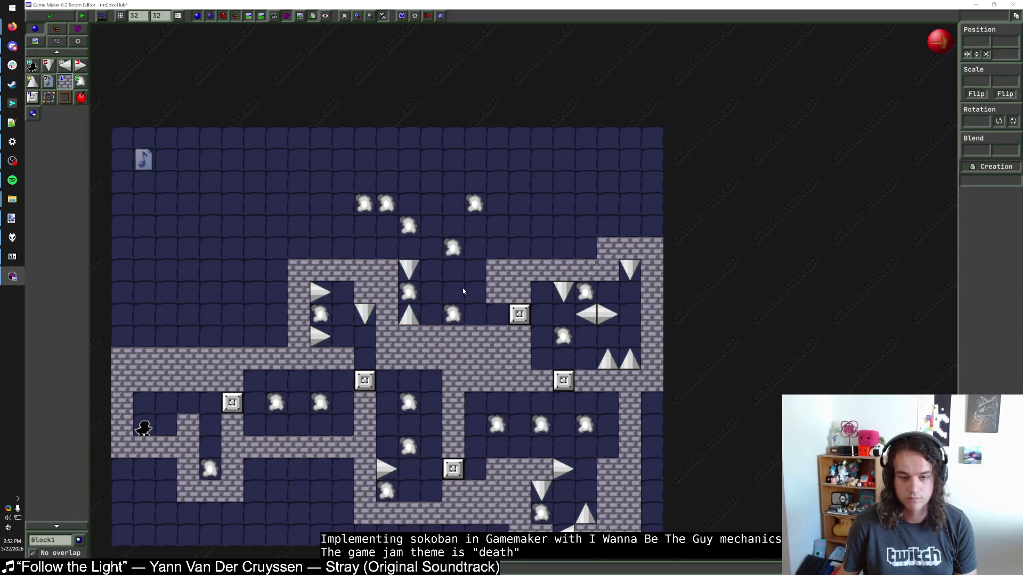
Cap the enclosure with two bricks and rearrange the remaining warps, including rmSokoTeleporterIntro
scroll(453, 298, up, 1)
click(393, 278)
click(397, 283)
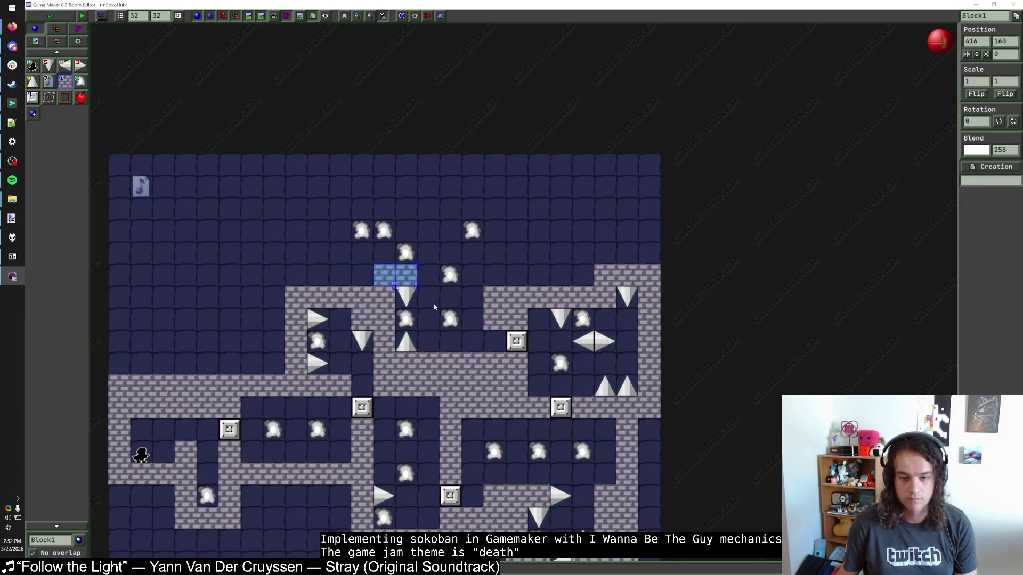
mouse_move(450, 280)
mouse_down()
mouse_move(450, 258)
mouse_move(422, 230)
mouse_move(296, 255)
mouse_up()
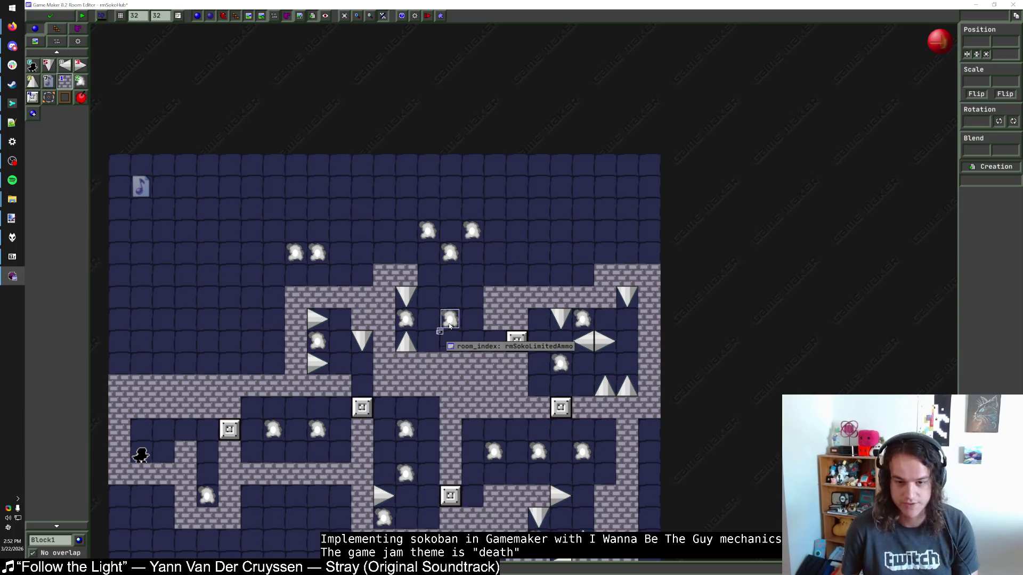
drag(450, 325, 362, 234)
mouse_move(406, 320)
mouse_down()
mouse_move(381, 274)
mouse_move(340, 234)
mouse_move(453, 323)
mouse_up()
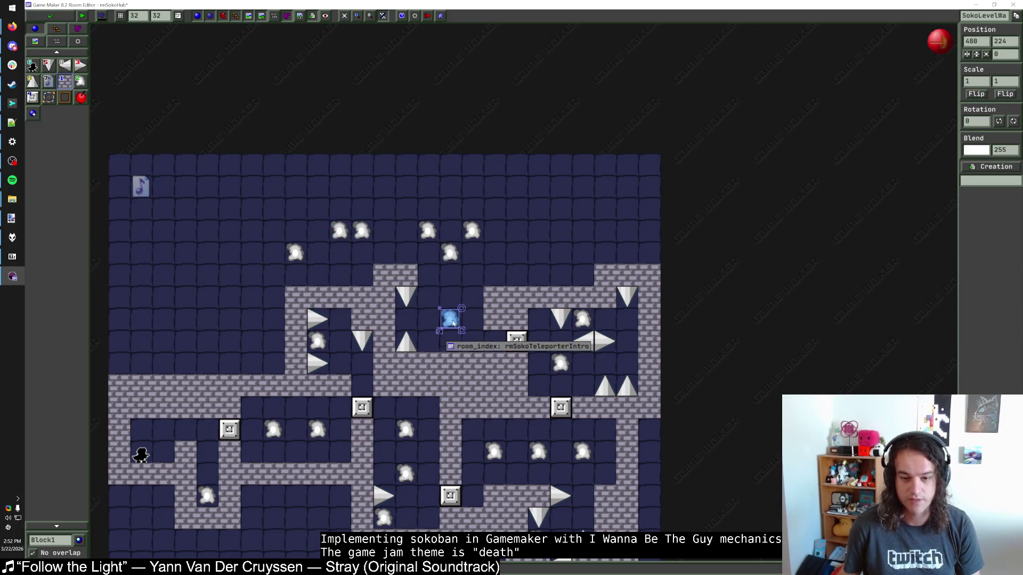
drag(295, 254, 406, 320)
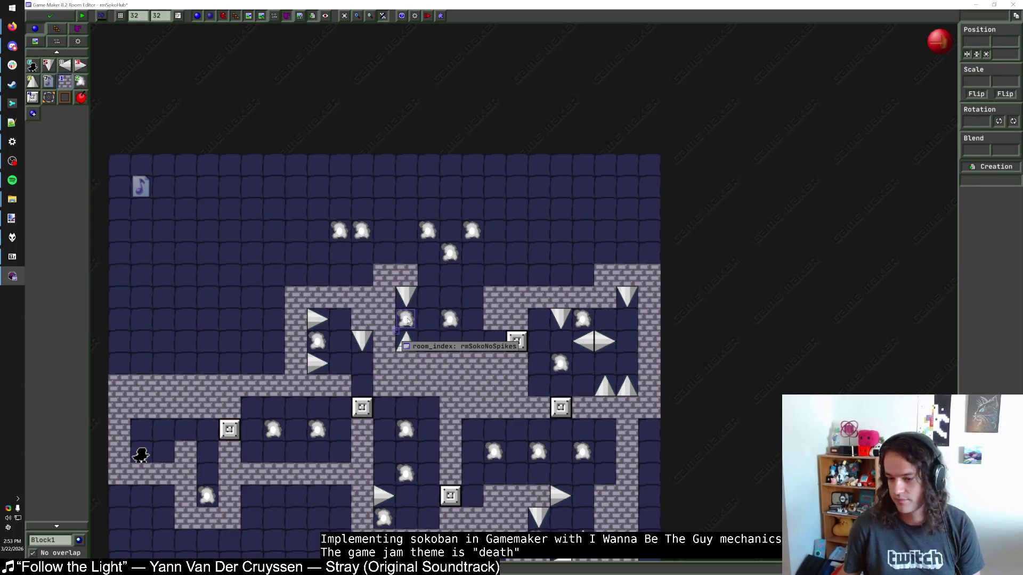
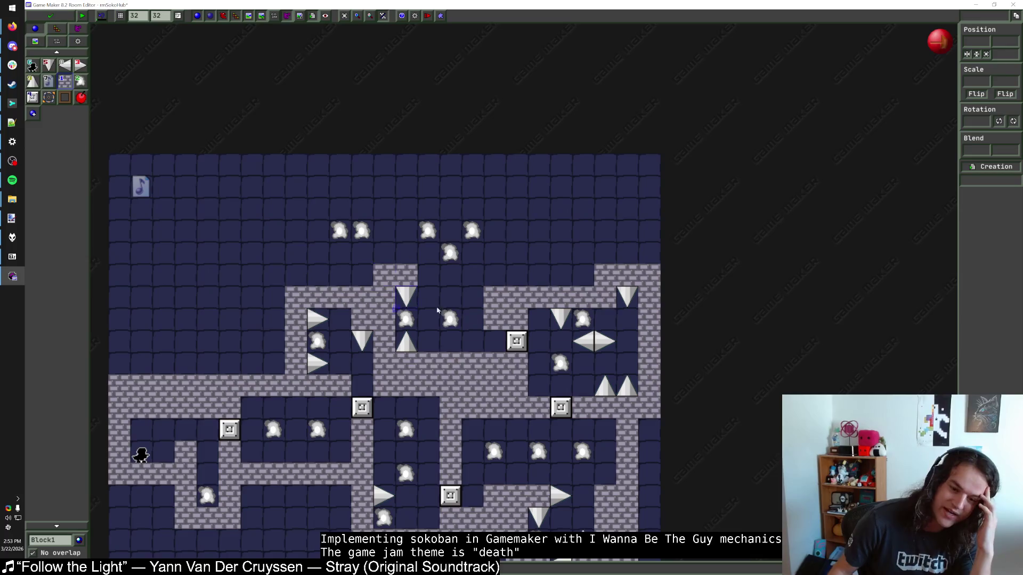
Move a warp cloud from the right side into the empty open area on the left
scroll(468, 297, down, 2)
scroll(461, 315, up, 2)
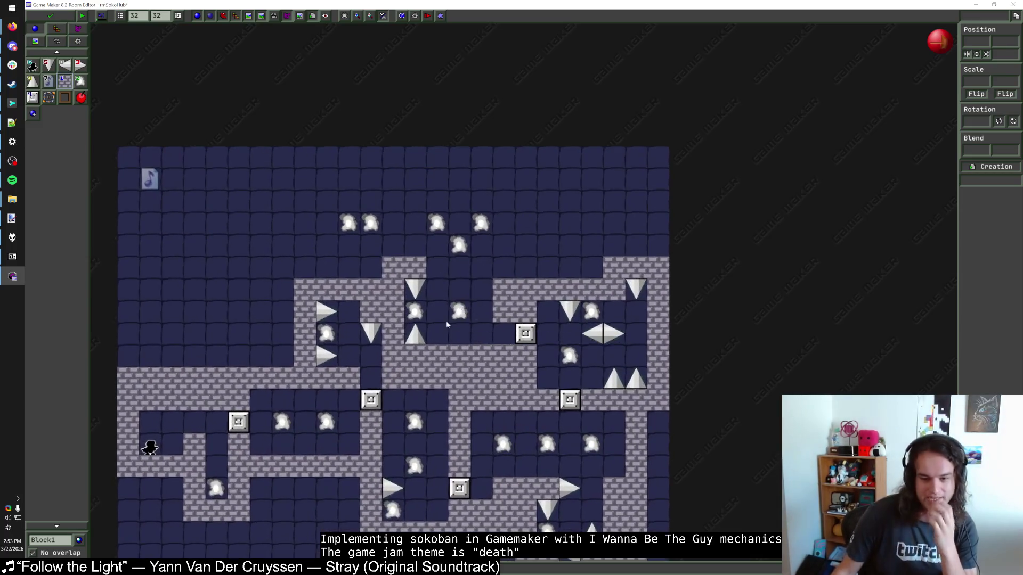
scroll(479, 317, down, 1)
scroll(502, 320, up, 1)
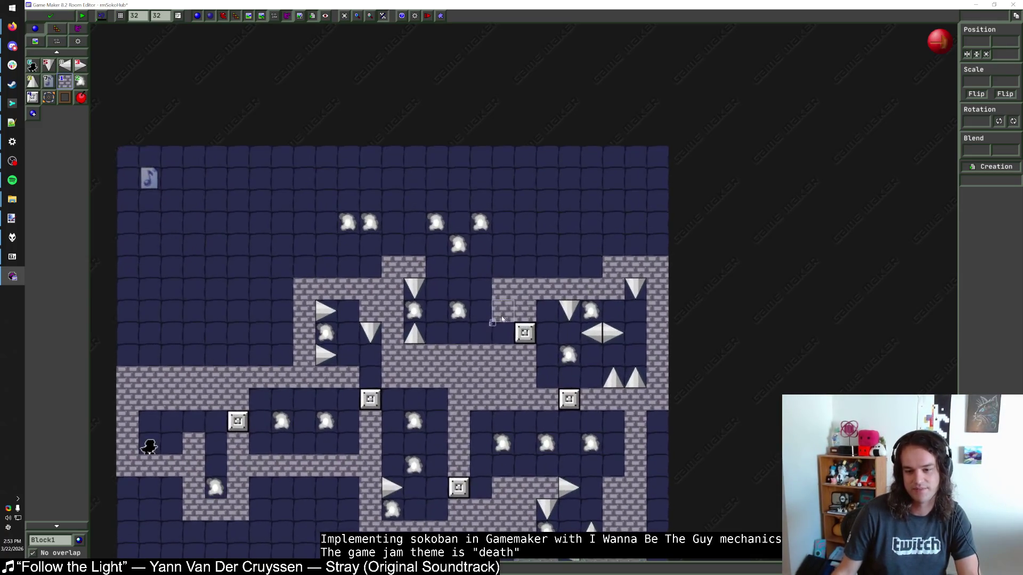
scroll(501, 314, up, 2)
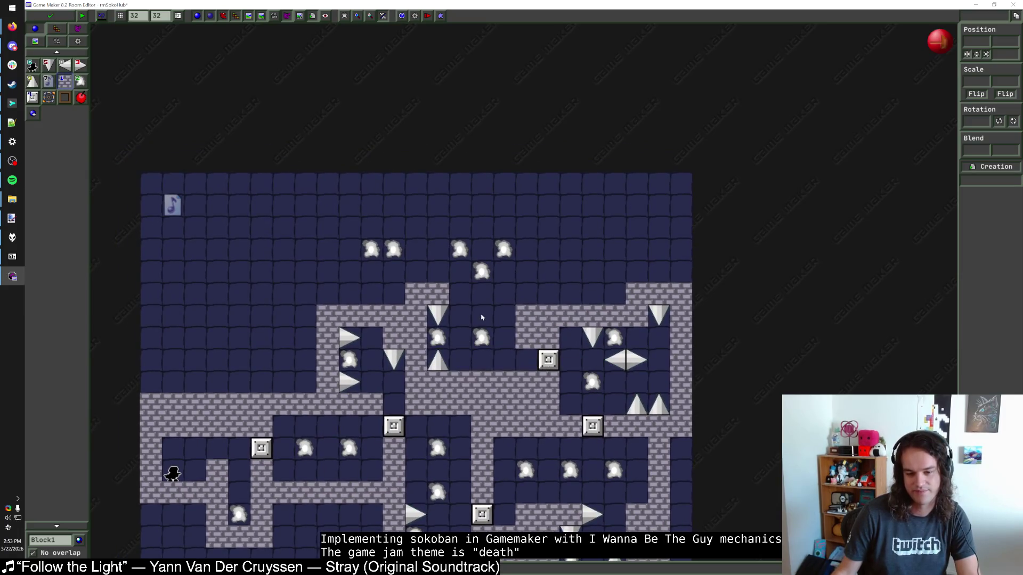
scroll(475, 337, up, 2)
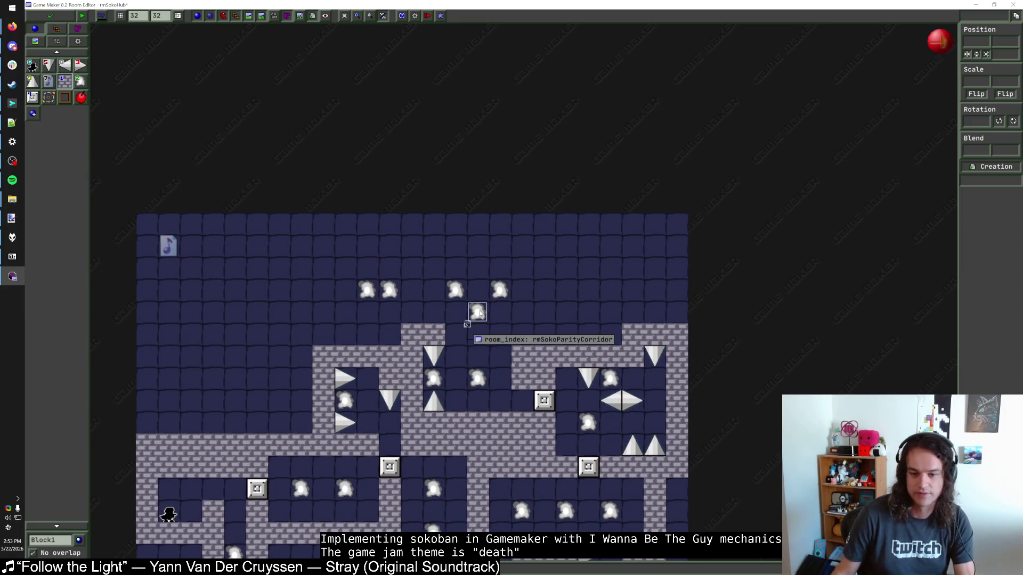
mouse_move(506, 292)
mouse_down()
mouse_move(265, 272)
mouse_move(292, 353)
mouse_up()
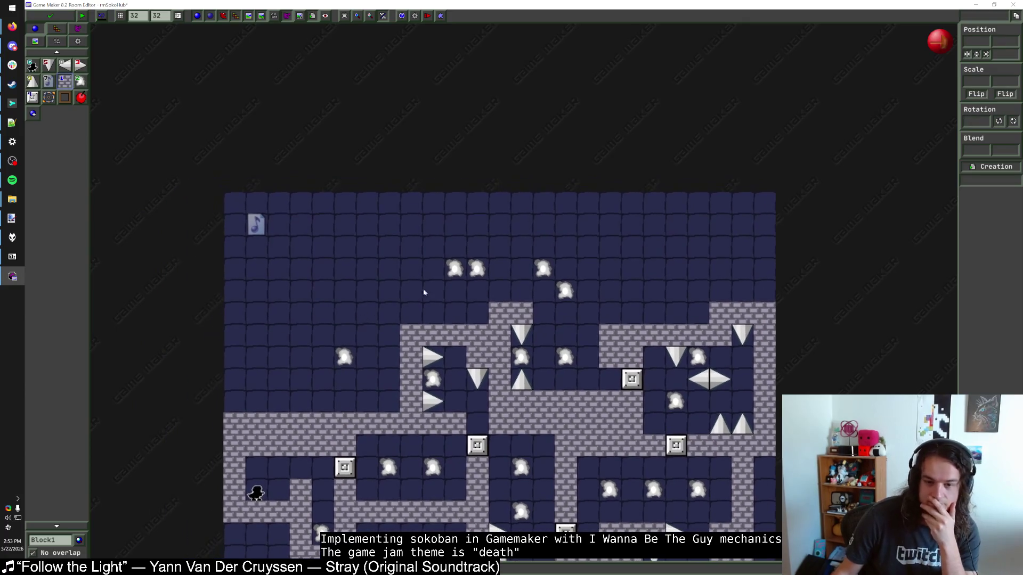
Shift another cloud two tiles left and raise the spike-cloud-spike column one tile
mouse_move(450, 274)
mouse_down()
mouse_move(469, 275)
mouse_move(446, 275)
mouse_up()
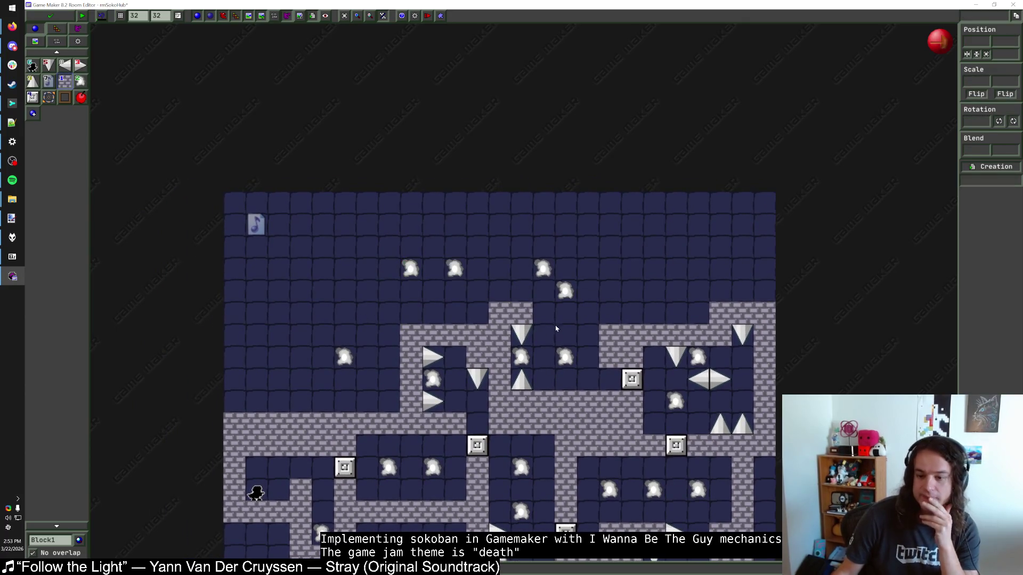
drag(521, 335, 521, 313)
drag(521, 357, 521, 334)
mouse_move(521, 375)
mouse_down()
mouse_move(521, 353)
mouse_move(532, 380)
mouse_move(596, 381)
mouse_move(578, 386)
mouse_up()
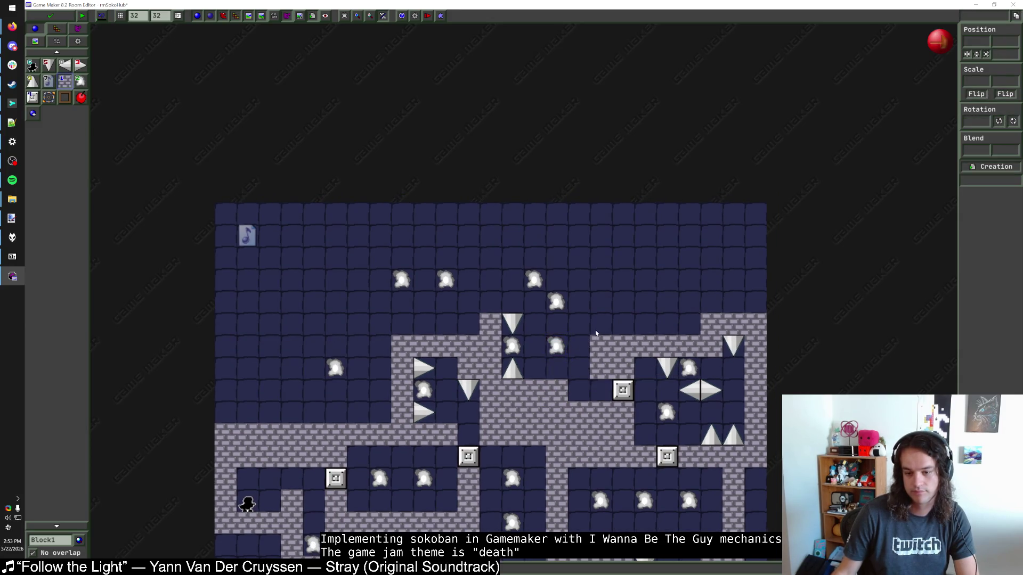
click(556, 371)
Nudge the central corridor's cloud and spikes down one tile, removing a stray brick block
key(Down)
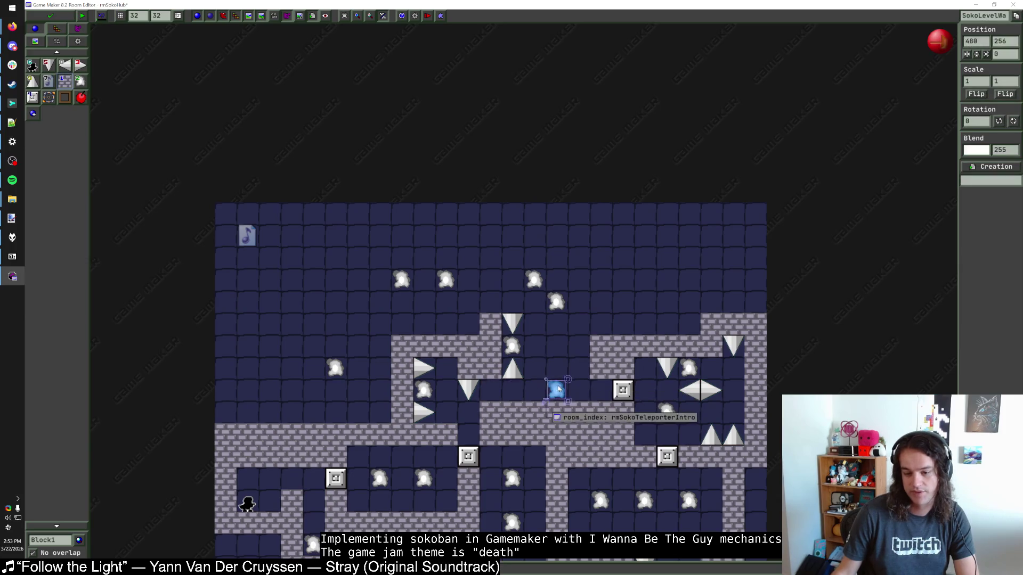
click(516, 390)
right_click(517, 388)
click(516, 375)
key(Down)
click(514, 347)
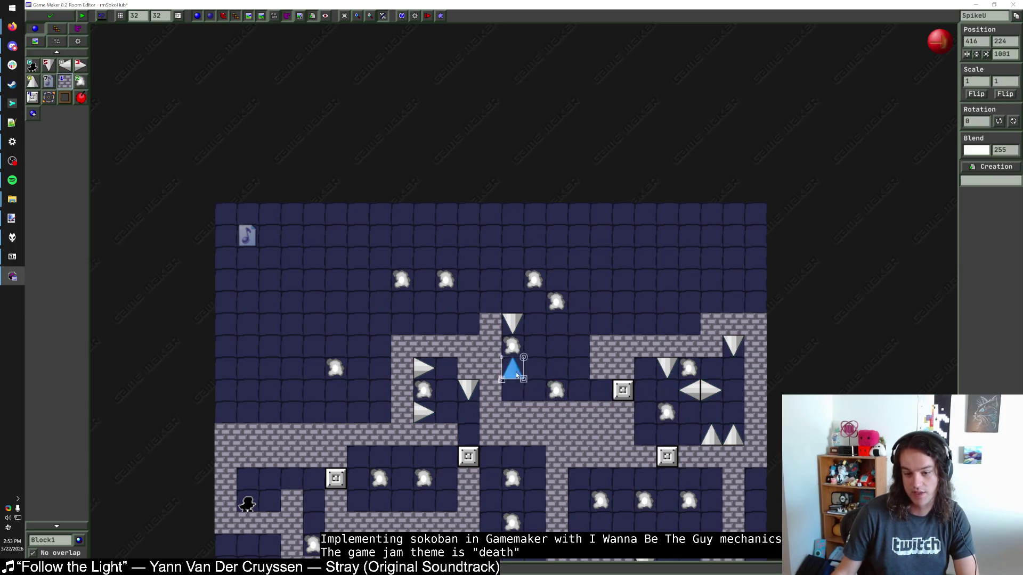
key(Down)
click(517, 331)
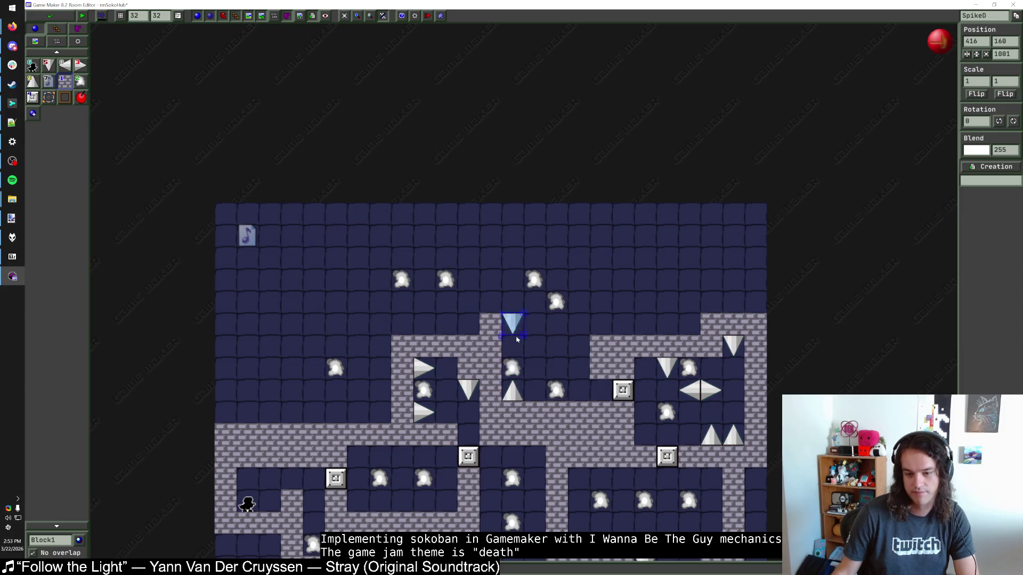
key(Down)
Move the white orb up one cell in the corridor
drag(511, 345, 459, 369)
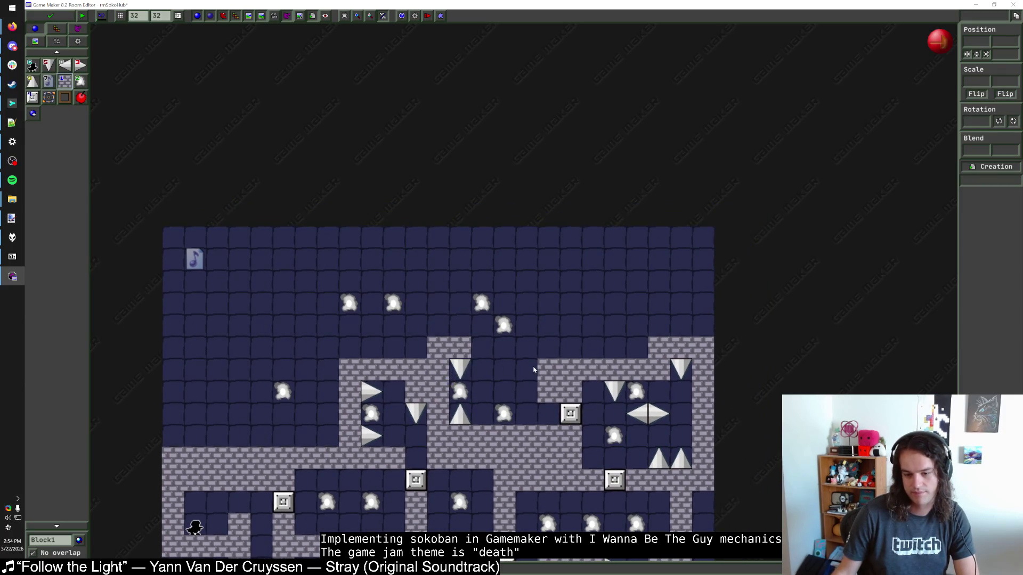
scroll(534, 370, down, 1)
scroll(534, 362, up, 1)
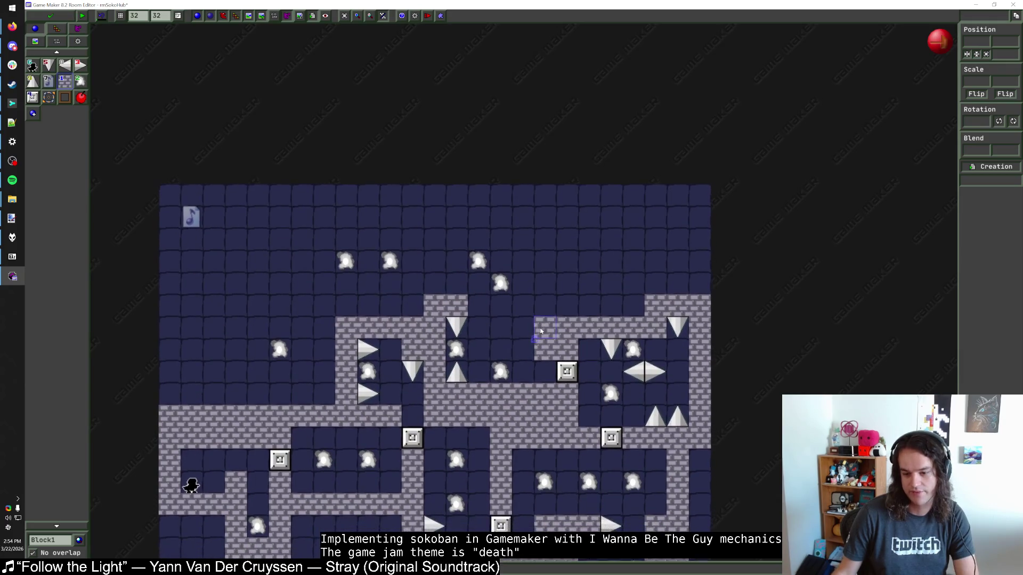
scroll(540, 336, up, 2)
drag(505, 428, 507, 402)
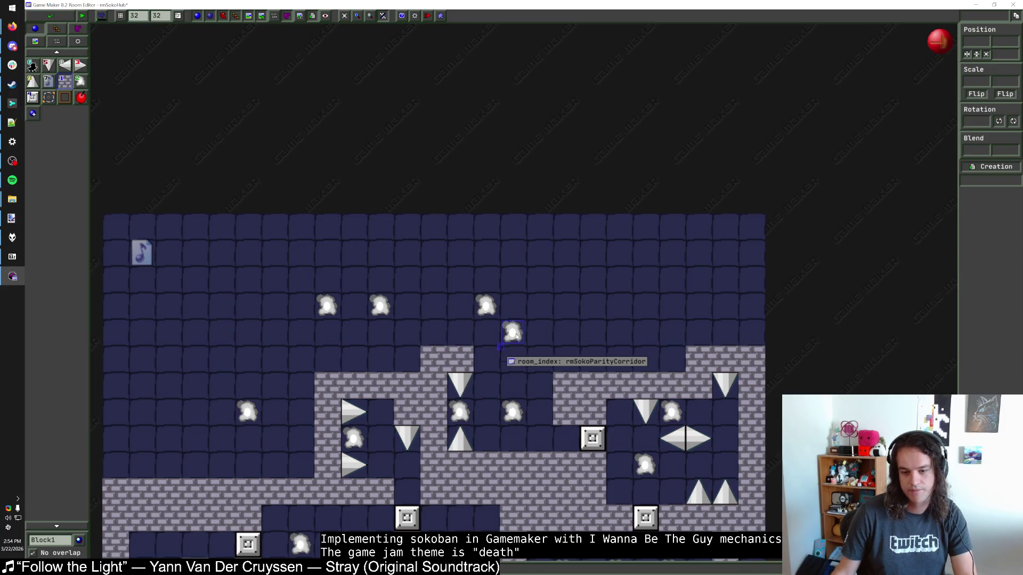
Shift the orb one cell right and place a progress block requiring 10 atop the corridor
drag(506, 330, 532, 331)
click(598, 442)
middle_click(600, 445)
click(514, 361)
click(546, 393)
text(10)
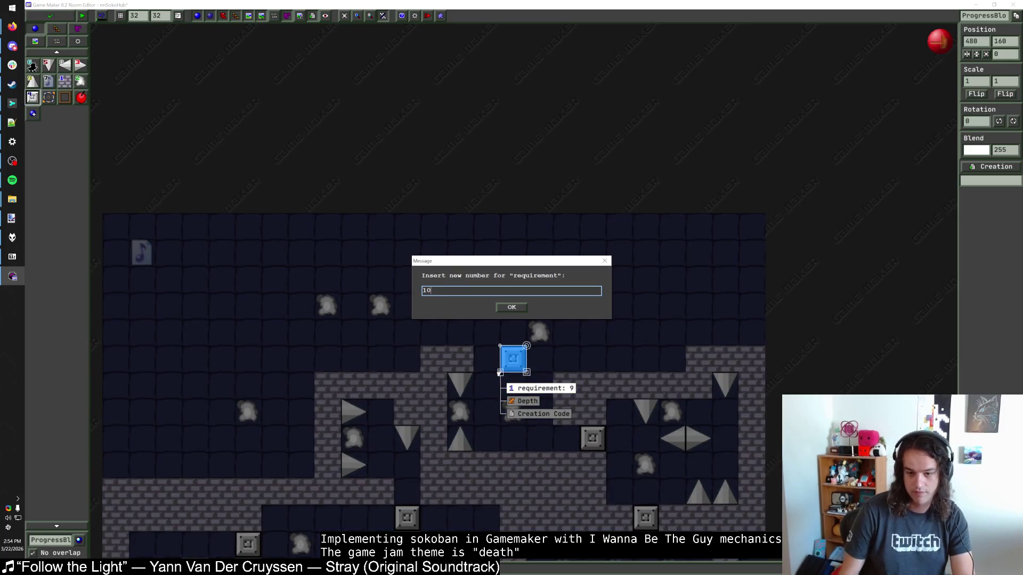
key(Return)
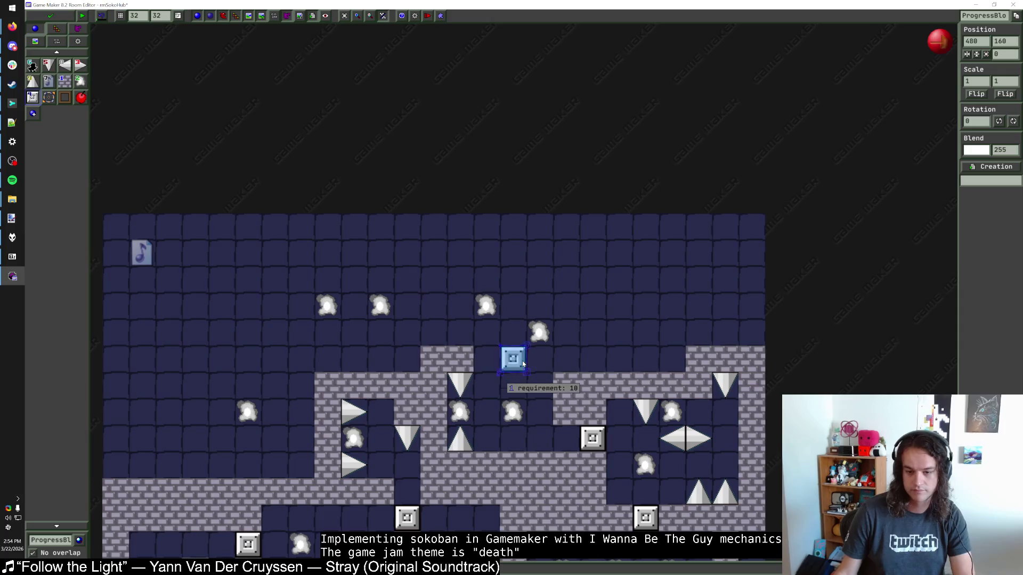
click(571, 367)
Place Block1 bricks beside the progress block and move a warp cloud one cell left above it
click(64, 80)
click(567, 359)
mouse_move(539, 332)
mouse_down()
mouse_move(539, 305)
mouse_move(459, 305)
mouse_up()
click(536, 310)
drag(536, 310, 510, 310)
click(539, 360)
click(469, 362)
right_click(465, 362)
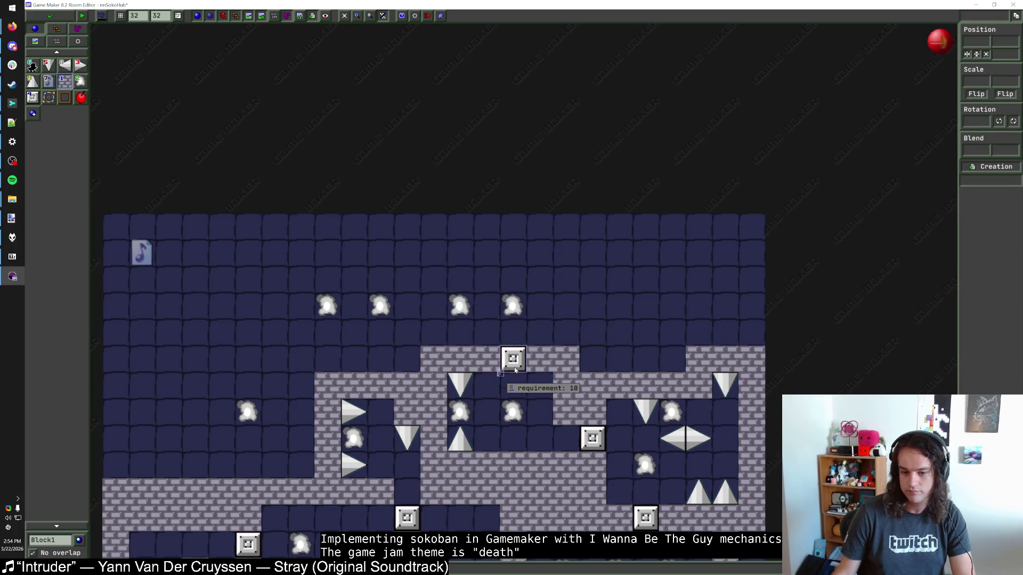
Move two warp clouds up to the top row and pair two others one row lower
scroll(514, 369, up, 2)
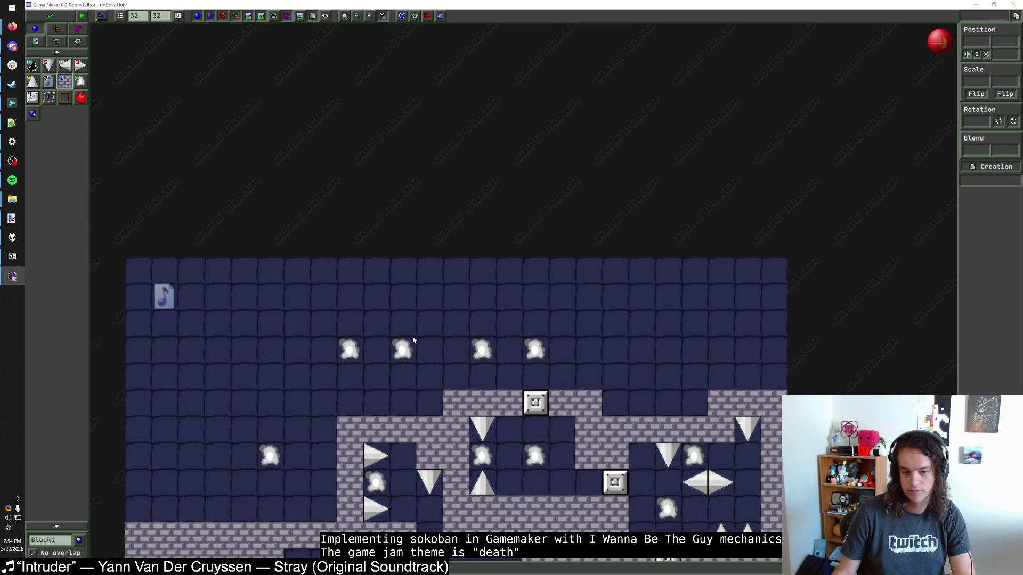
drag(482, 350, 322, 297)
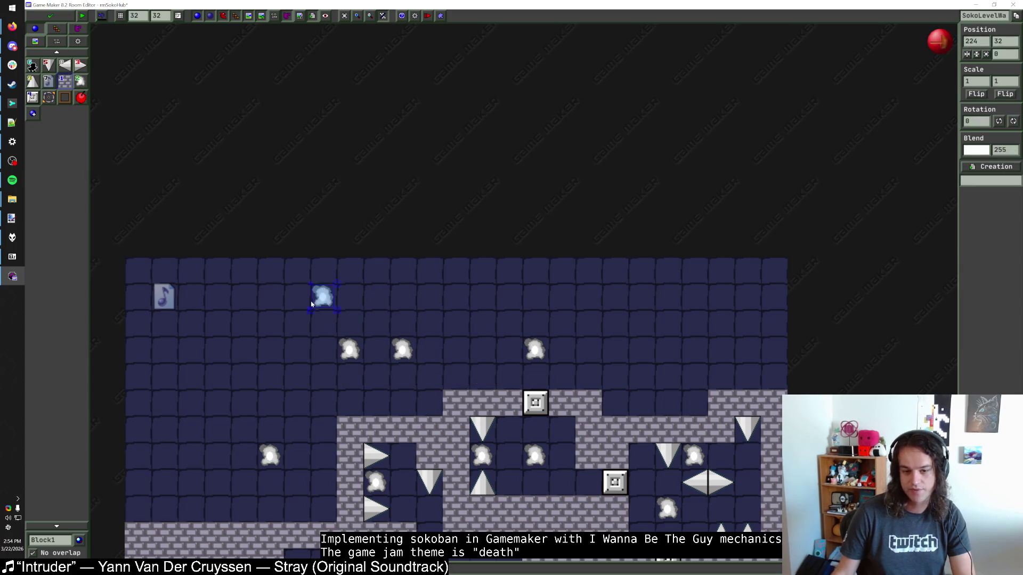
drag(535, 350, 375, 296)
drag(409, 352, 538, 352)
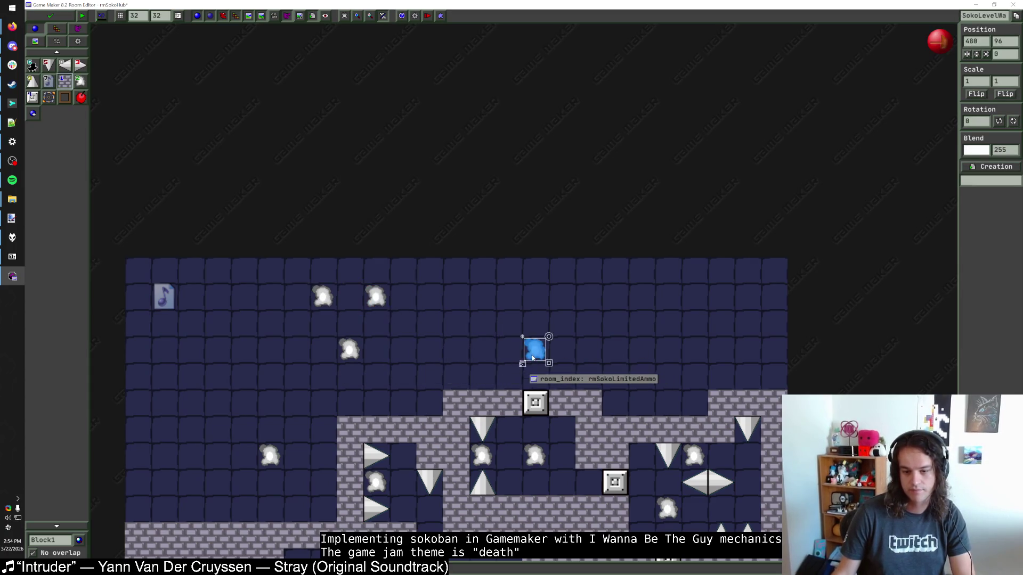
mouse_move(351, 352)
mouse_down()
mouse_move(325, 351)
mouse_move(351, 378)
mouse_up()
mouse_move(536, 351)
mouse_down()
mouse_move(377, 378)
mouse_move(404, 378)
mouse_up()
Bring up the foobar2000 music player's playlist
mouse_move(372, 302)
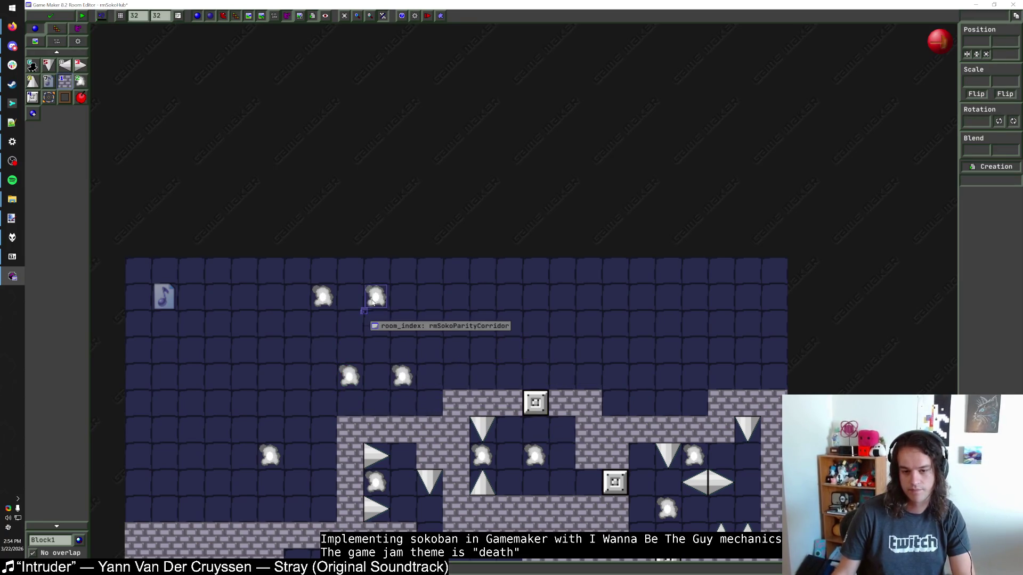
mouse_move(329, 302)
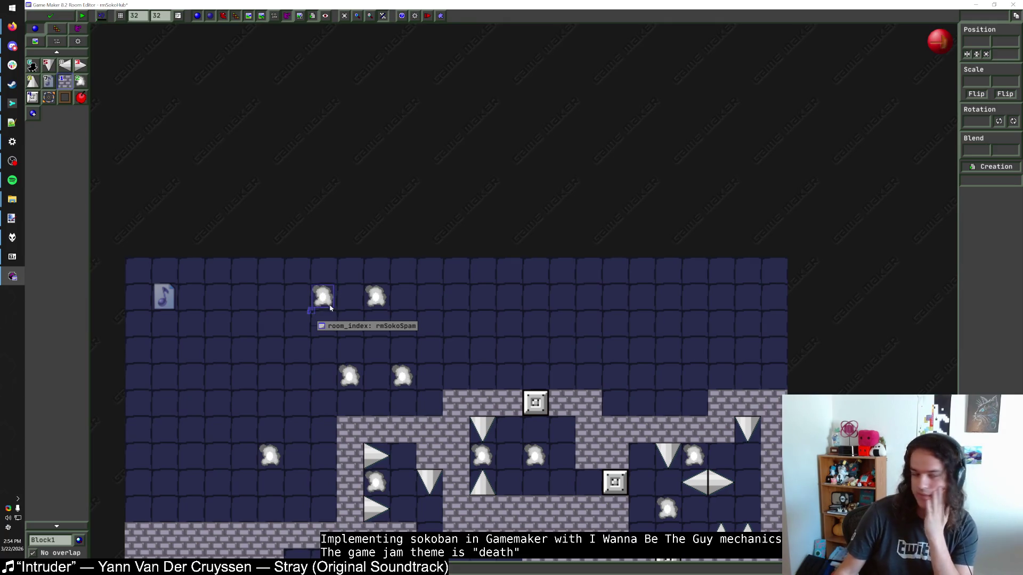
click(12, 237)
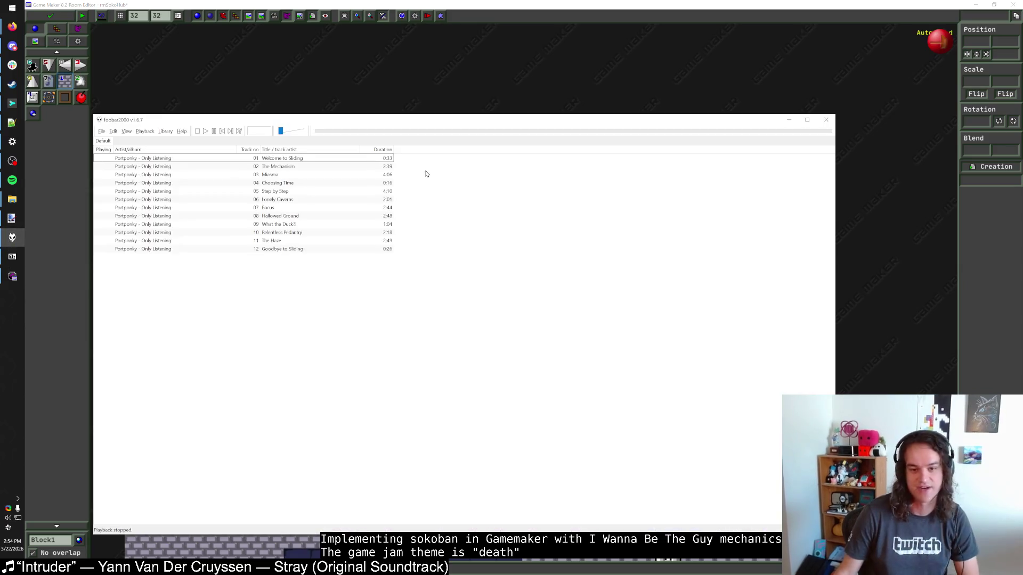
drag(502, 127, 542, 129)
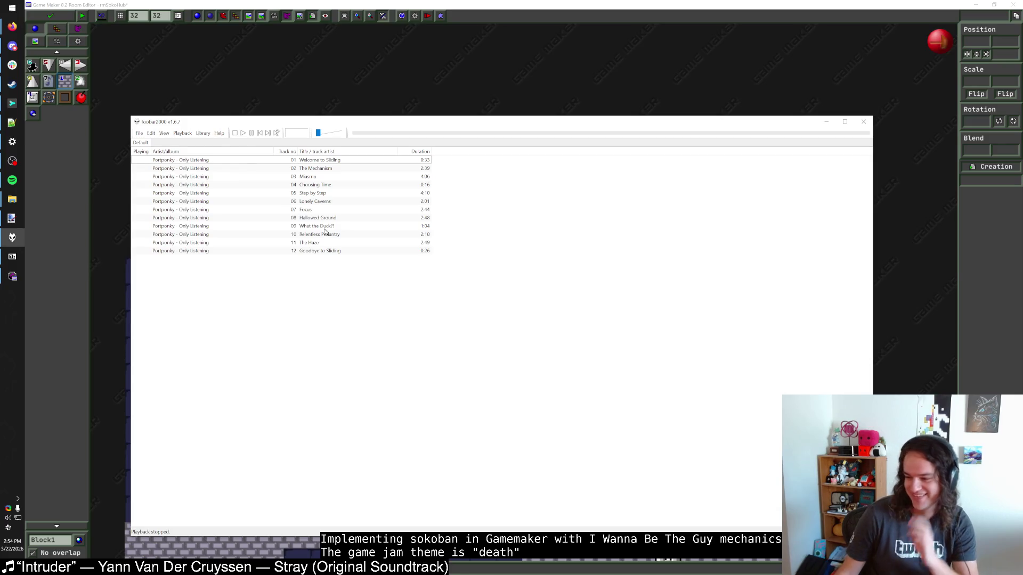
click(864, 122)
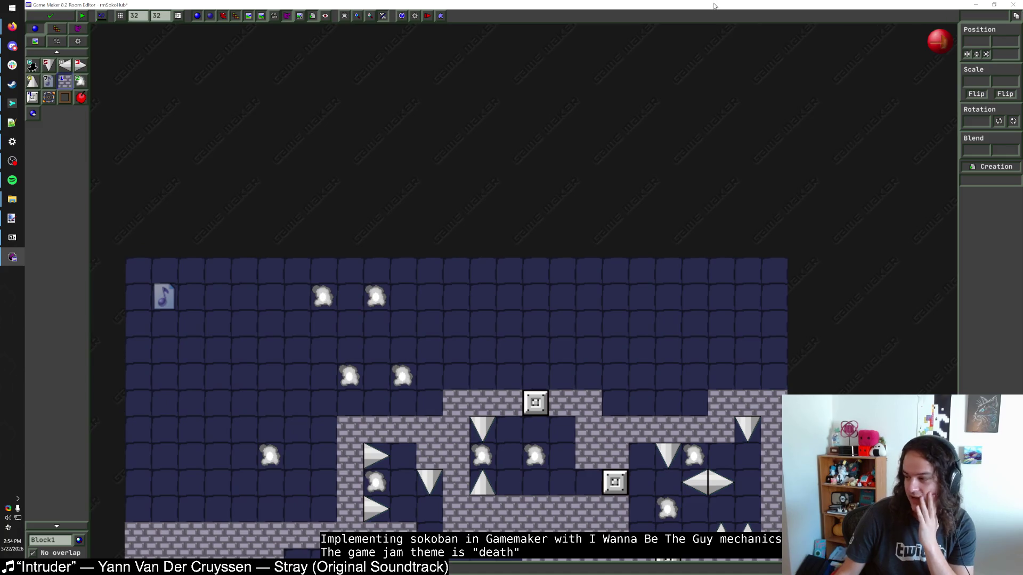
scroll(577, 207, down, 2)
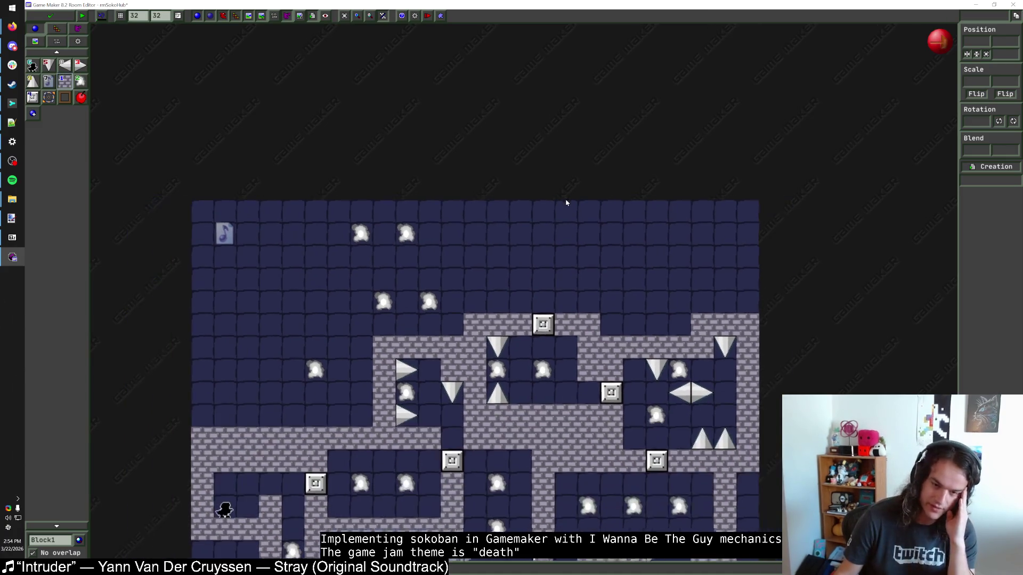
scroll(574, 232, down, 1)
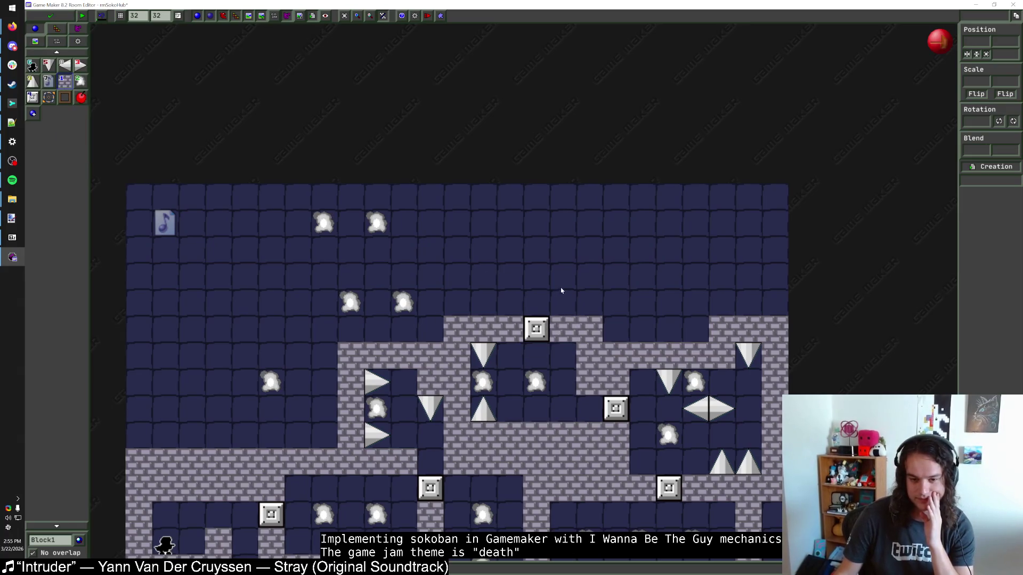
scroll(480, 298, up, 1)
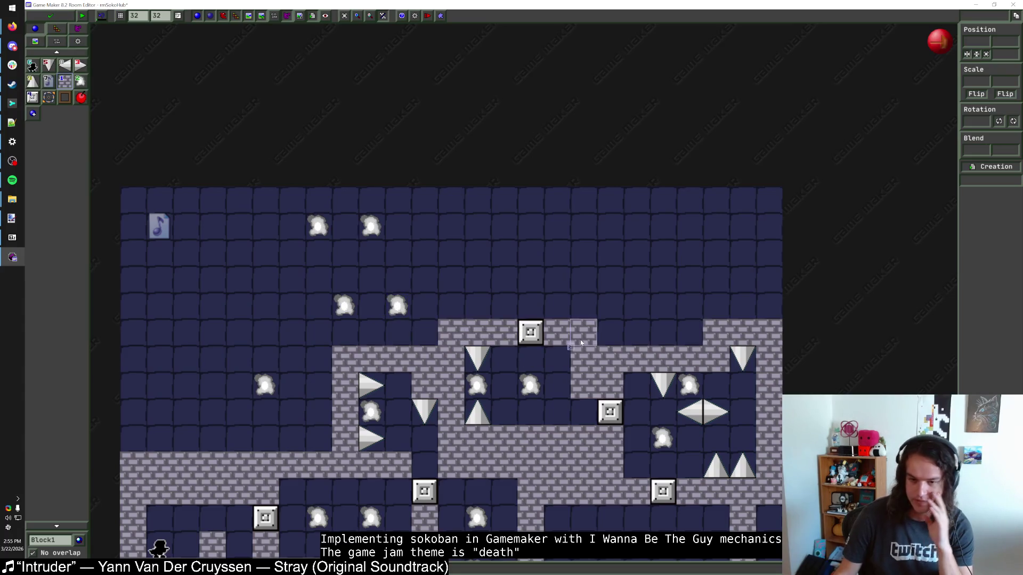
mouse_move(317, 243)
mouse_move(264, 385)
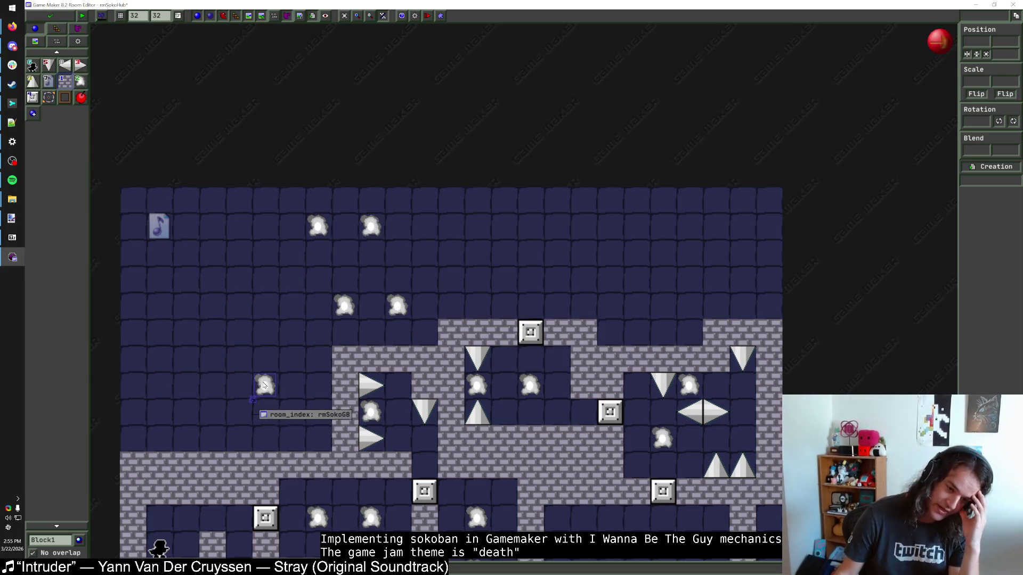
scroll(373, 331, down, 2)
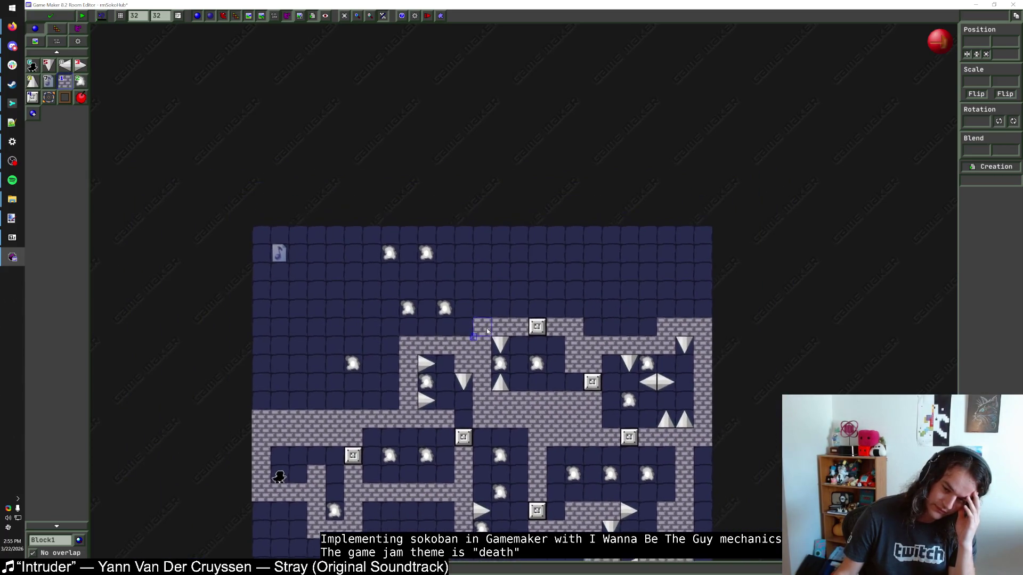
scroll(536, 375, up, 2)
mouse_move(490, 369)
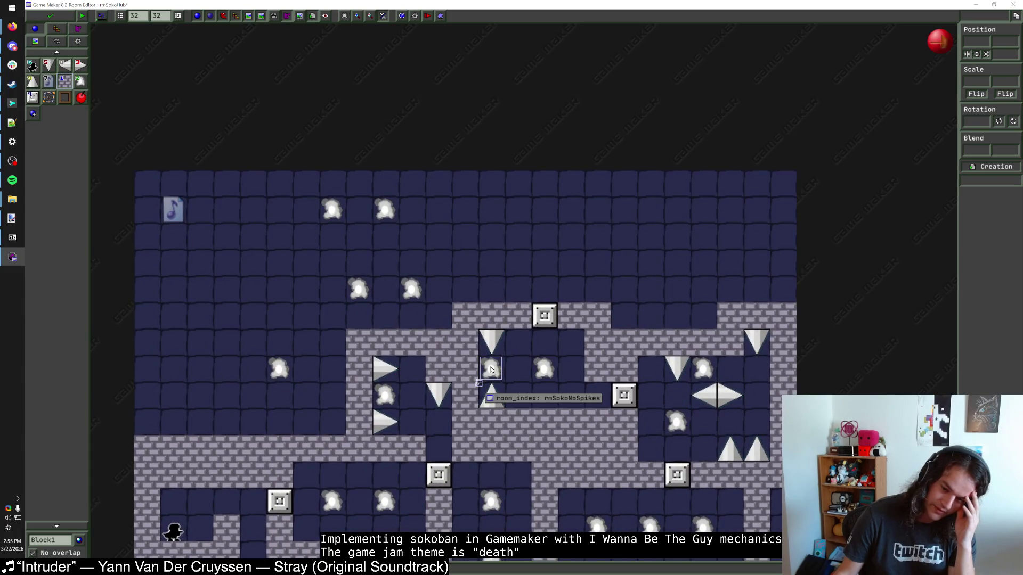
scroll(453, 346, up, 1)
mouse_move(409, 315)
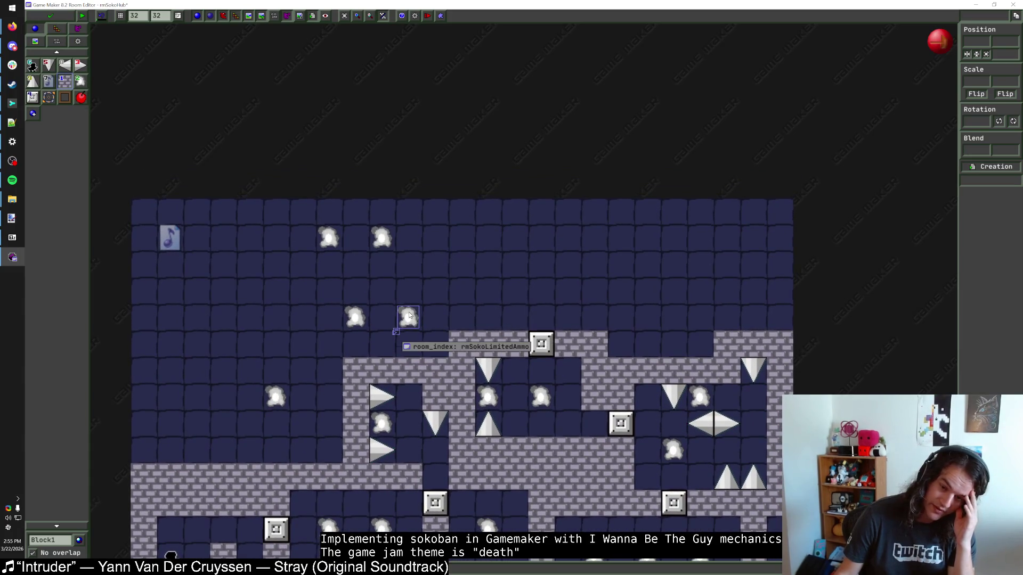
mouse_move(352, 319)
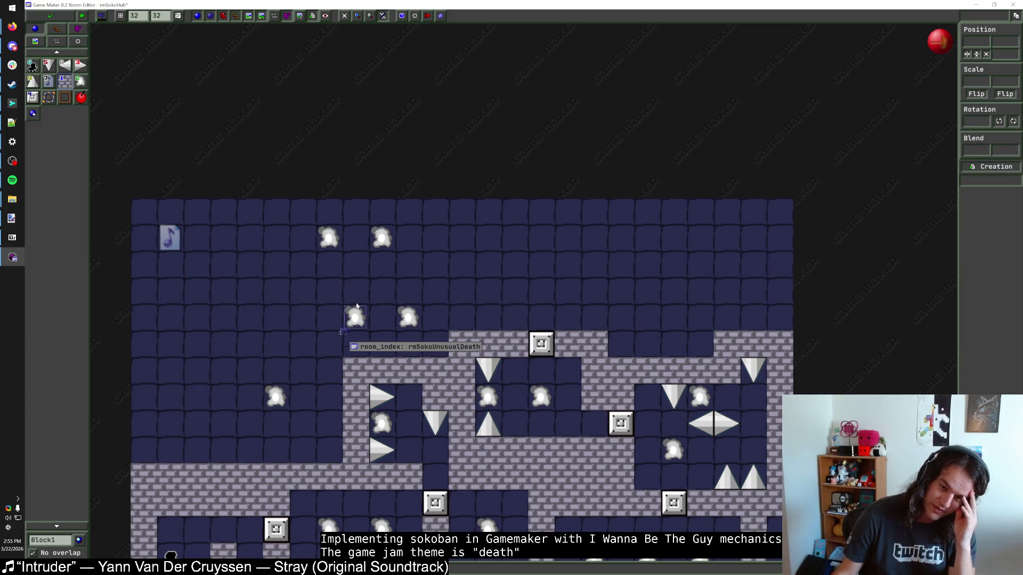
mouse_move(385, 243)
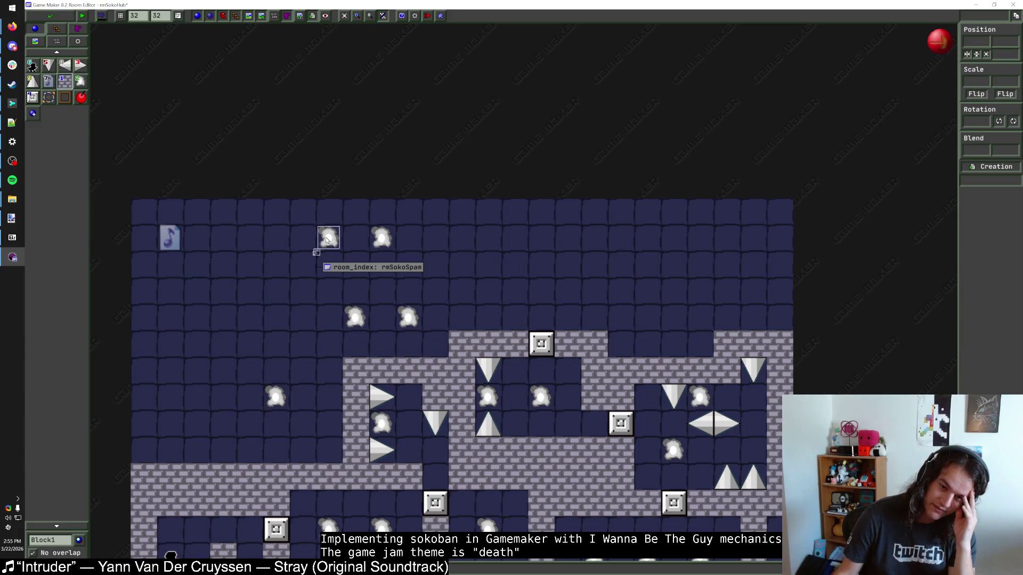
click(381, 238)
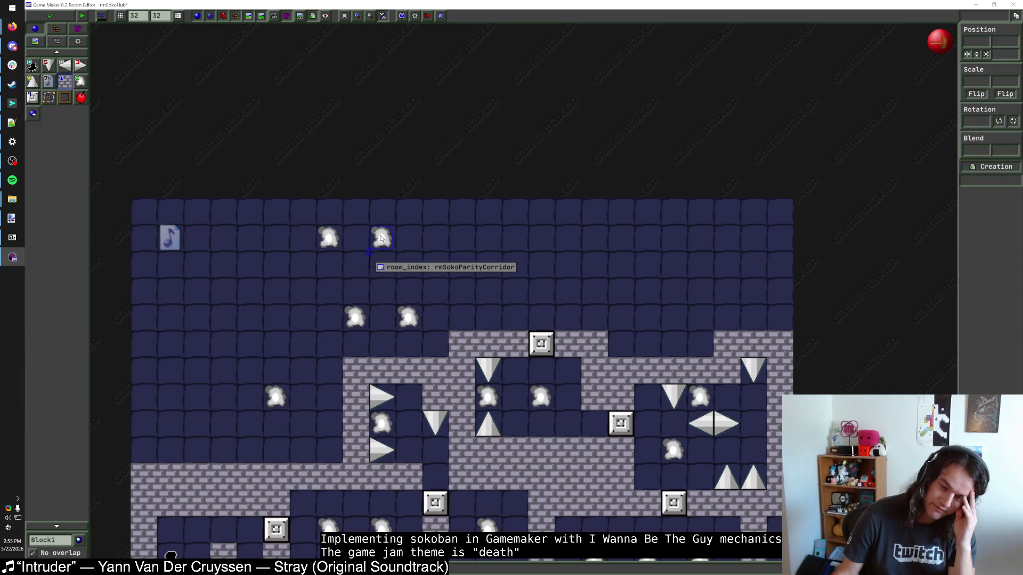
click(355, 318)
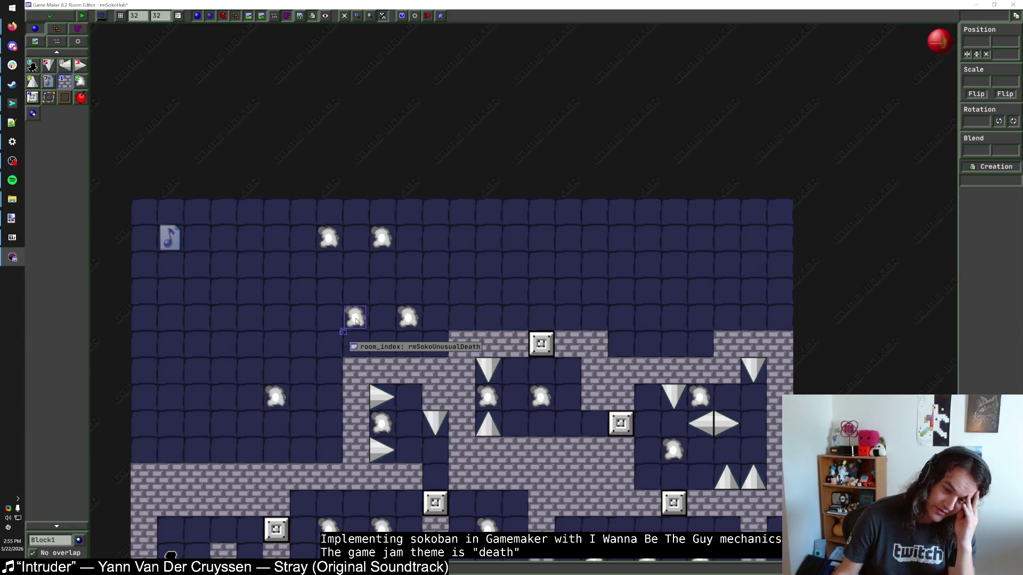
click(402, 323)
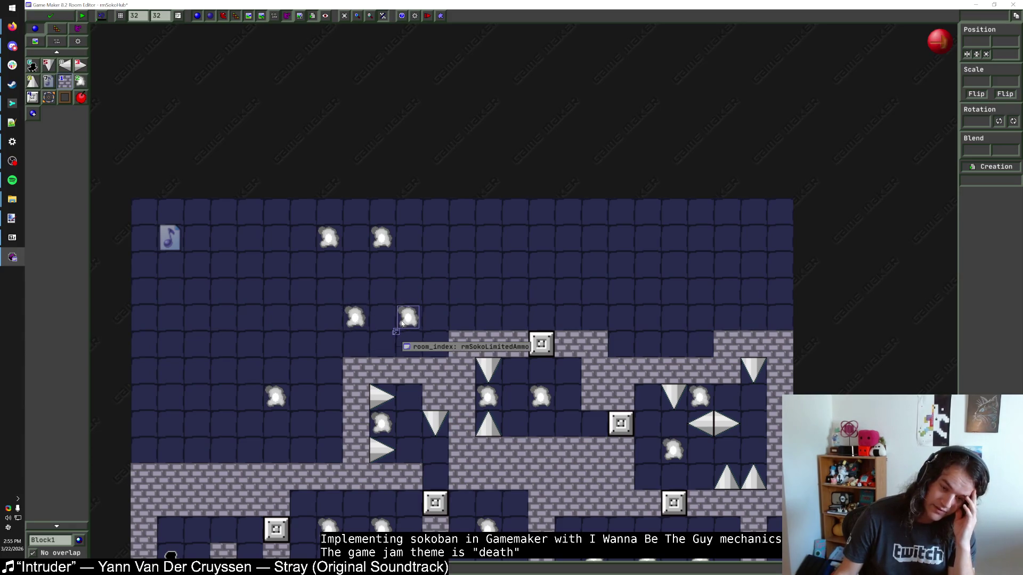
mouse_move(380, 240)
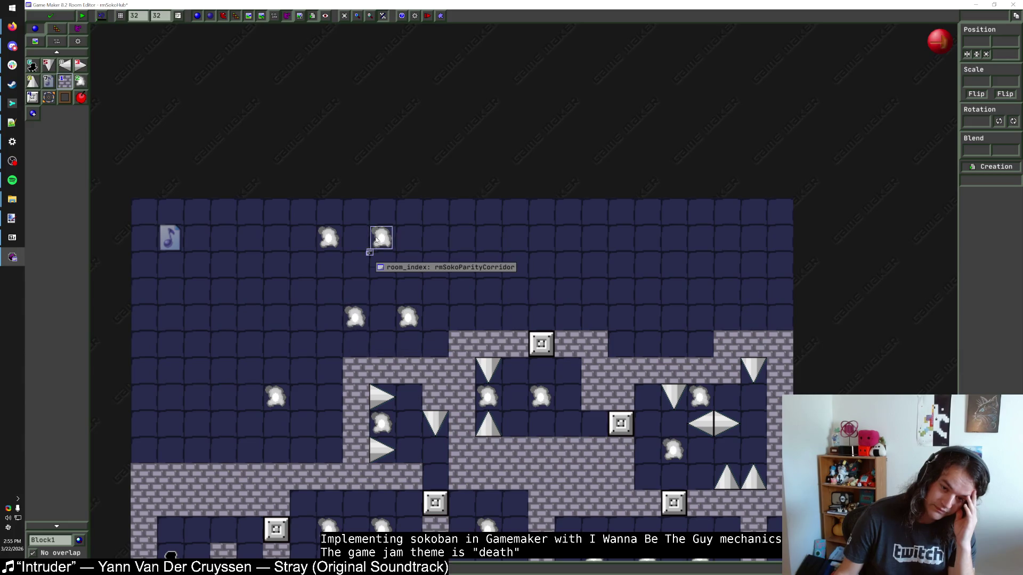
Move the two lower warps up and right and the two upper warps one cell right
mouse_move(333, 241)
drag(408, 318, 541, 290)
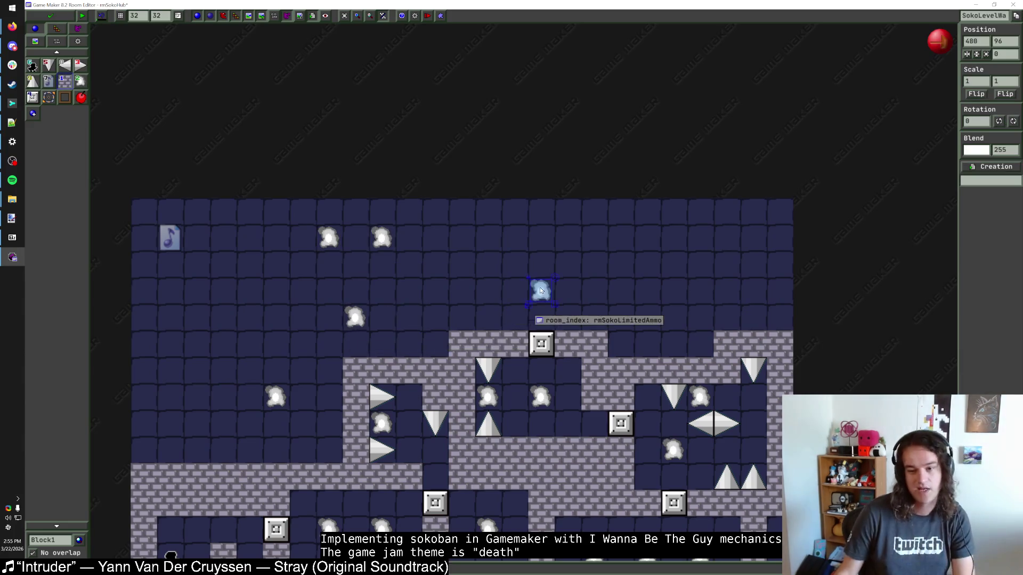
drag(346, 315, 479, 287)
mouse_move(381, 230)
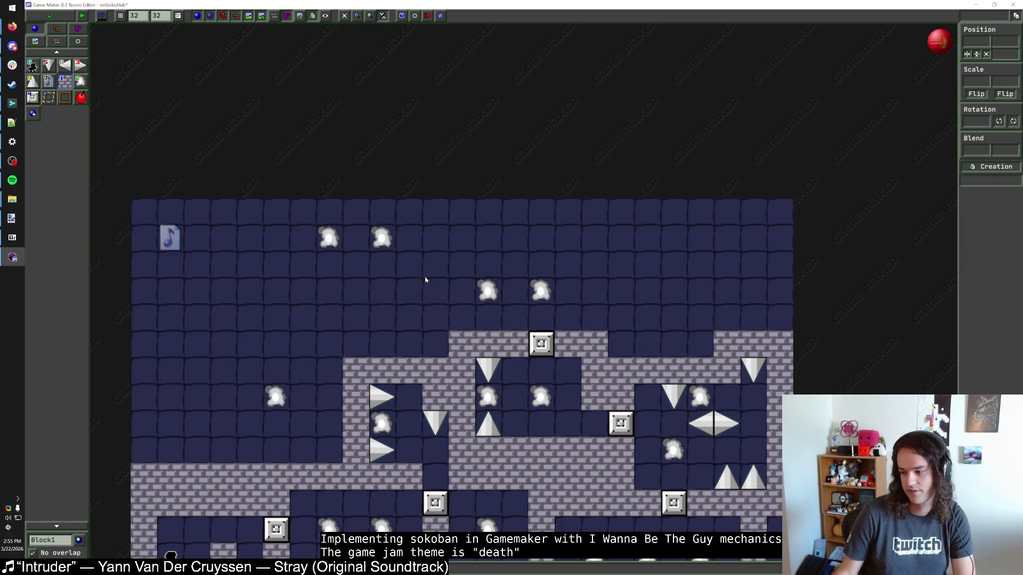
drag(381, 237, 408, 237)
drag(328, 237, 355, 237)
Place a right-pointing and a left-pointing spike under the warps, undoing unwanted warp moves
click(80, 64)
click(355, 265)
click(64, 64)
click(408, 264)
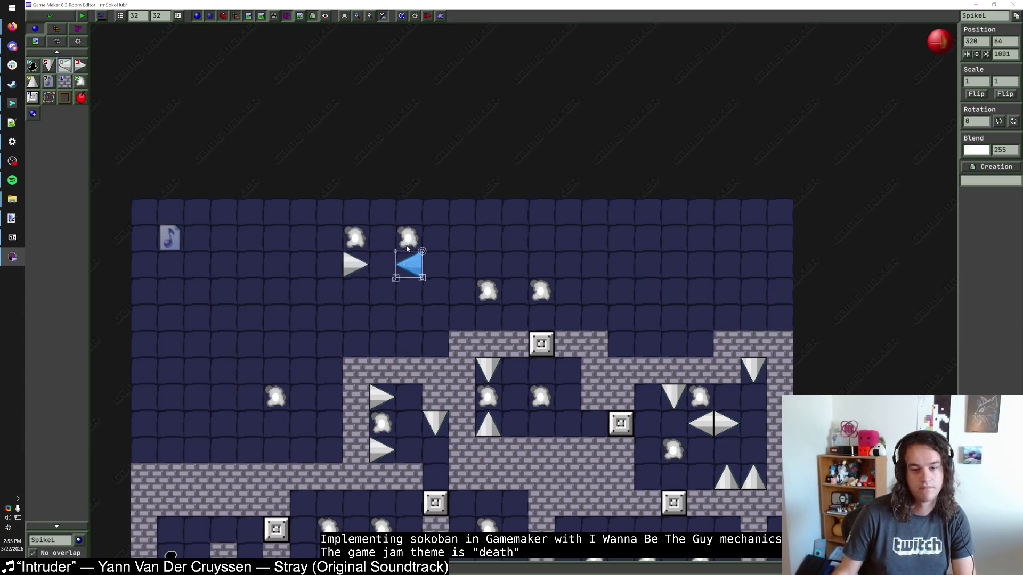
click(416, 243)
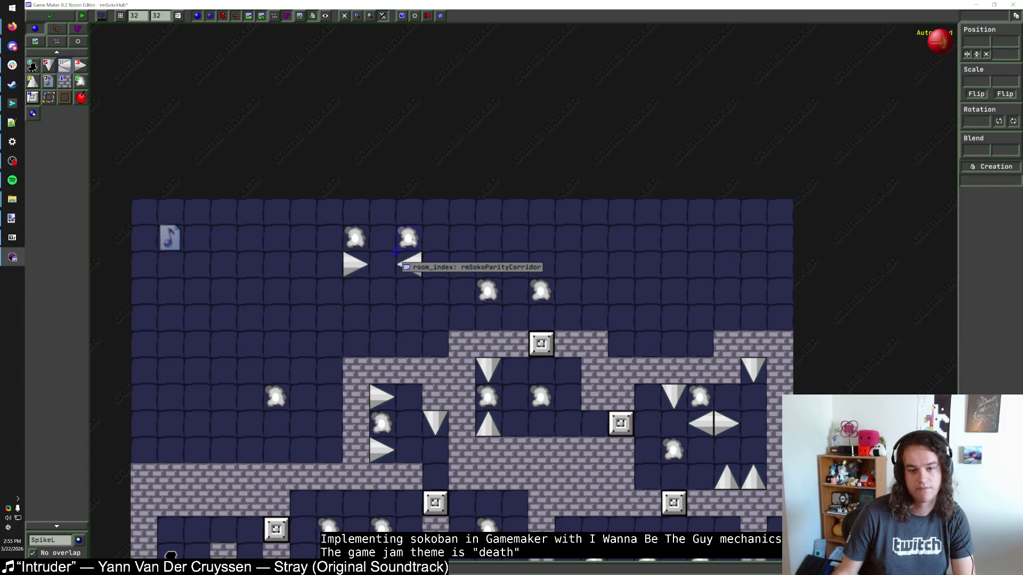
drag(355, 237, 381, 290)
drag(410, 236, 383, 241)
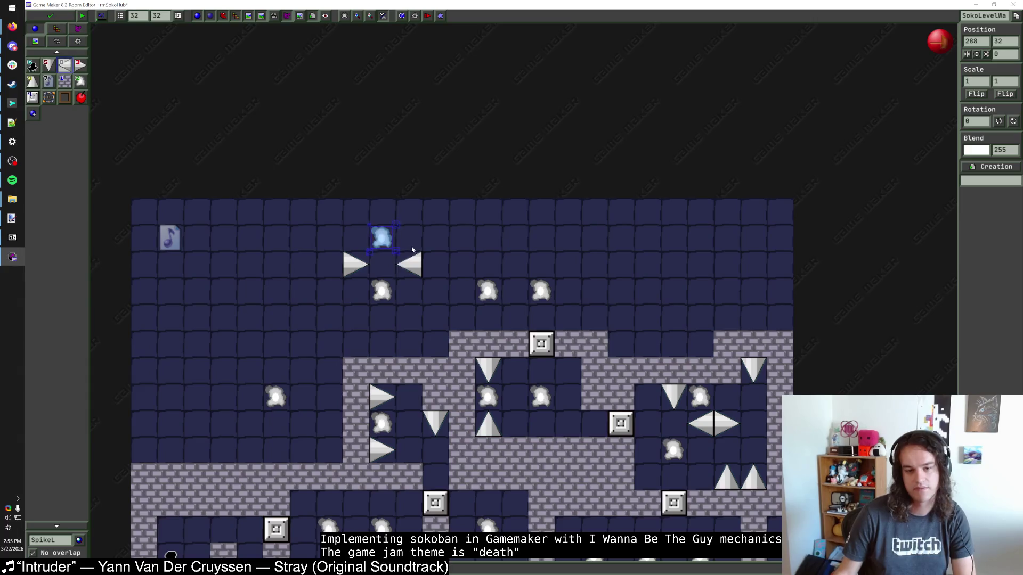
key(ctrl+z)
key(ctrl+z)
key(ctrl+z)
Wall the warps with Block1, add a down spike between them, and lower the side spikes
click(65, 81)
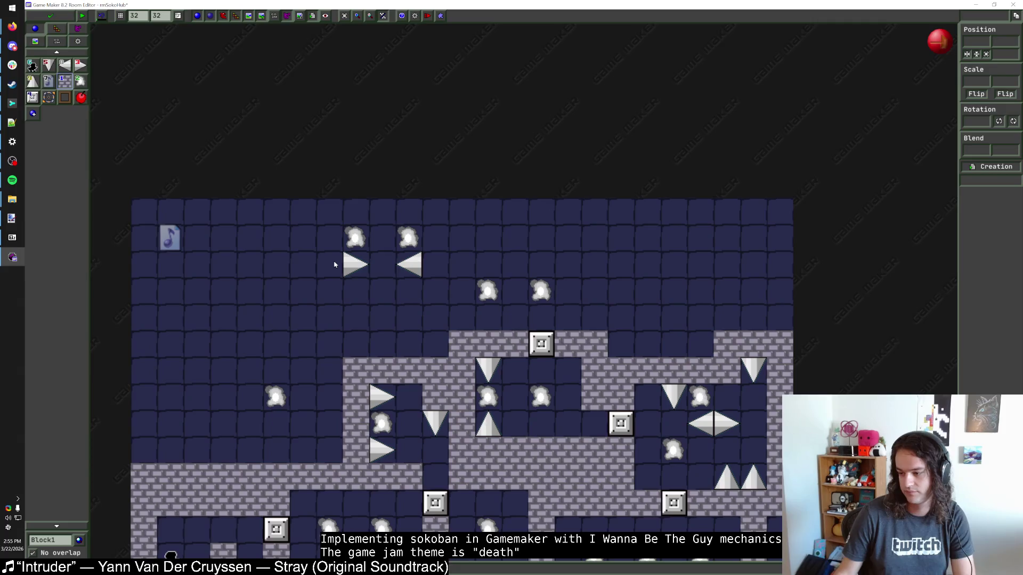
mouse_move(319, 269)
mouse_down()
mouse_move(327, 210)
mouse_move(444, 211)
mouse_move(437, 269)
mouse_up()
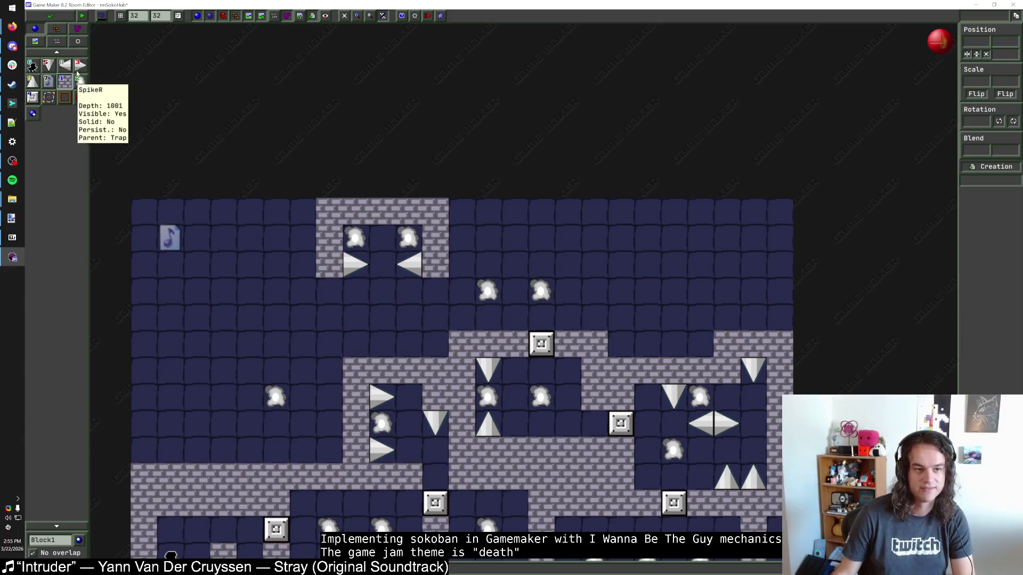
click(49, 70)
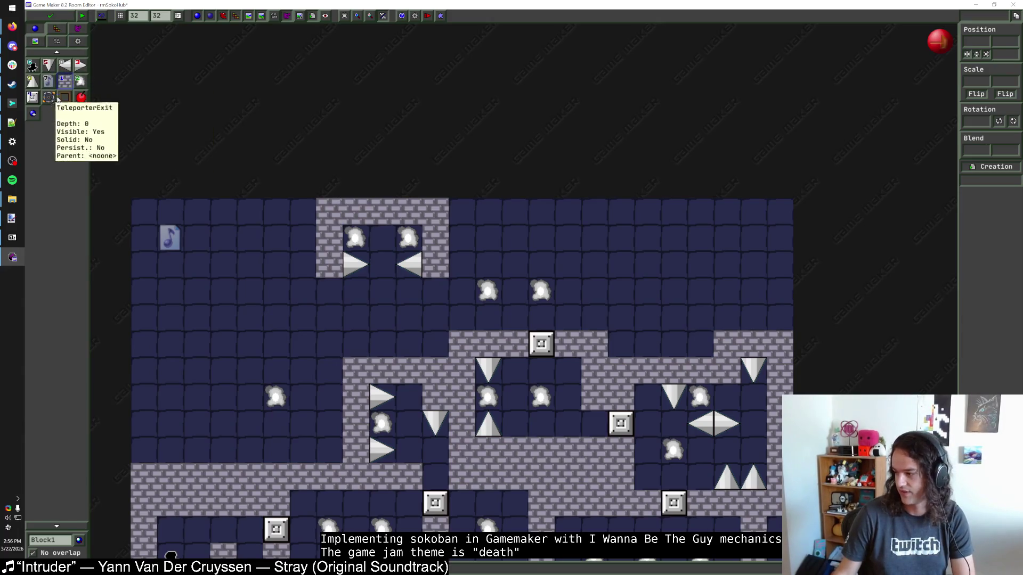
click(380, 246)
drag(355, 264, 355, 291)
drag(409, 264, 409, 291)
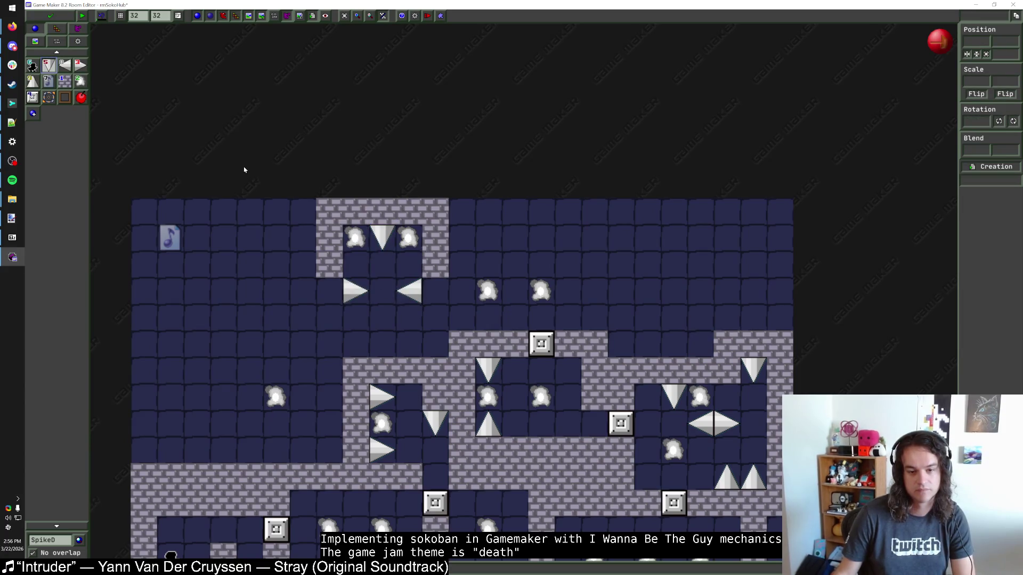
click(64, 81)
click(328, 291)
click(435, 291)
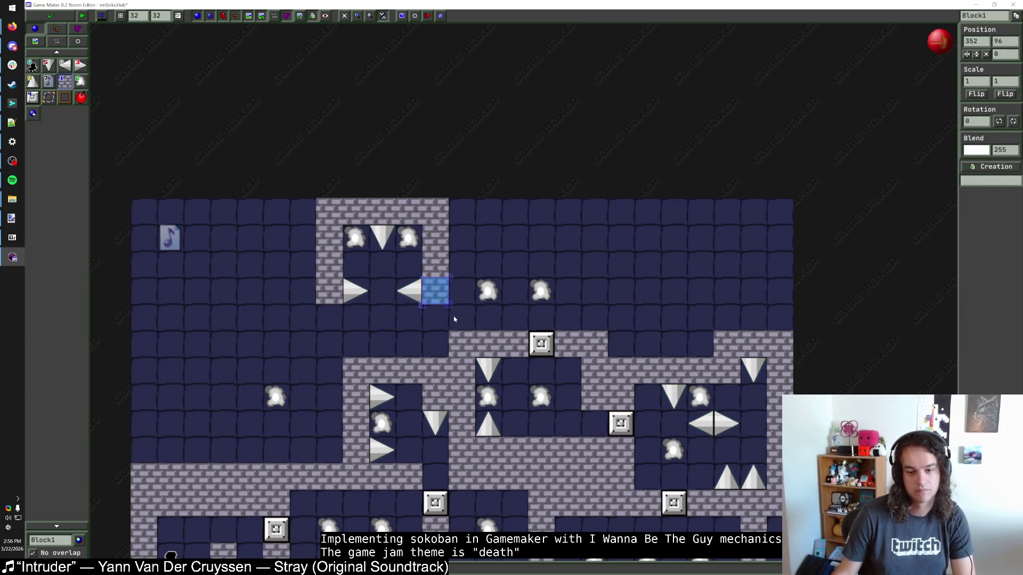
key(Escape)
Paint a new brick row, erase the mistaken blocks, reposition warps, and shift the alcove two cells right
mouse_move(461, 238)
mouse_down()
mouse_move(570, 237)
mouse_move(593, 319)
mouse_move(625, 235)
mouse_up()
key(Delete)
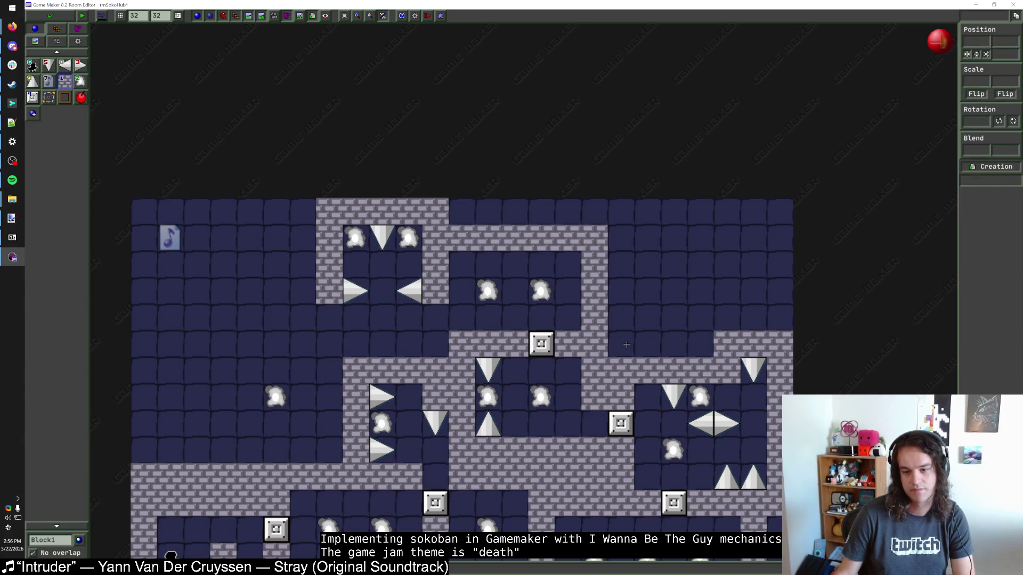
mouse_move(519, 296)
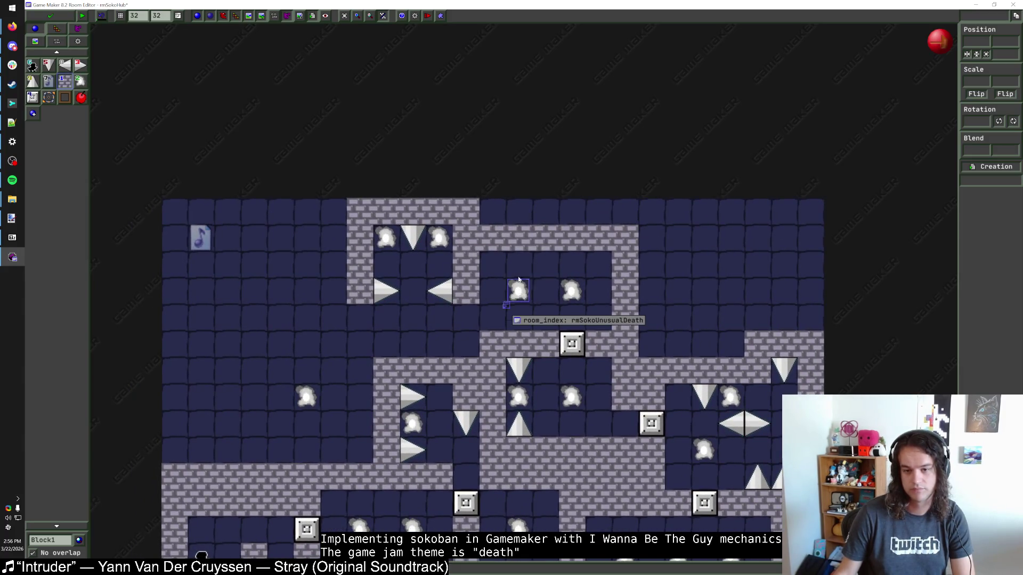
right_click(493, 237)
right_click(519, 237)
right_click(545, 237)
right_click(573, 237)
click(521, 282)
mouse_move(522, 277)
mouse_down()
mouse_move(521, 224)
mouse_move(559, 237)
mouse_up()
drag(482, 308, 344, 194)
drag(442, 248, 495, 248)
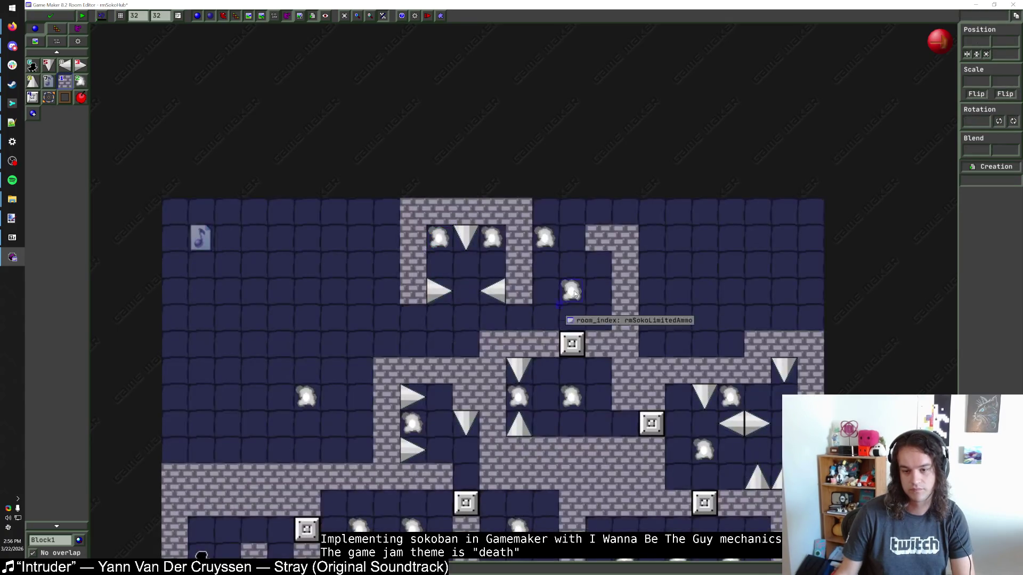
Copy a progress block to the new alcove's entrance, set its requirement, and move the warp right
click(572, 343)
drag(572, 344, 518, 317)
click(575, 347)
key(Return)
click(557, 241)
drag(558, 241, 584, 242)
Build the upper-right chamber: stacked up and down spikes beside the warp, enclosed by brick walls
click(65, 80)
click(546, 242)
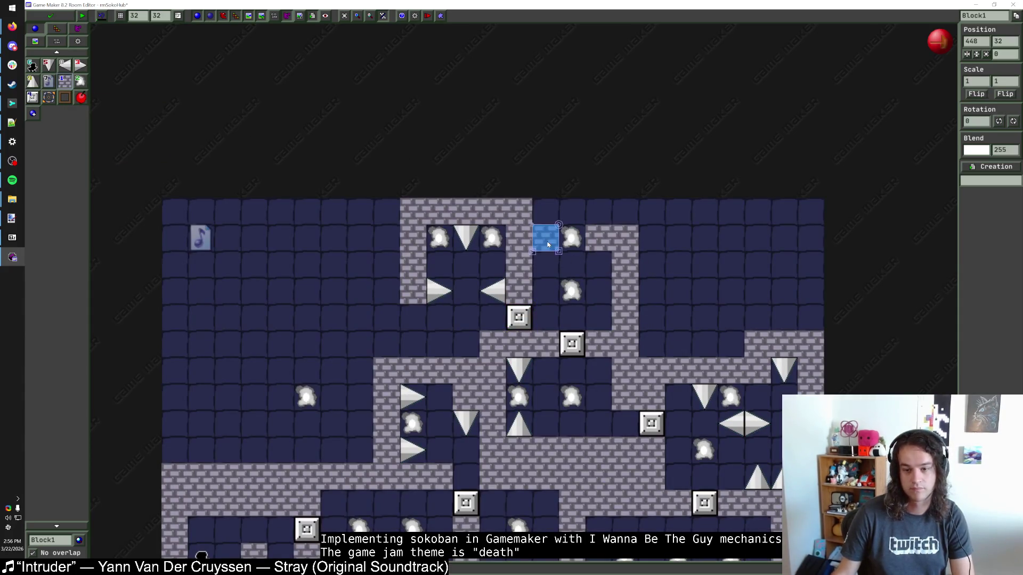
right_click(628, 267)
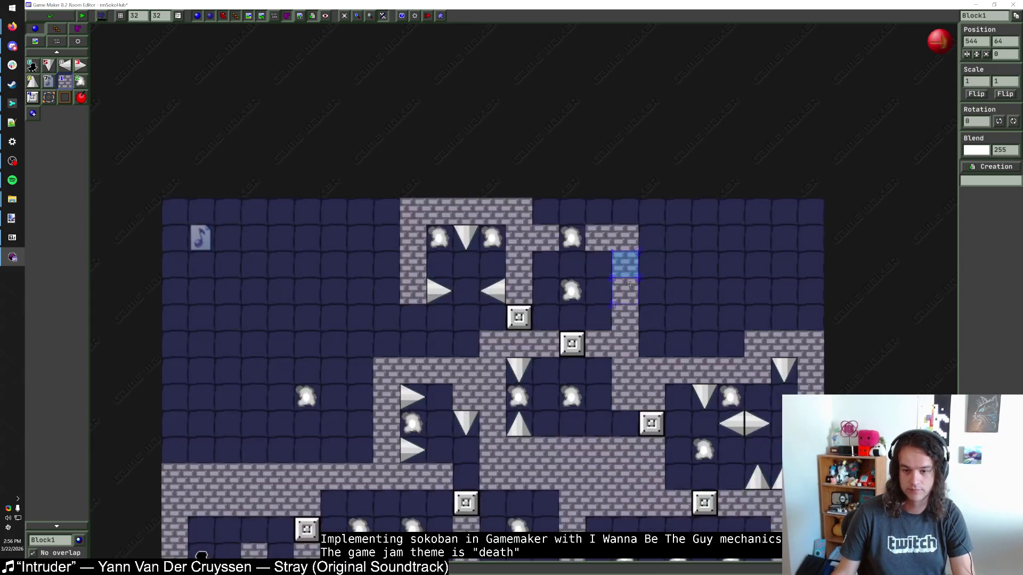
drag(571, 239, 649, 288)
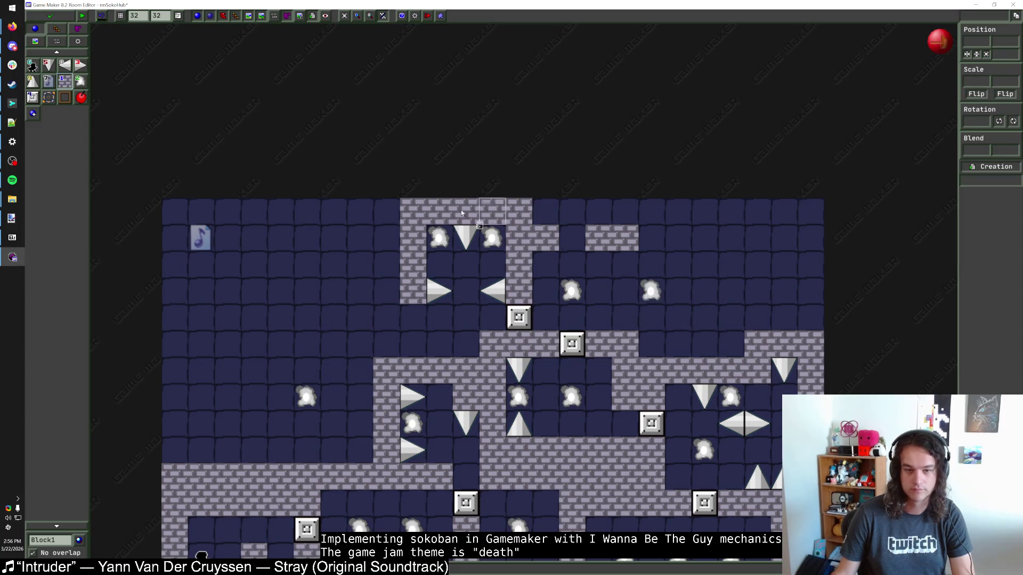
click(32, 81)
click(618, 289)
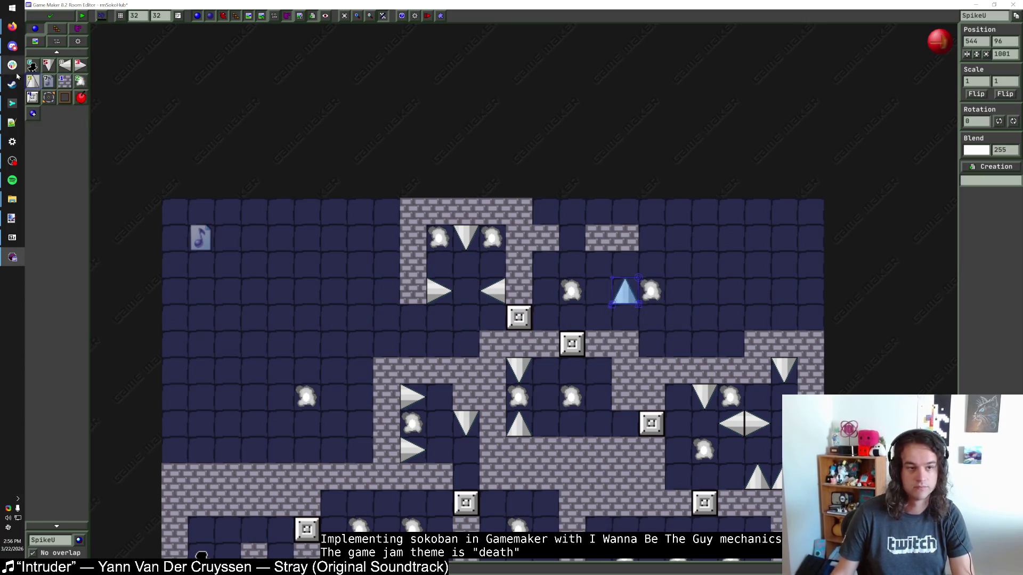
click(49, 66)
click(624, 316)
mouse_move(651, 290)
mouse_down()
mouse_move(650, 317)
mouse_move(648, 247)
mouse_up()
click(64, 80)
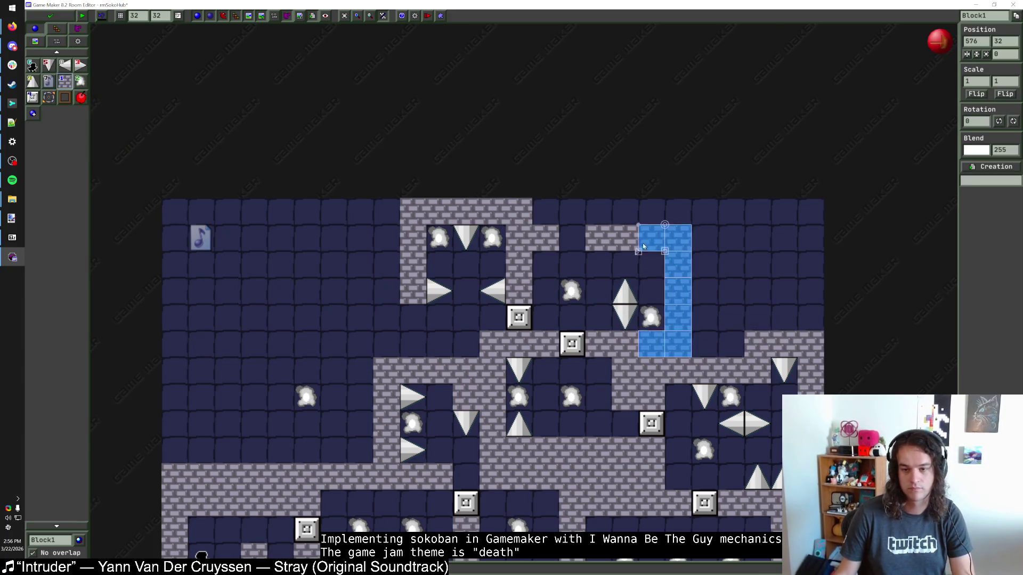
drag(581, 250, 582, 251)
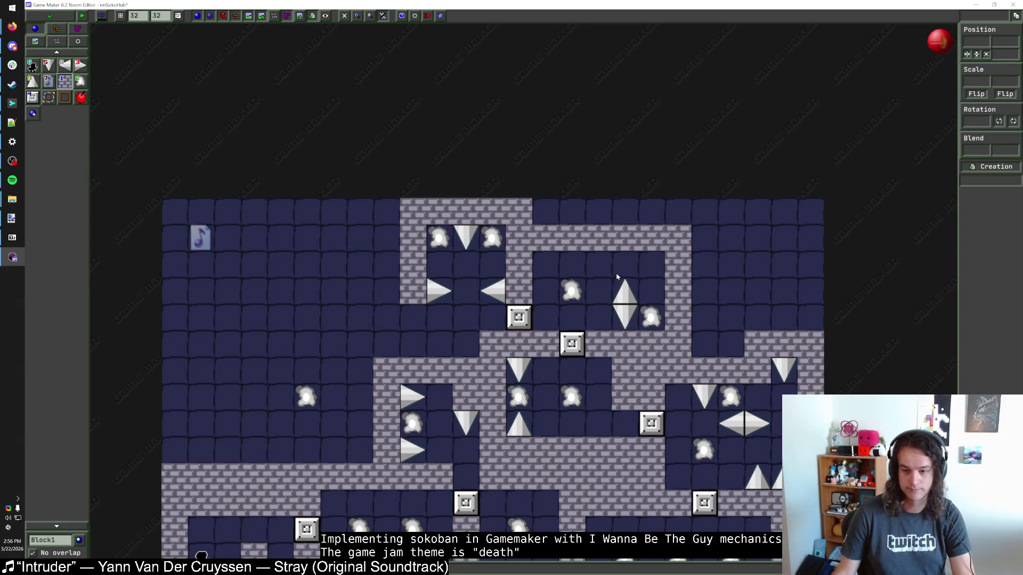
Choose the Block1 wall and extend the brick wall down by one tile
scroll(616, 276, down, 1)
scroll(617, 276, up, 1)
scroll(618, 276, down, 1)
scroll(618, 276, down, 1)
scroll(618, 276, up, 2)
click(51, 68)
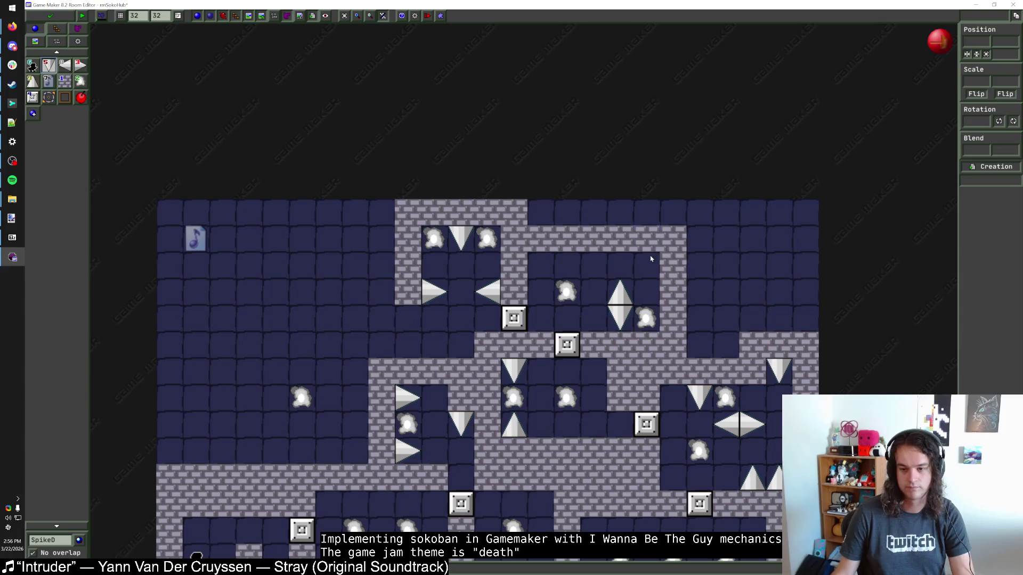
click(31, 82)
scroll(741, 281, down, 2)
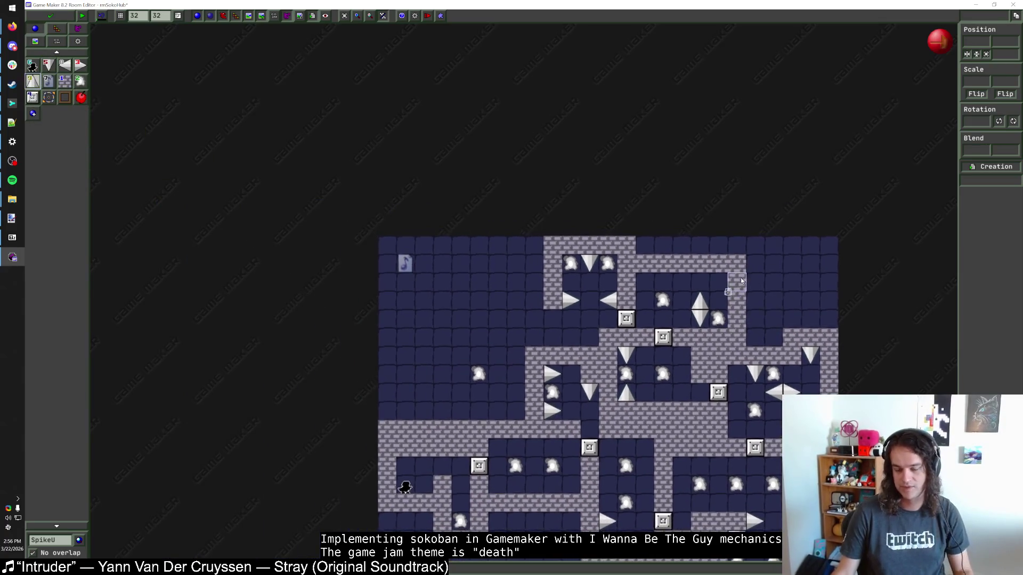
scroll(741, 281, up, 1)
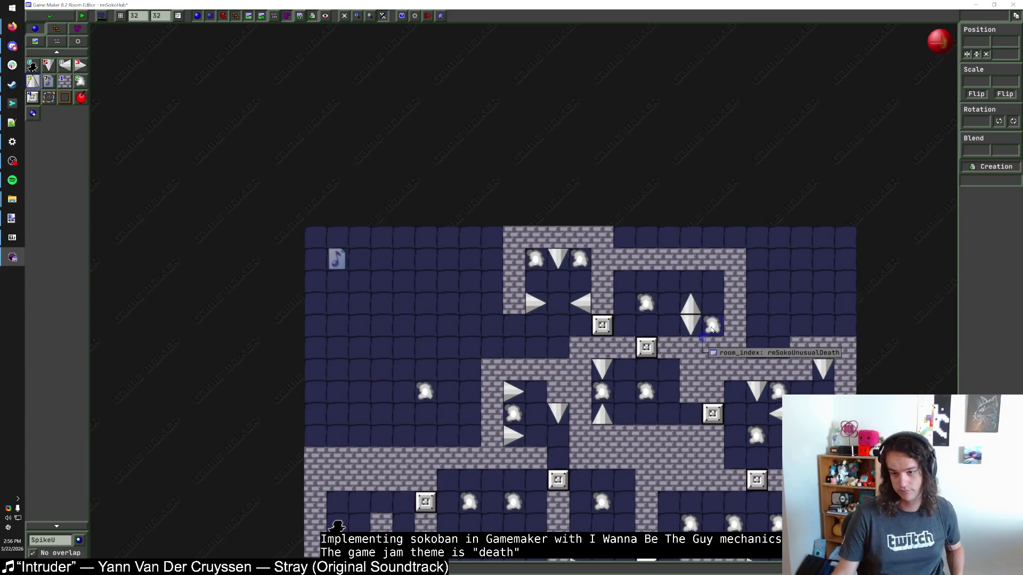
scroll(680, 322, up, 1)
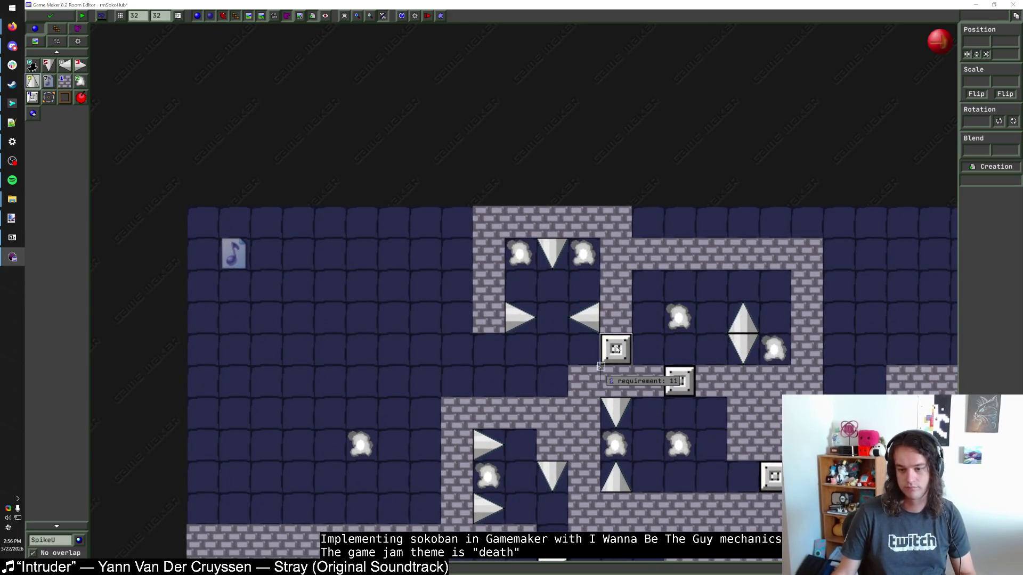
click(64, 81)
scroll(524, 290, down, 1)
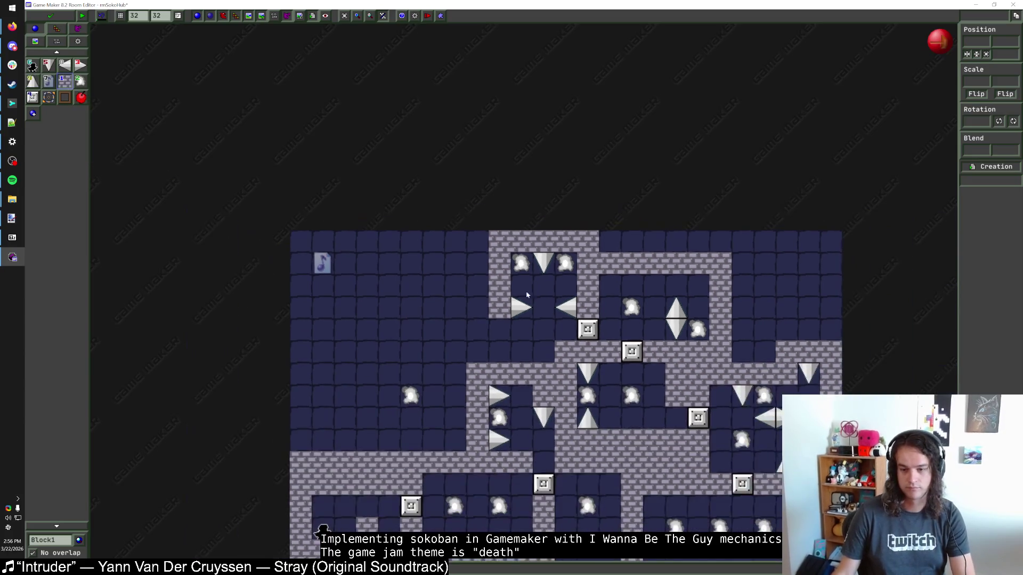
scroll(526, 325, up, 1)
click(489, 331)
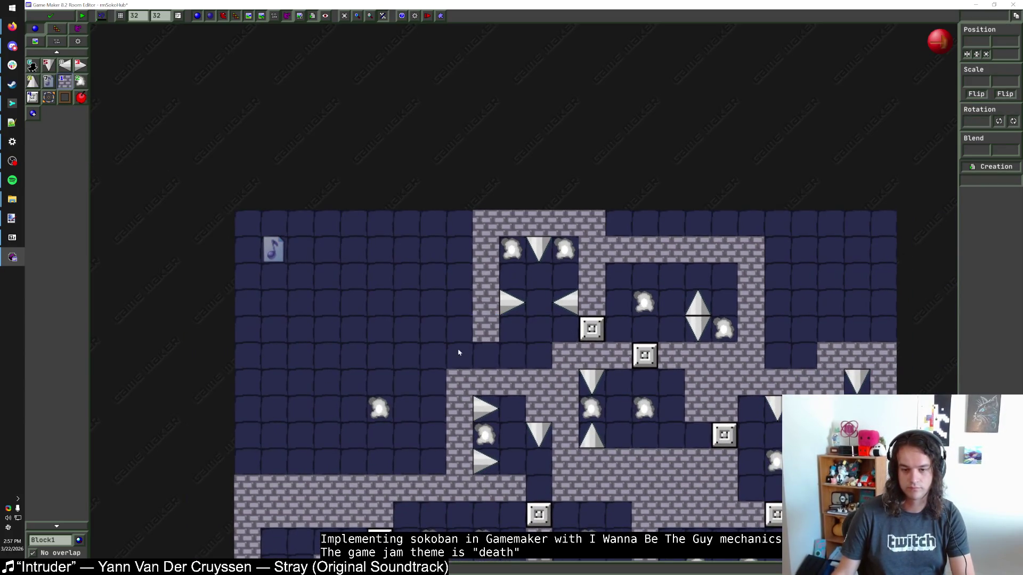
Move the cloud warp up, add two Block1 tiles beside it, and lay a six-tile wall row
mouse_move(385, 406)
mouse_down()
mouse_move(412, 327)
mouse_move(380, 360)
mouse_up()
click(460, 329)
click(459, 302)
mouse_move(464, 276)
mouse_down()
mouse_move(314, 282)
mouse_move(298, 395)
mouse_move(442, 410)
mouse_move(299, 435)
mouse_move(434, 436)
mouse_up()
scroll(418, 388, down, 2)
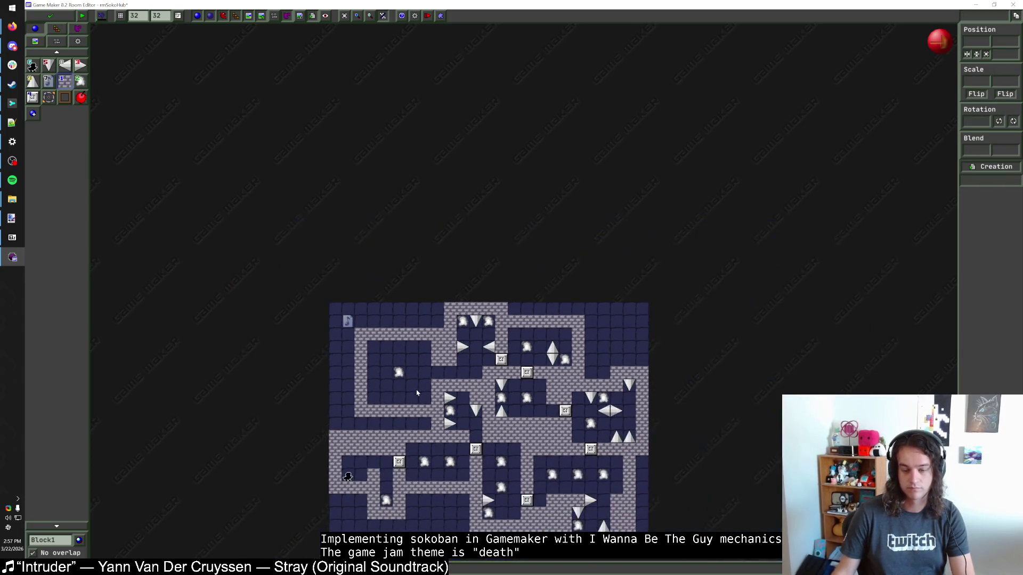
Scroll around the hub room to review the new layout
scroll(392, 384, up, 2)
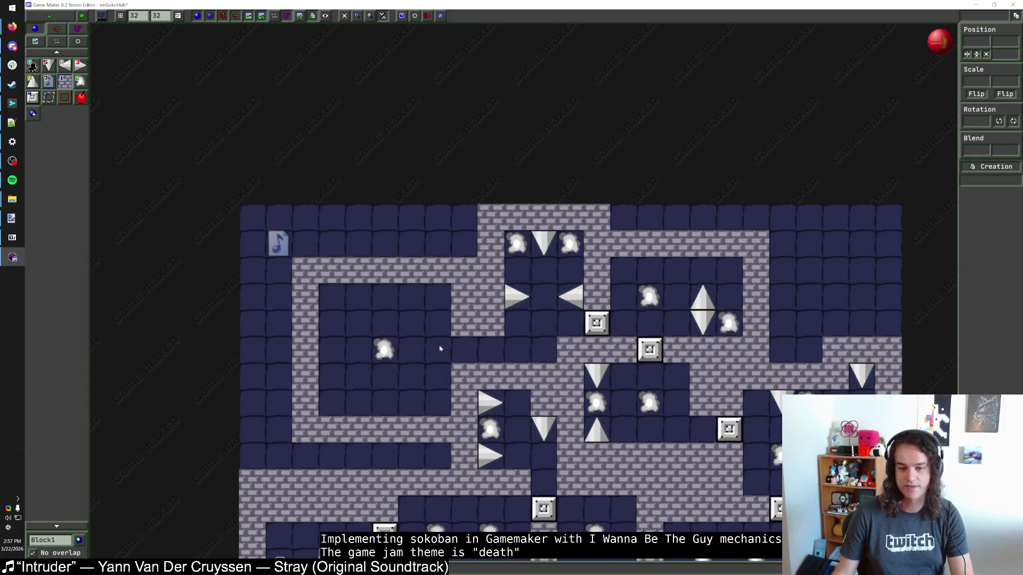
scroll(501, 347, down, 2)
scroll(457, 361, up, 2)
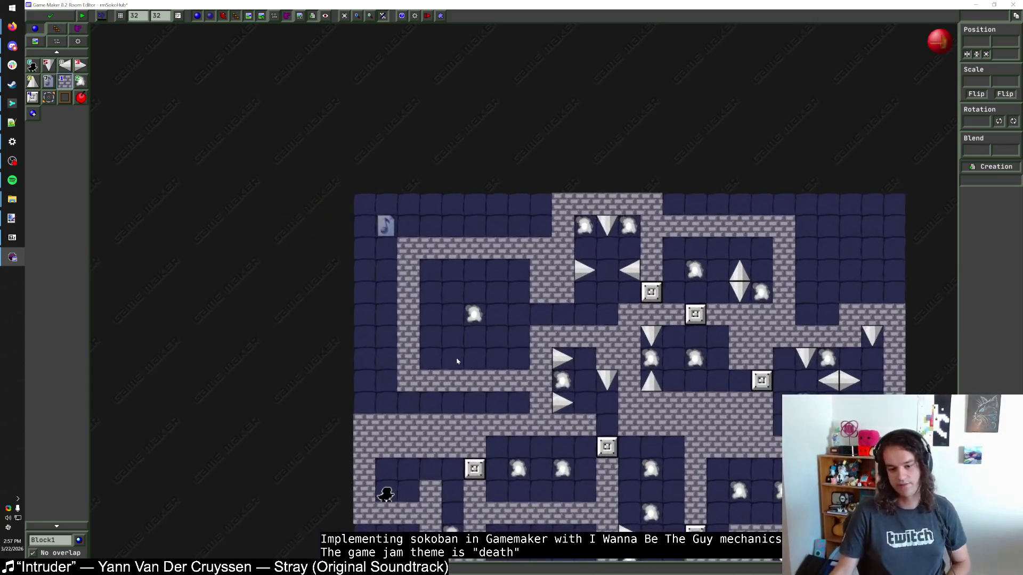
scroll(480, 349, down, 1)
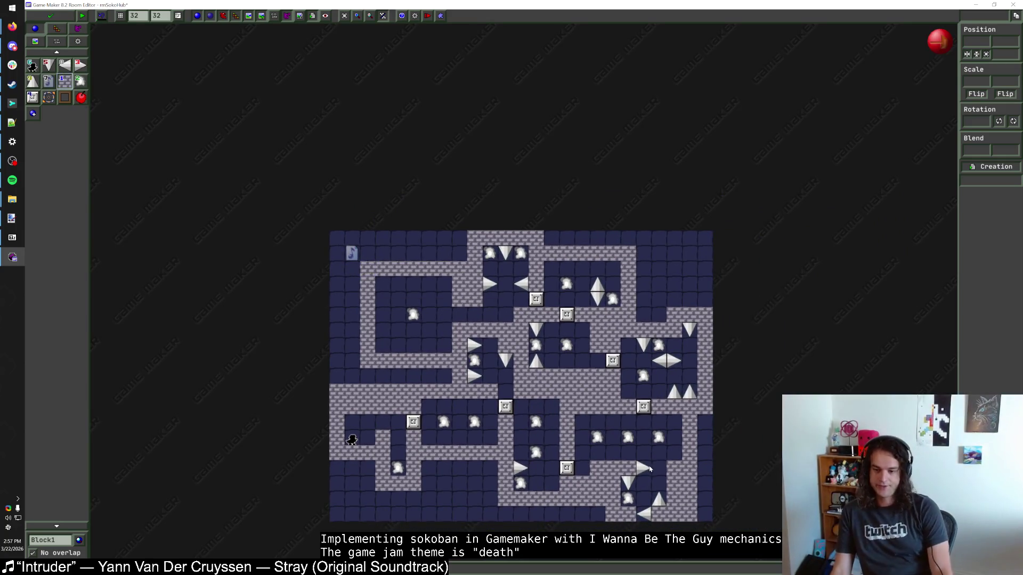
scroll(656, 522, up, 2)
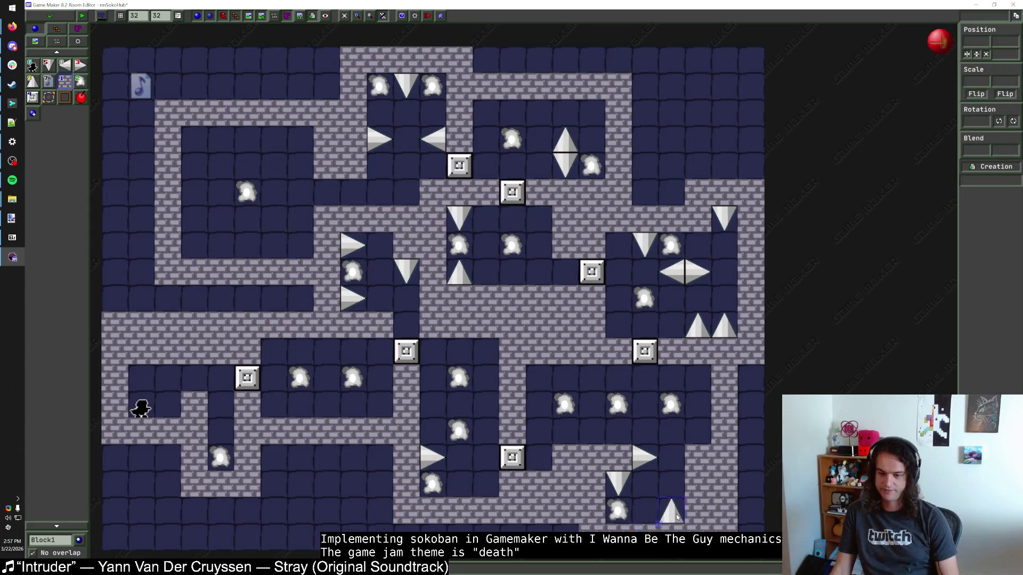
scroll(675, 455, down, 2)
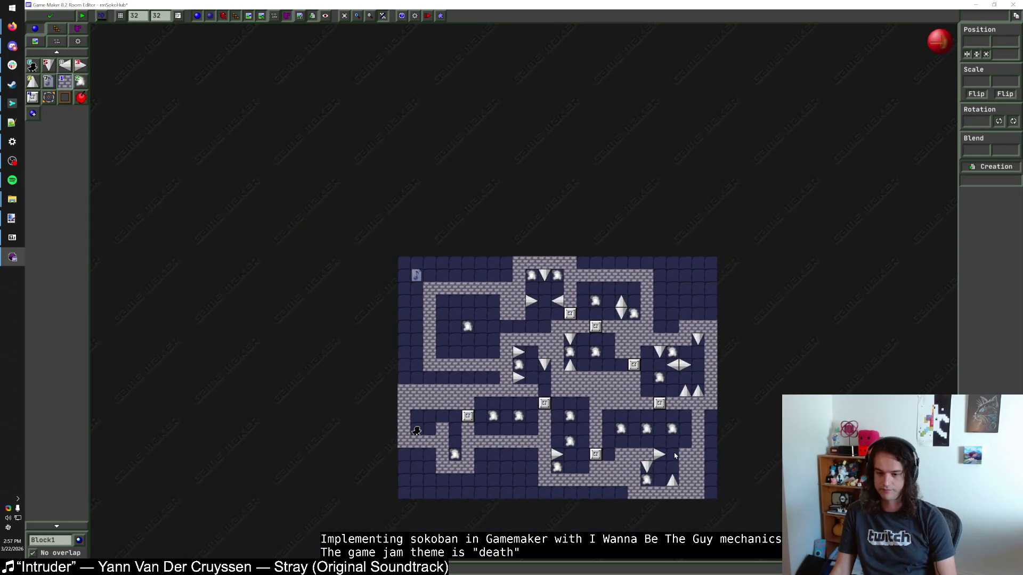
scroll(654, 476, up, 2)
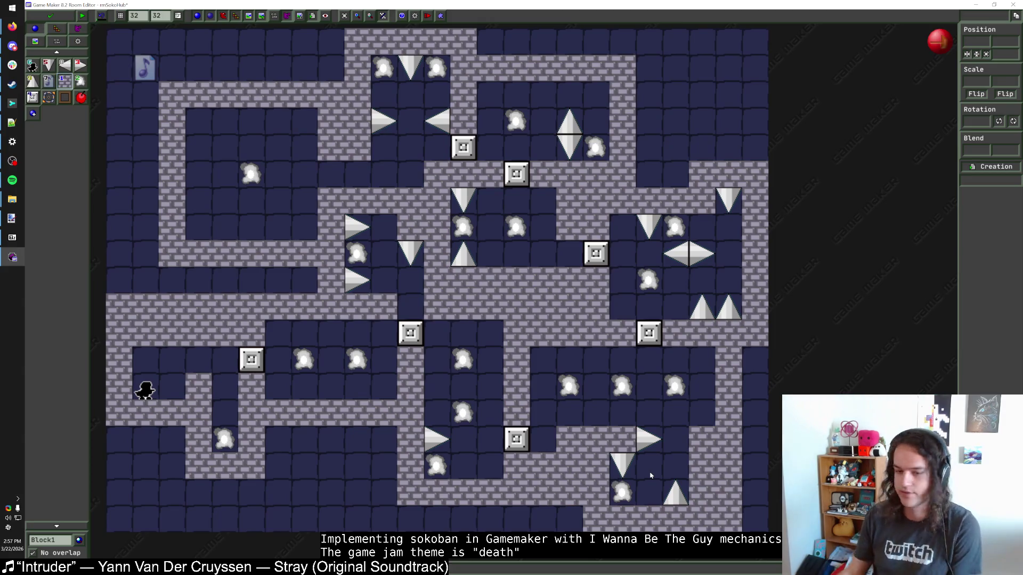
scroll(552, 438, down, 1)
scroll(552, 438, down, 1)
scroll(506, 383, up, 2)
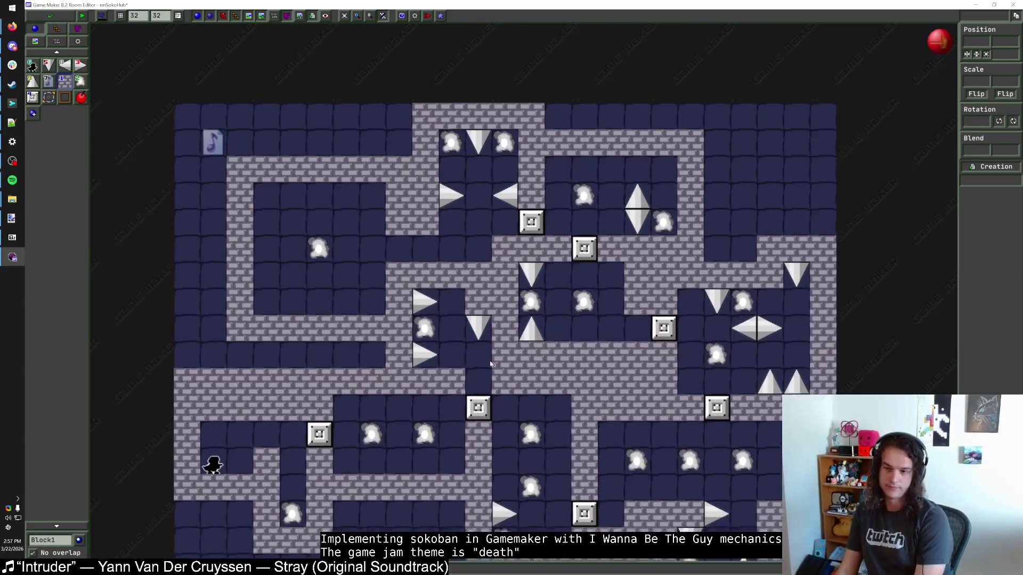
scroll(487, 366, down, 1)
scroll(522, 307, up, 1)
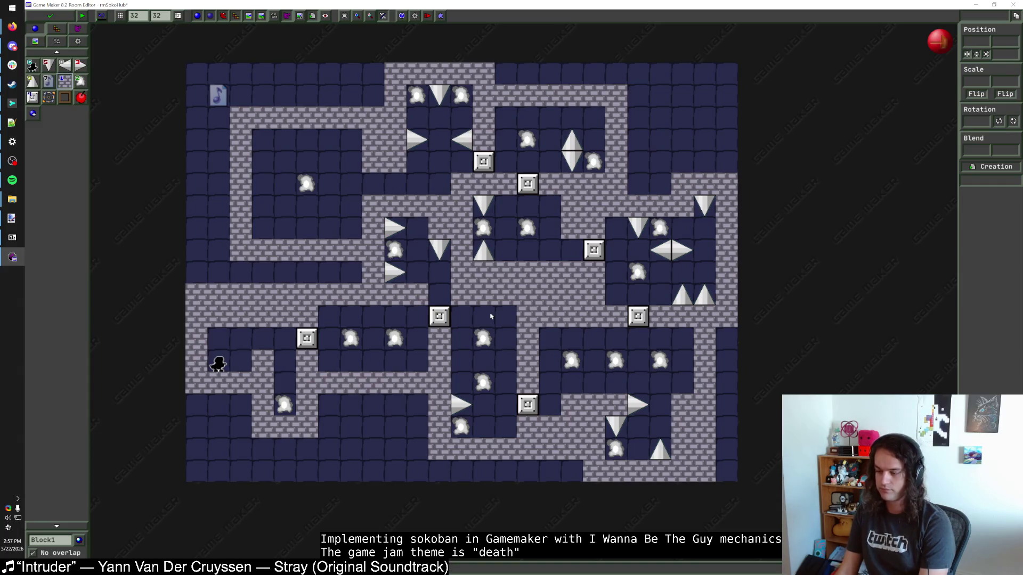
Hide the music player, check a cloud warp's destination room, and close the room editor
click(14, 184)
click(14, 184)
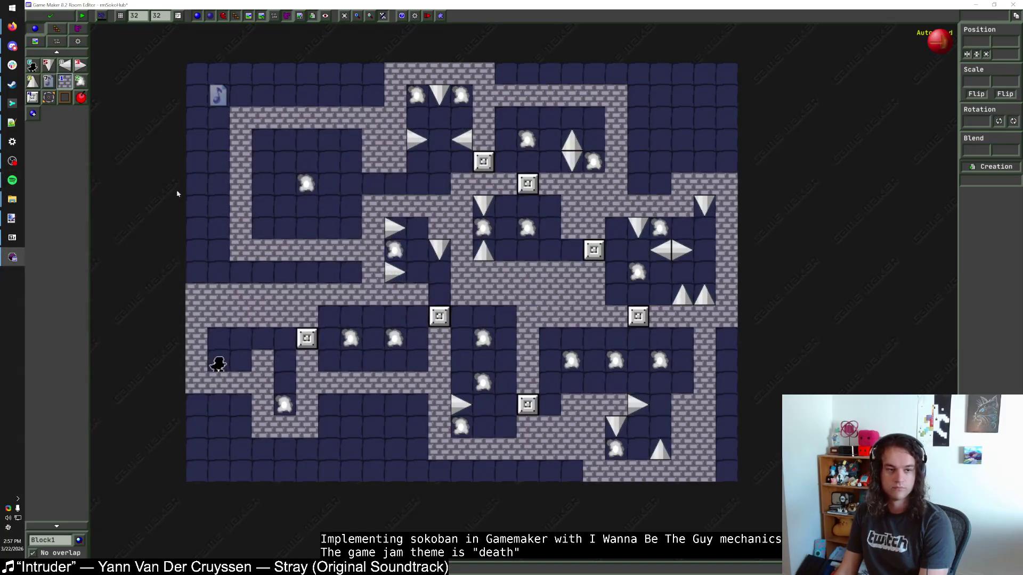
click(12, 184)
click(11, 183)
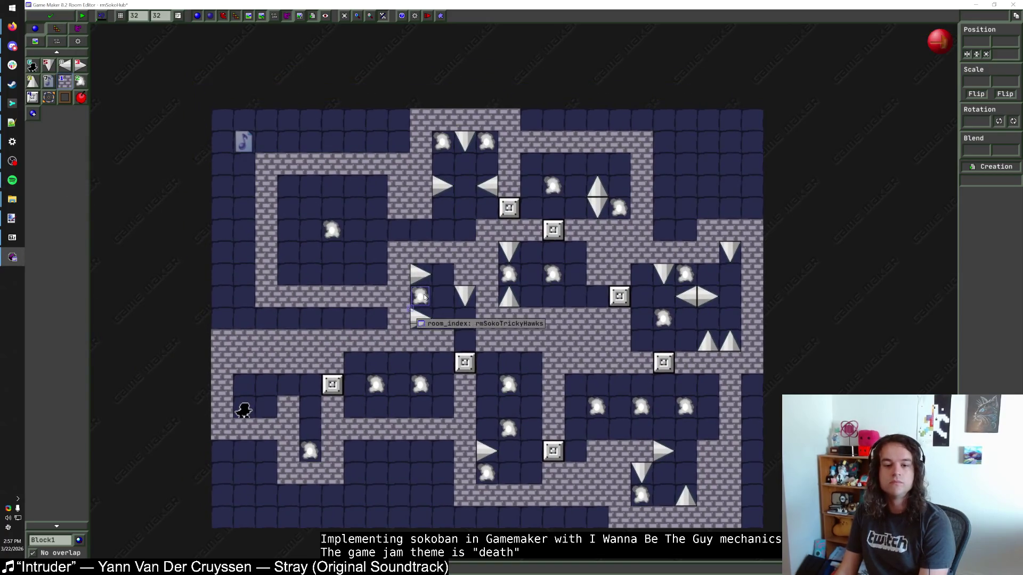
click(336, 235)
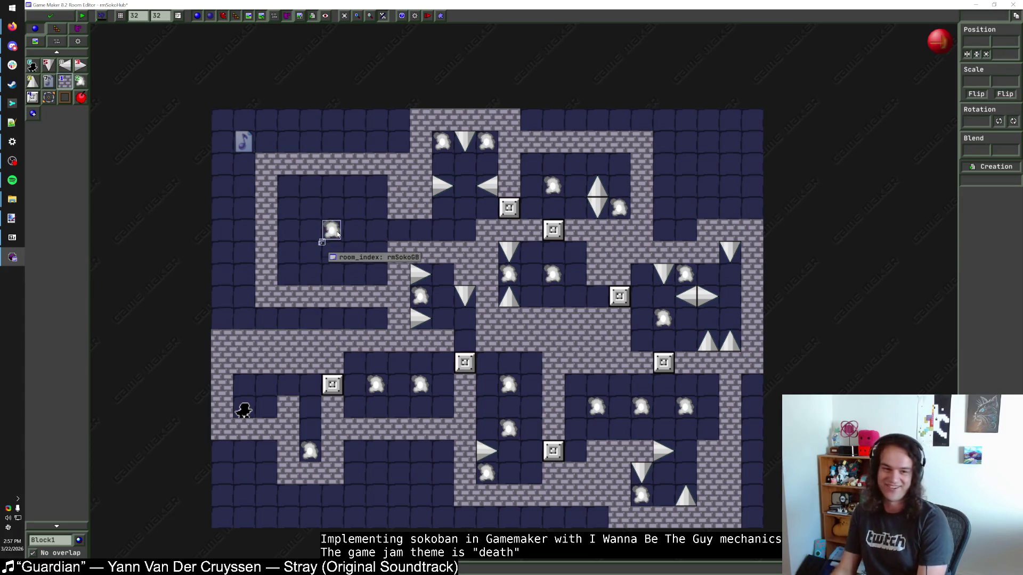
click(50, 15)
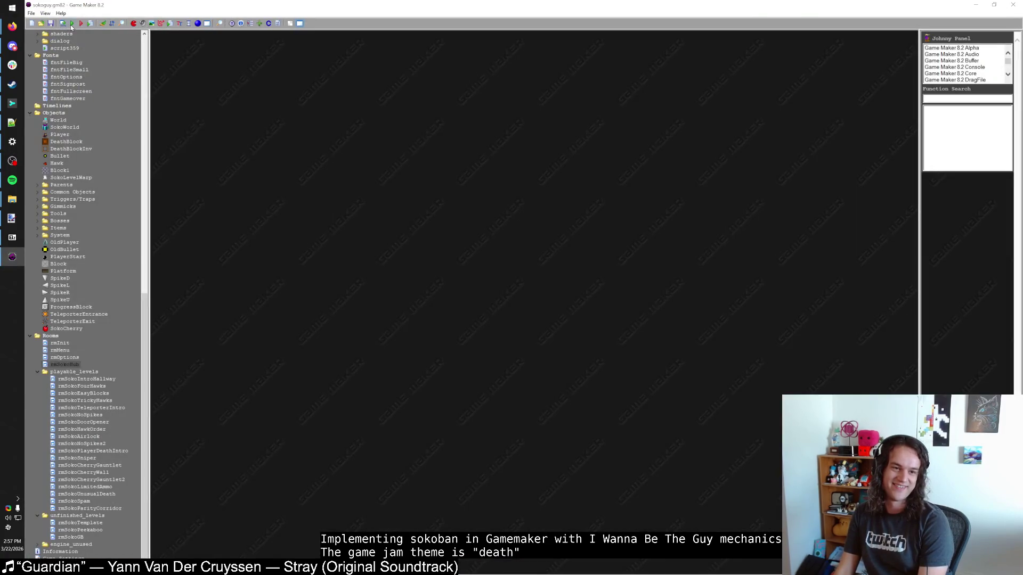
click(71, 24)
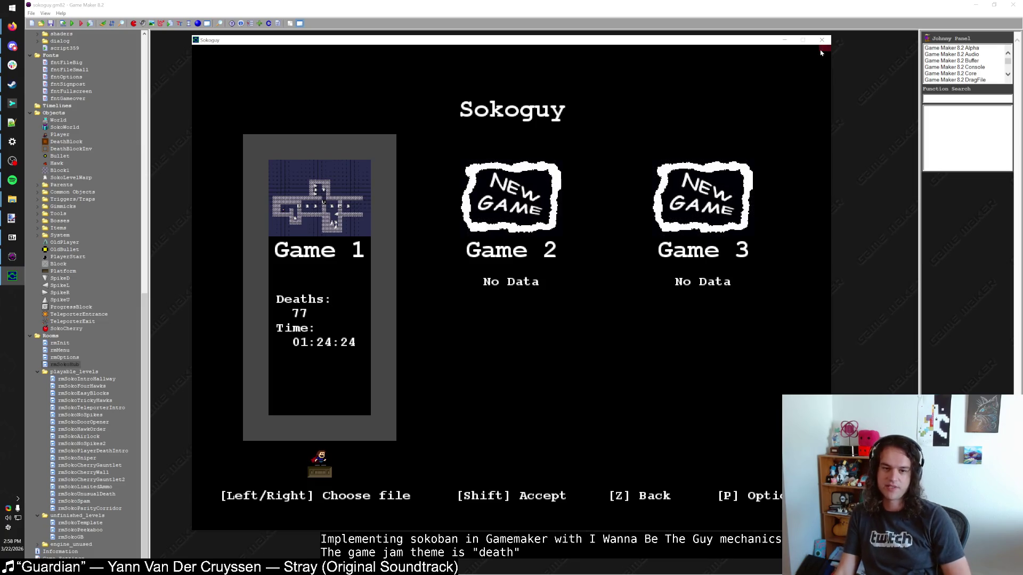
click(822, 40)
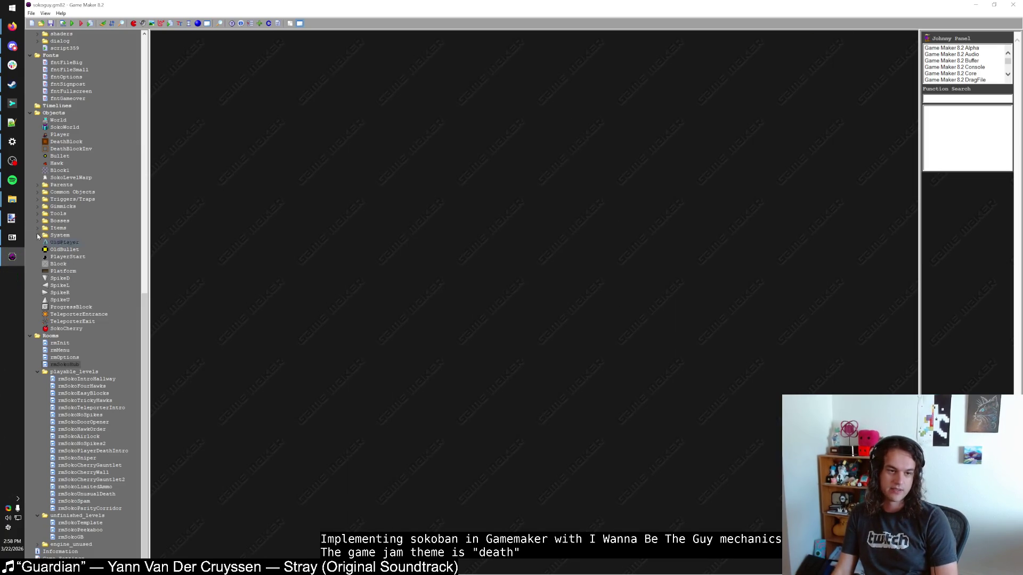
click(12, 122)
click(678, 206)
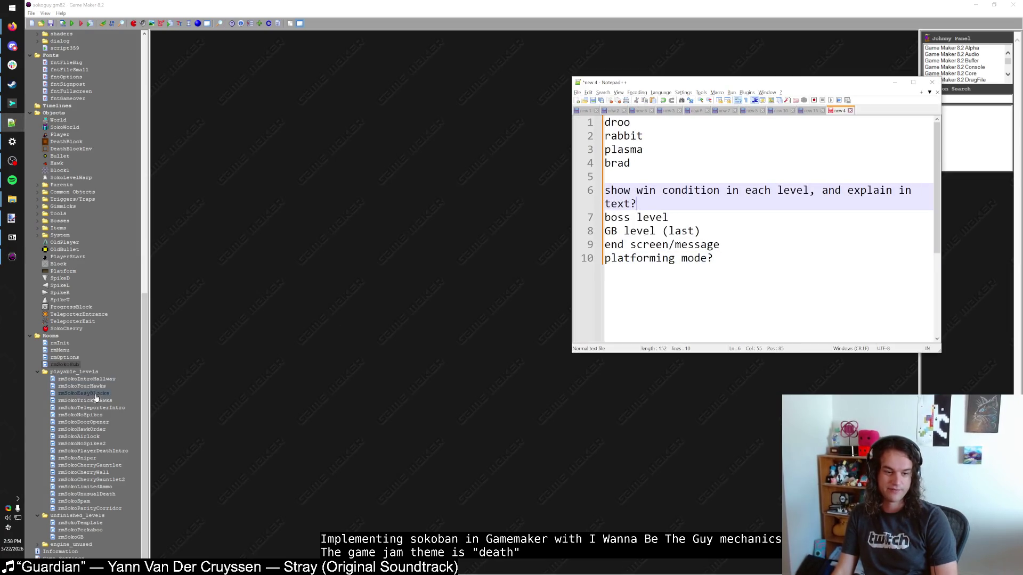
click(86, 380)
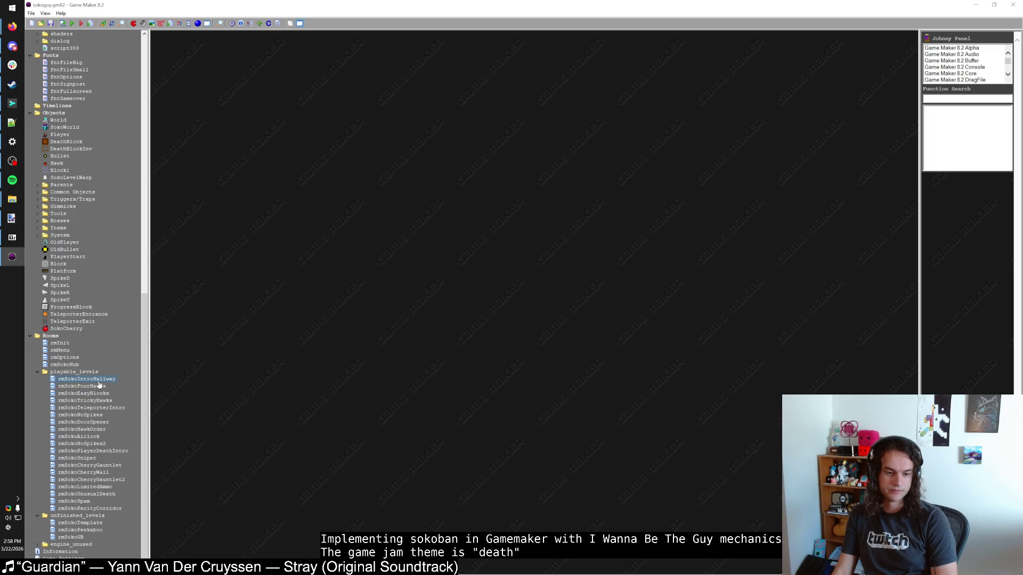
Permanently delete the rmSokoPeekaboo room from the resource tree
right_click(83, 530)
click(111, 503)
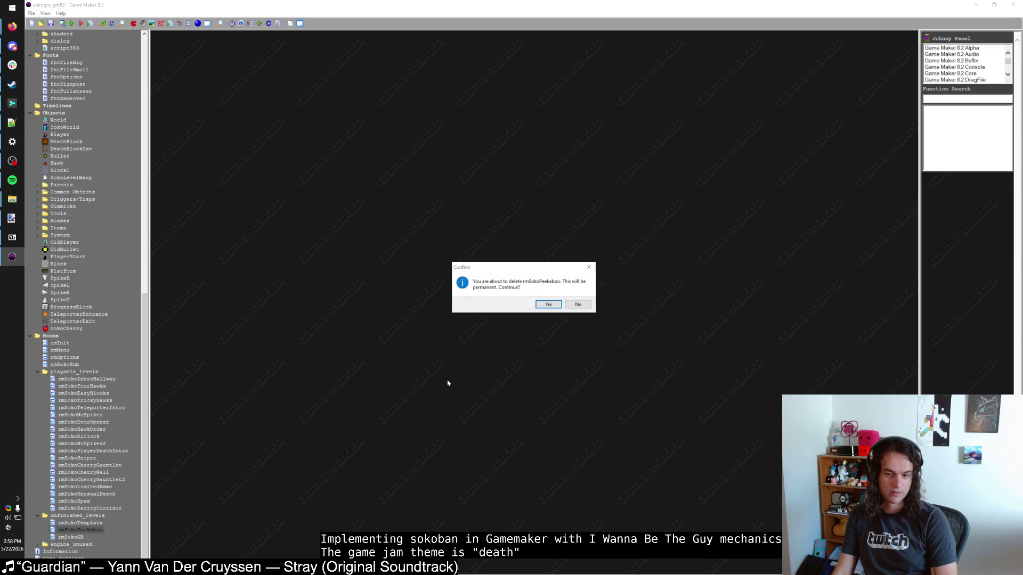
click(548, 304)
Try dragging rmSokoFourHawks lower in the playable_levels room order
click(88, 531)
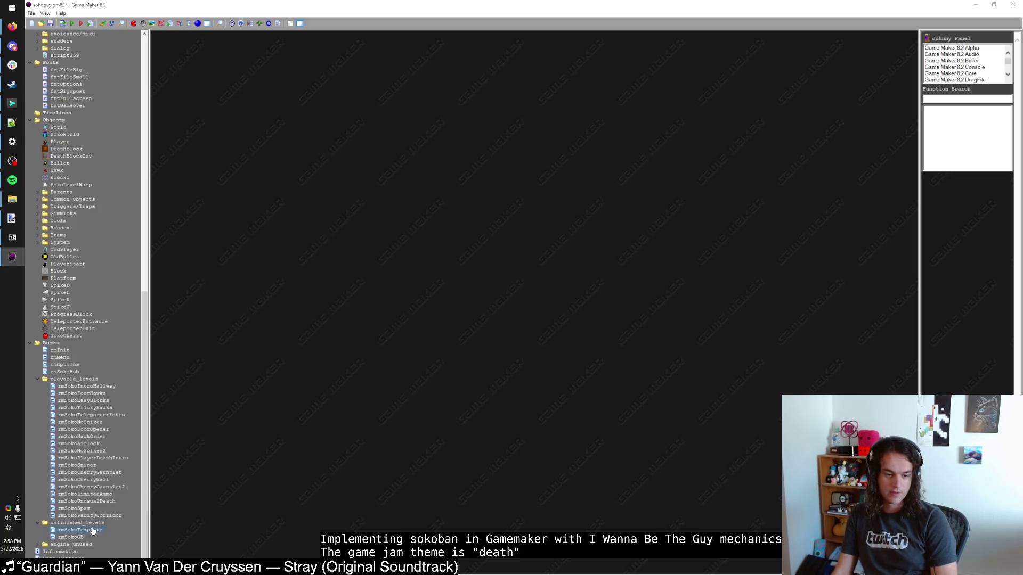
click(62, 394)
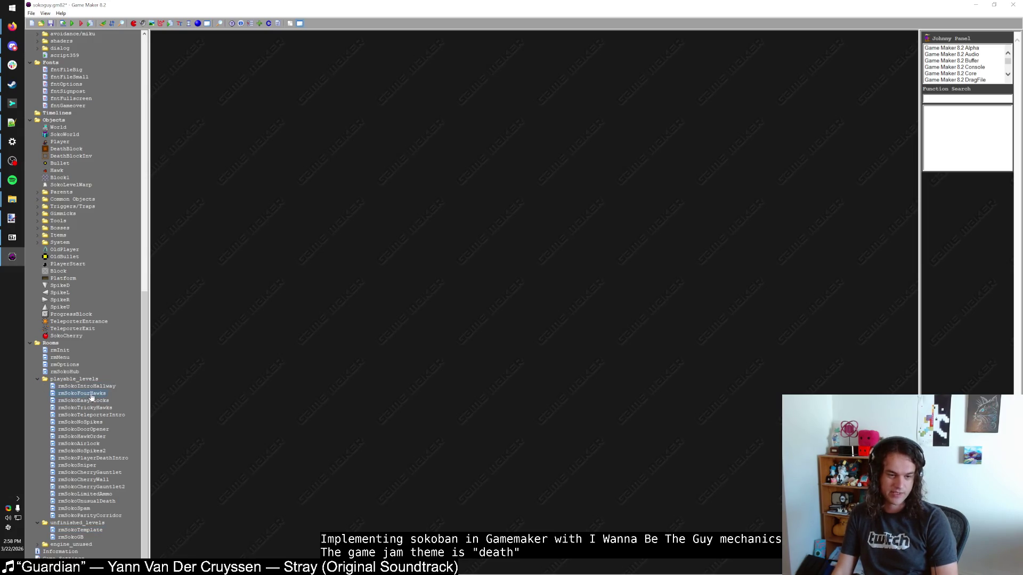
mouse_move(103, 398)
mouse_down()
mouse_move(95, 514)
mouse_move(65, 268)
mouse_move(70, 72)
mouse_move(101, 214)
mouse_move(100, 281)
mouse_up()
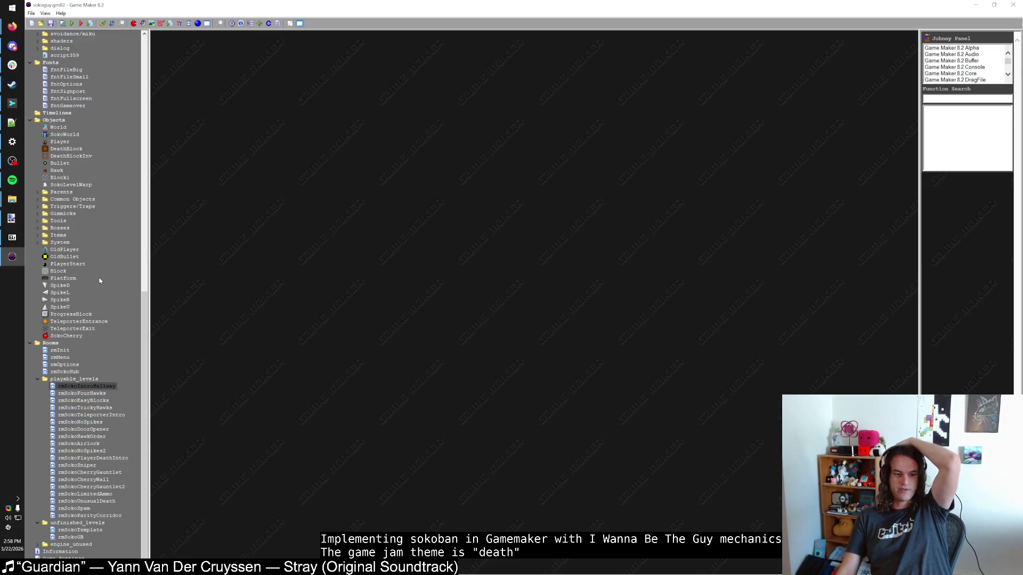
double_click(64, 134)
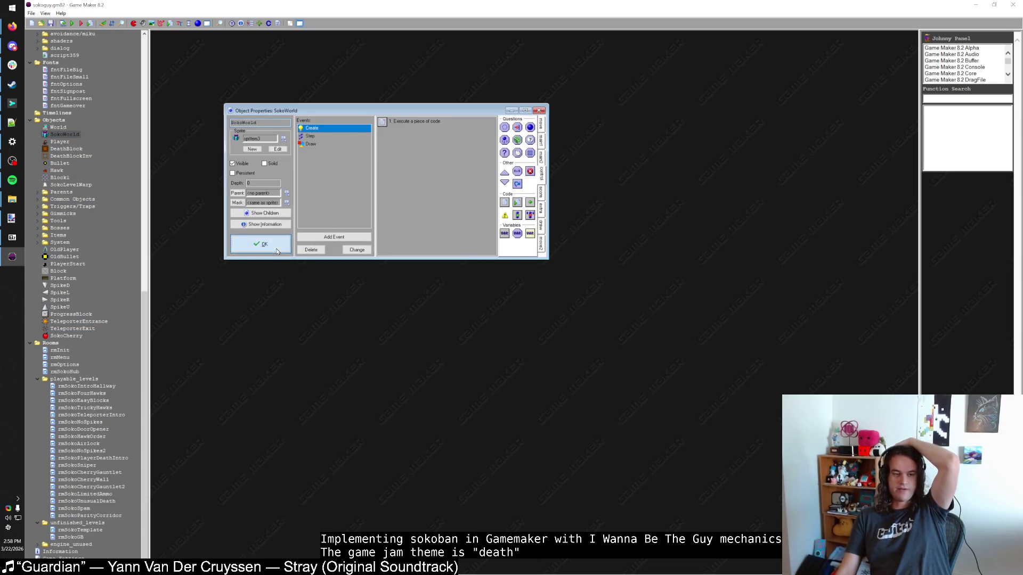
Create a new object named DeathMeter using the Level Objects sprKillBlock sprite
click(277, 252)
right_click(61, 126)
click(85, 129)
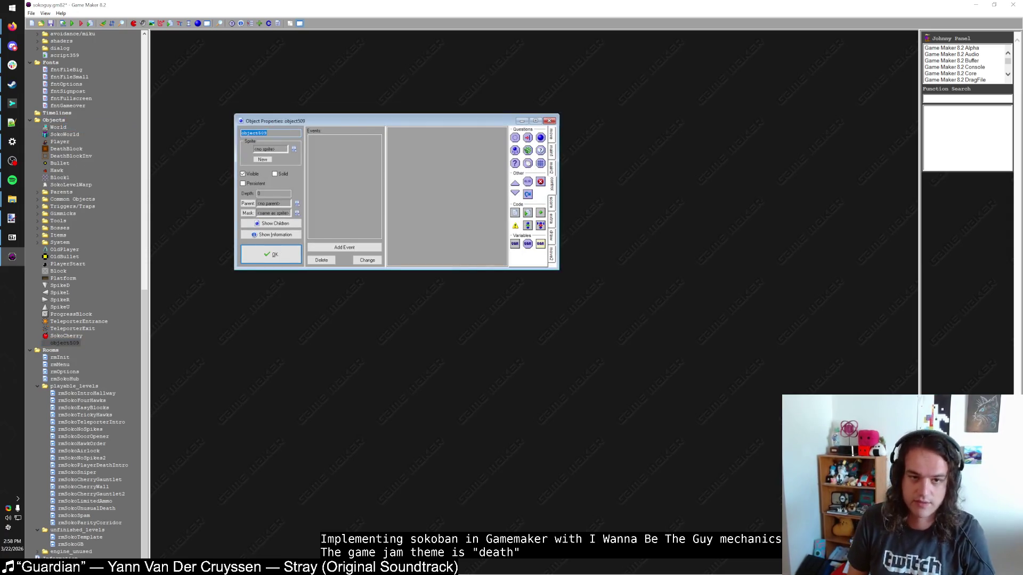
text(DeathMeter)
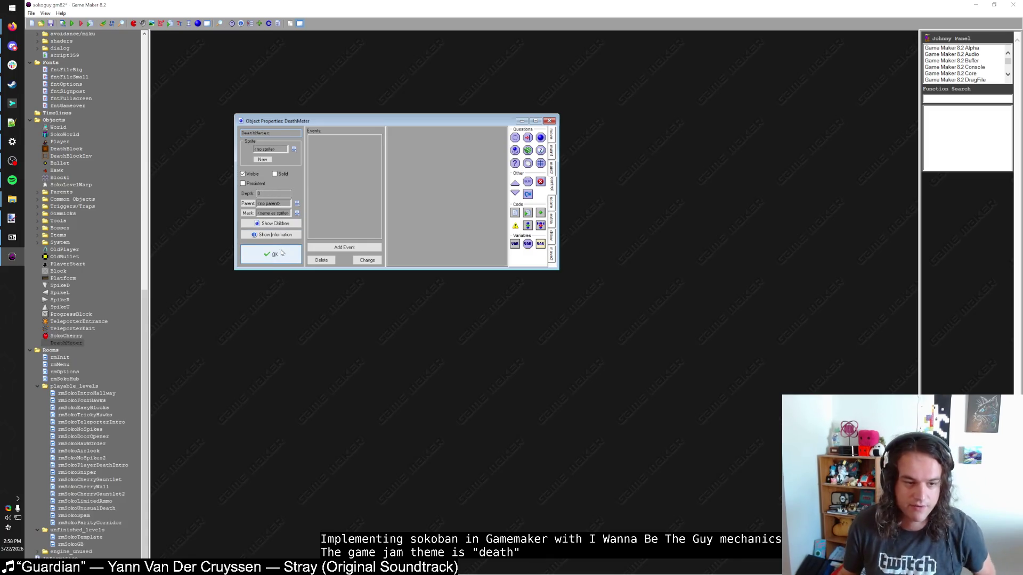
click(271, 149)
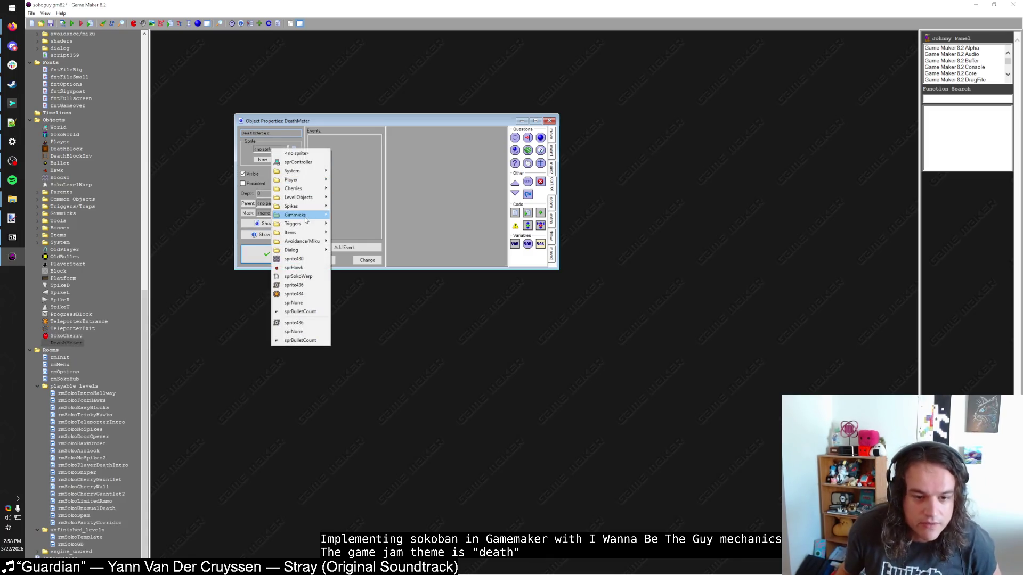
mouse_move(304, 176)
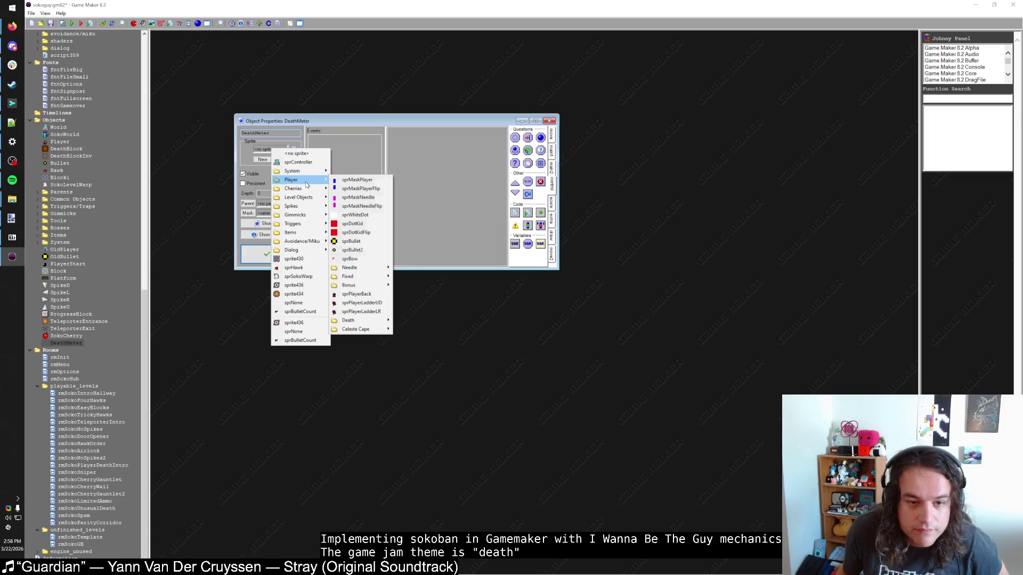
mouse_move(309, 208)
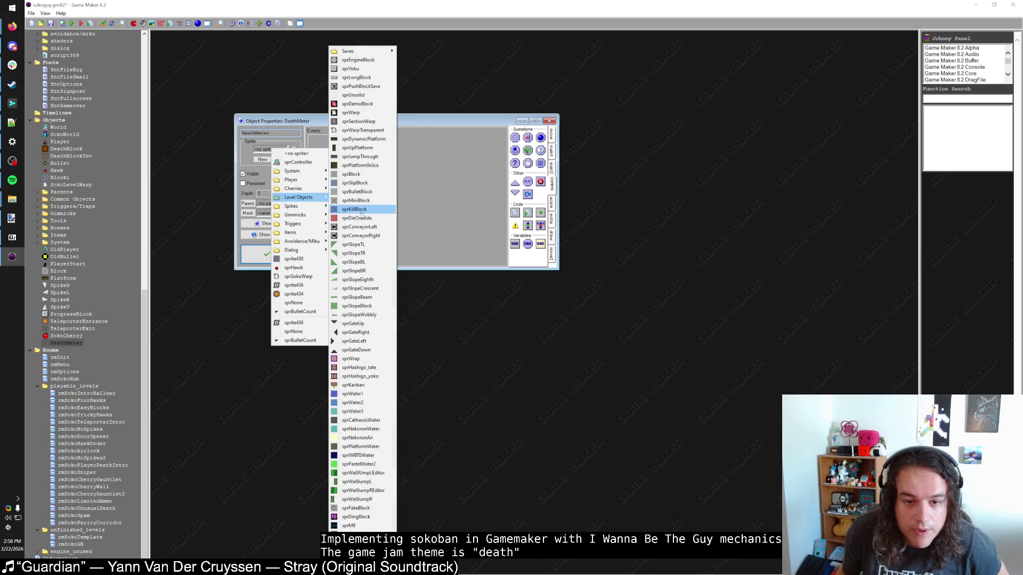
click(361, 211)
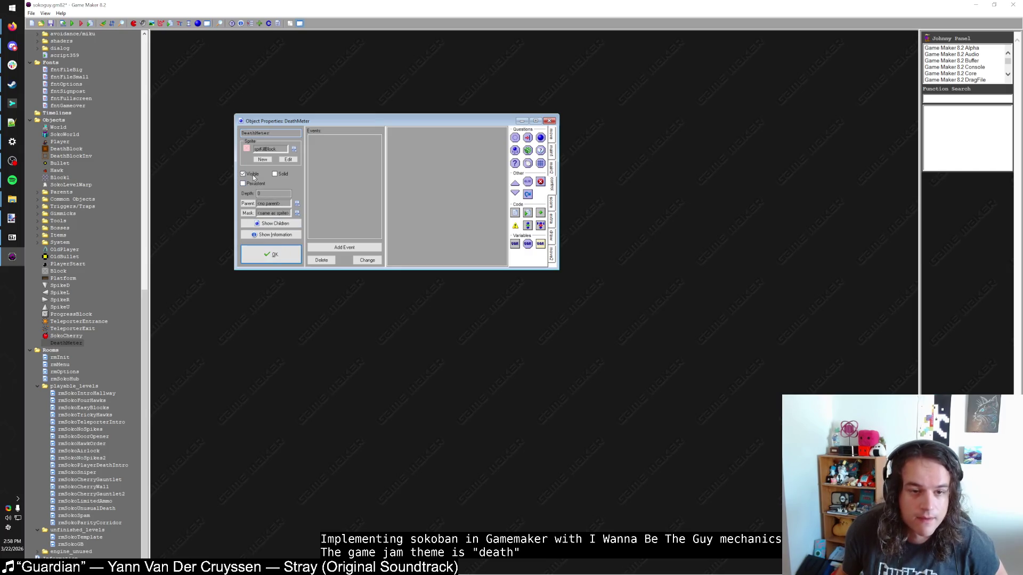
click(271, 254)
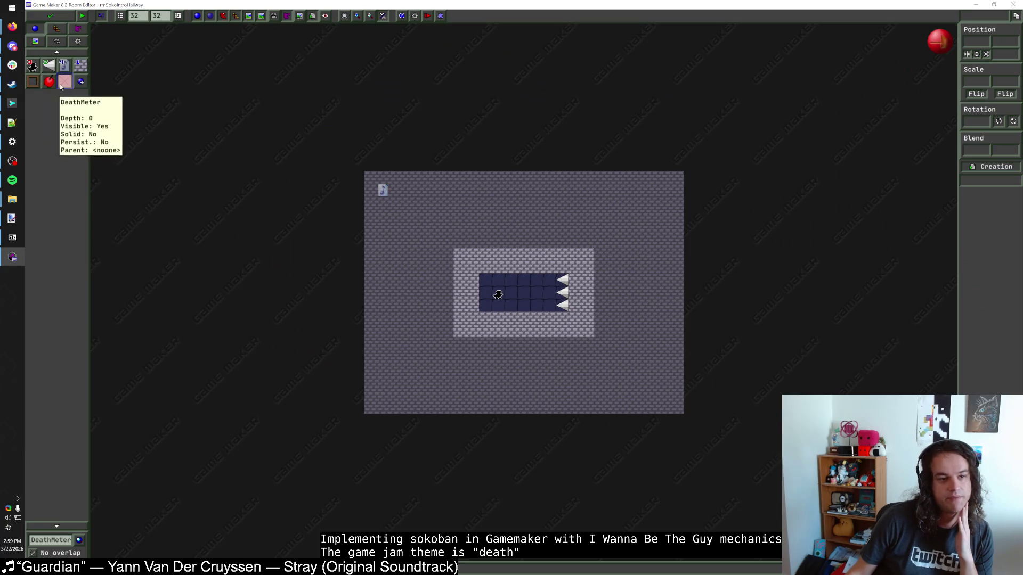
Place a DeathMeter above the spiked pit and a DeathBlock just right of it
scroll(497, 225, up, 3)
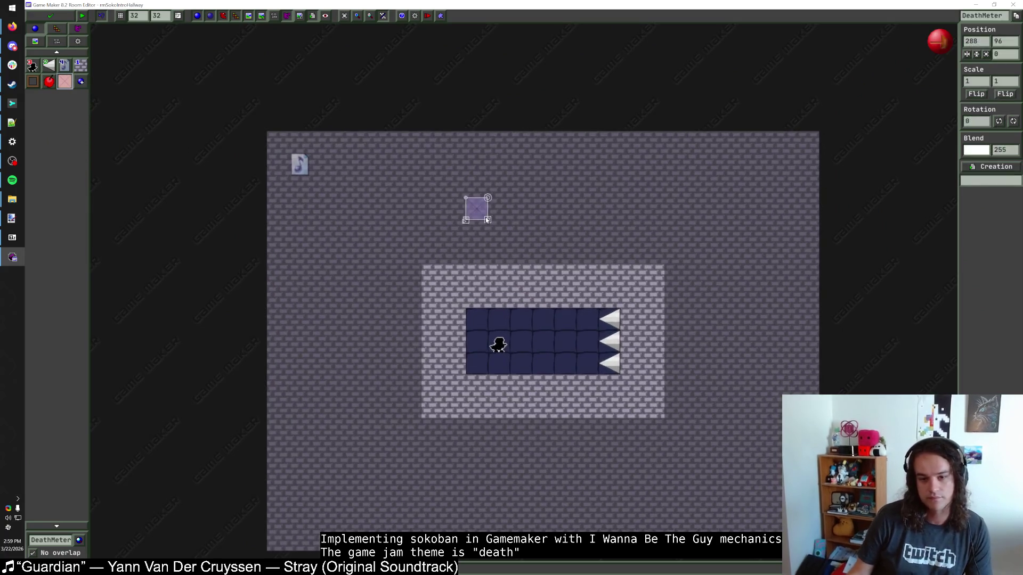
click(536, 216)
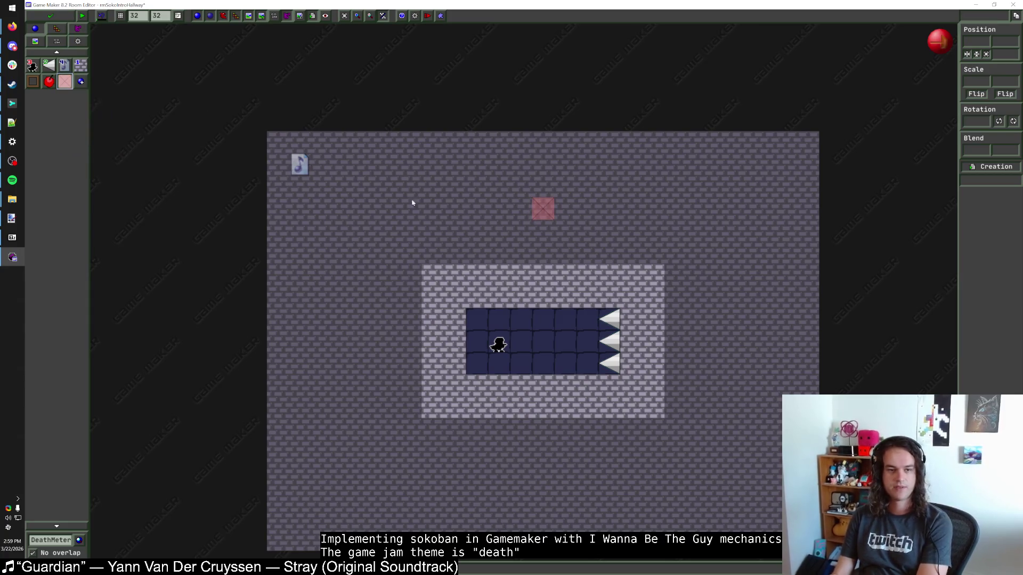
click(33, 81)
click(565, 209)
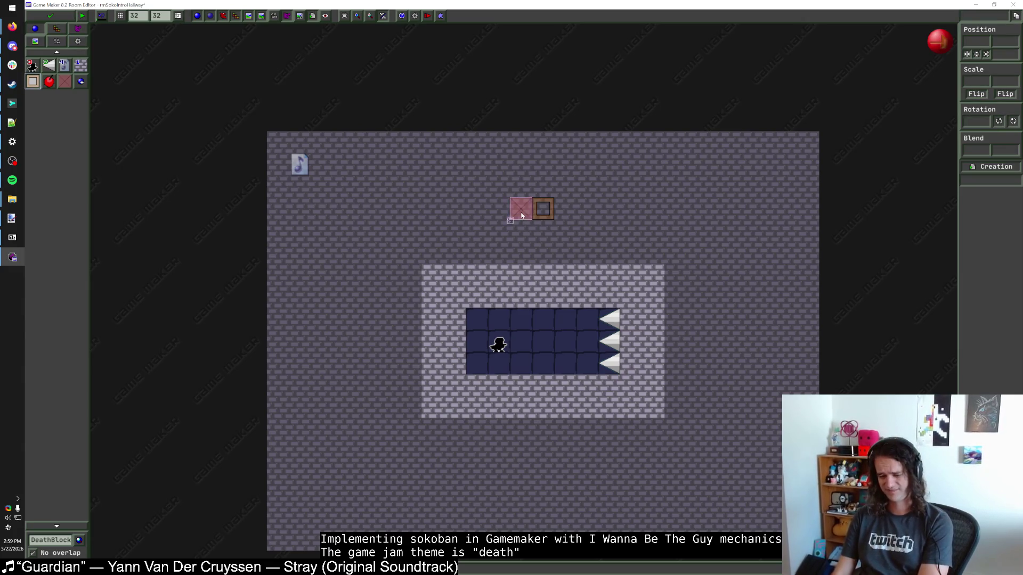
scroll(522, 217, down, 1)
scroll(522, 216, up, 1)
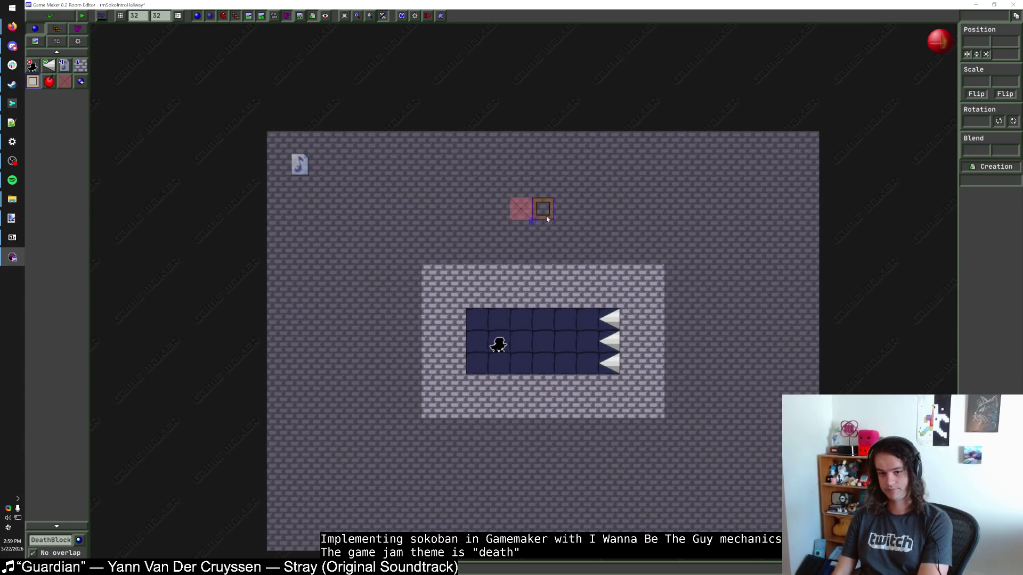
Create a new blank 32×32 image in paint.net, then return to GameMaker
click(11, 218)
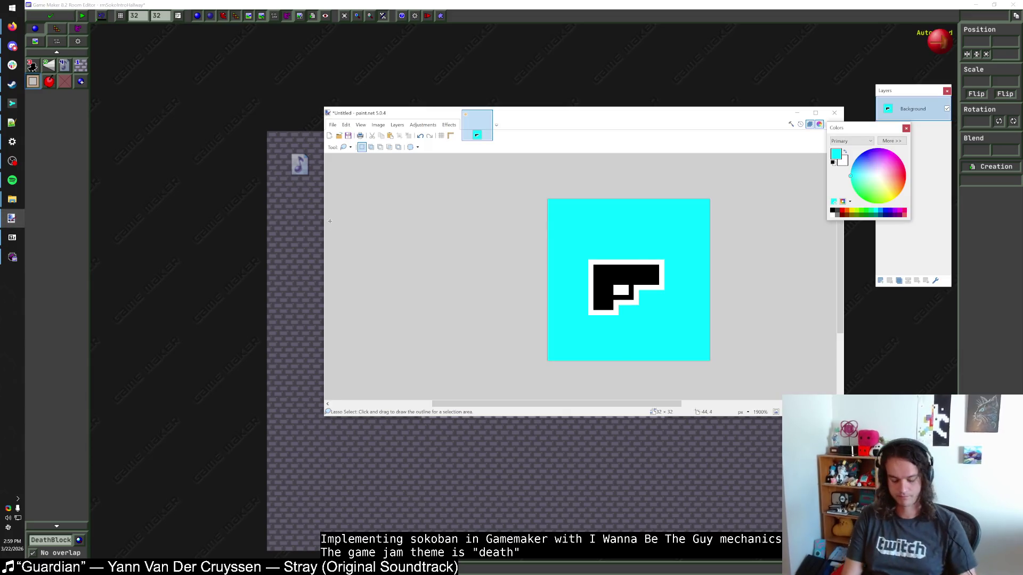
key(ctrl+n)
text(2)
key(Return)
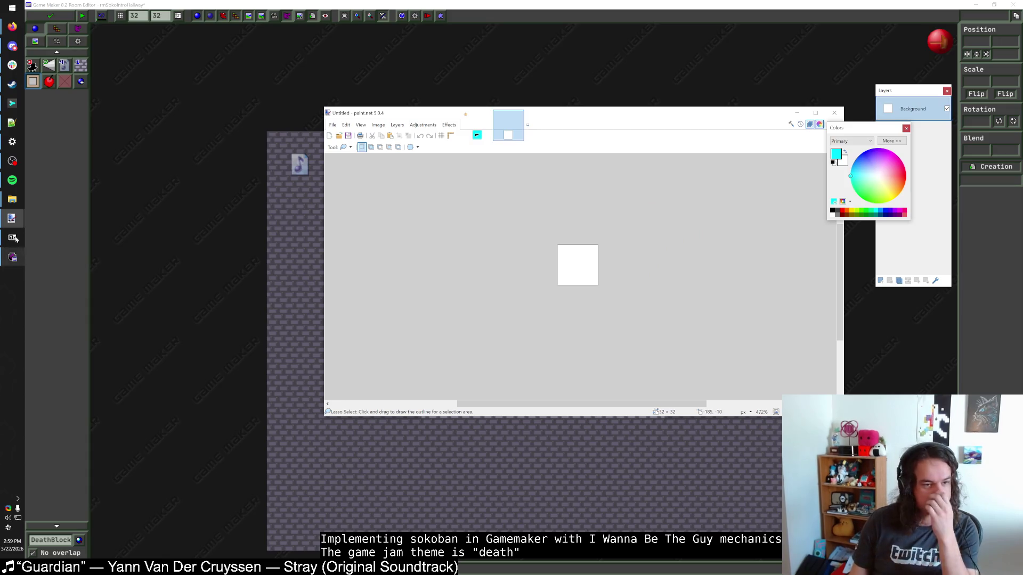
click(12, 257)
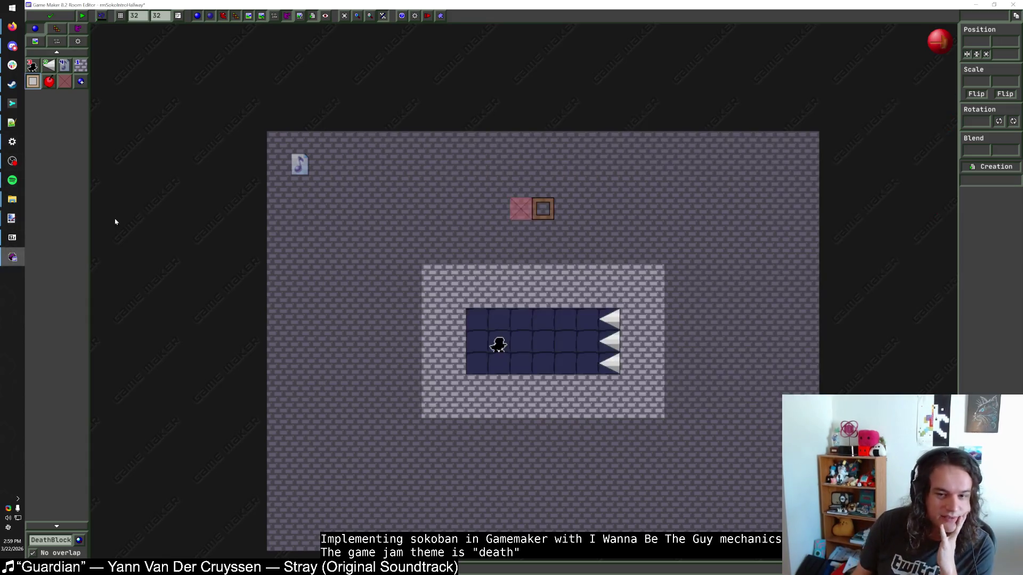
click(50, 16)
scroll(66, 165, up, 20)
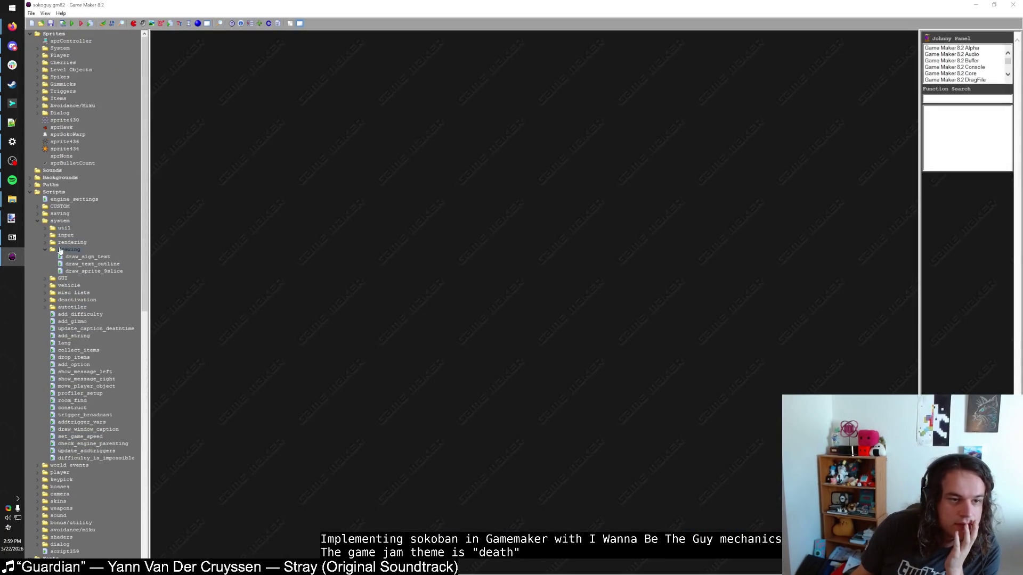
click(38, 113)
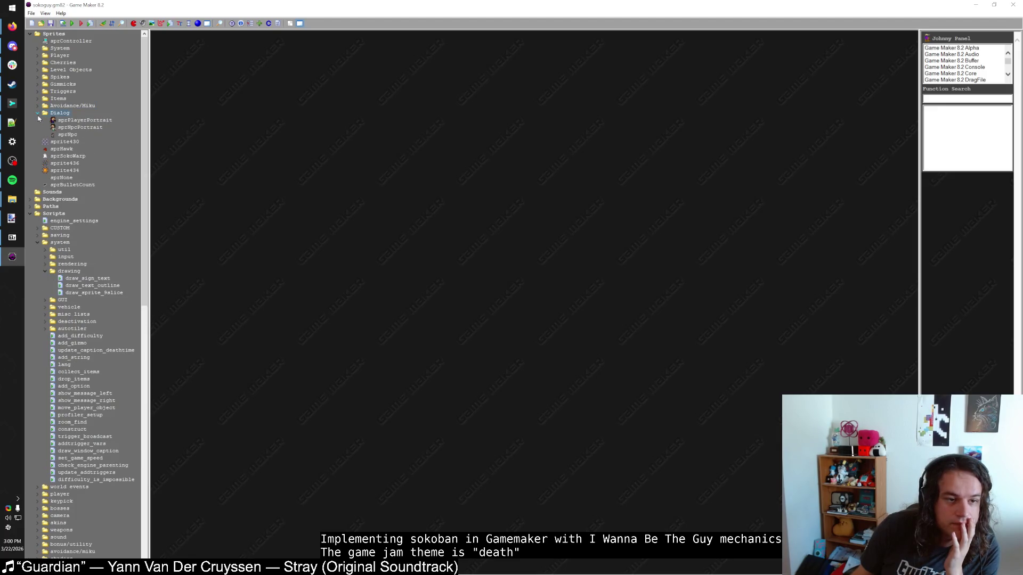
click(38, 113)
click(38, 99)
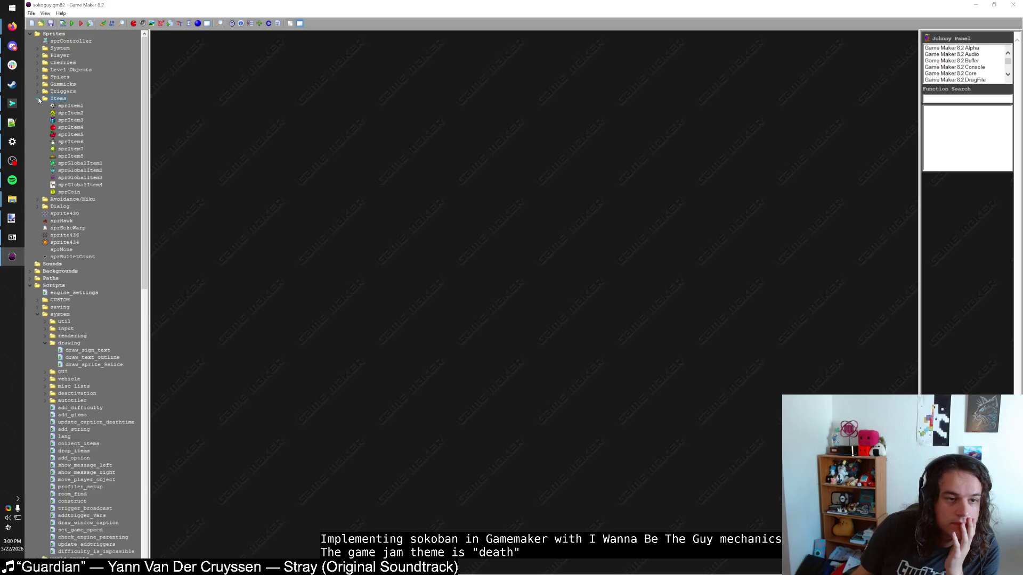
click(38, 99)
click(39, 85)
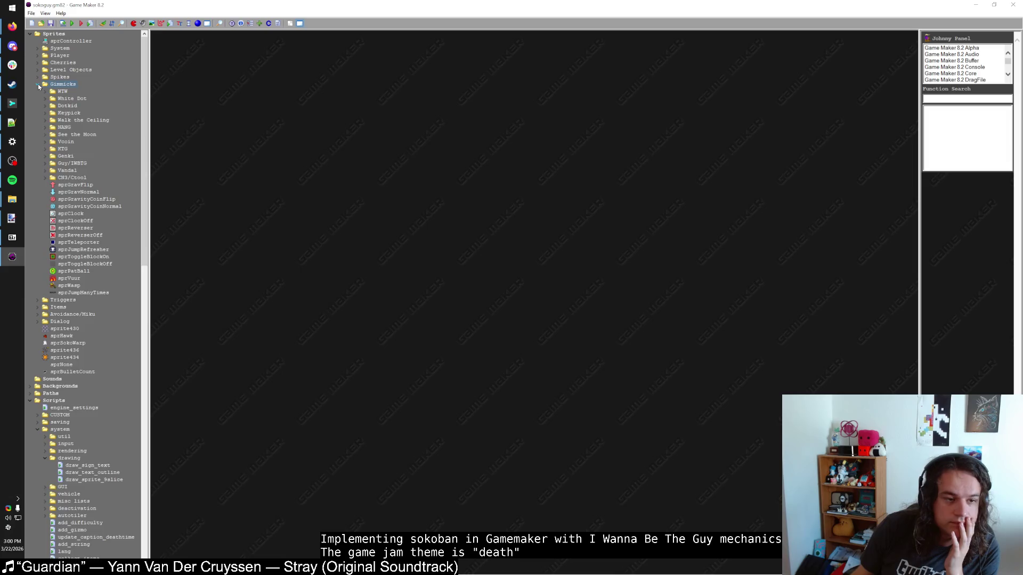
click(38, 84)
click(37, 78)
click(38, 78)
click(38, 71)
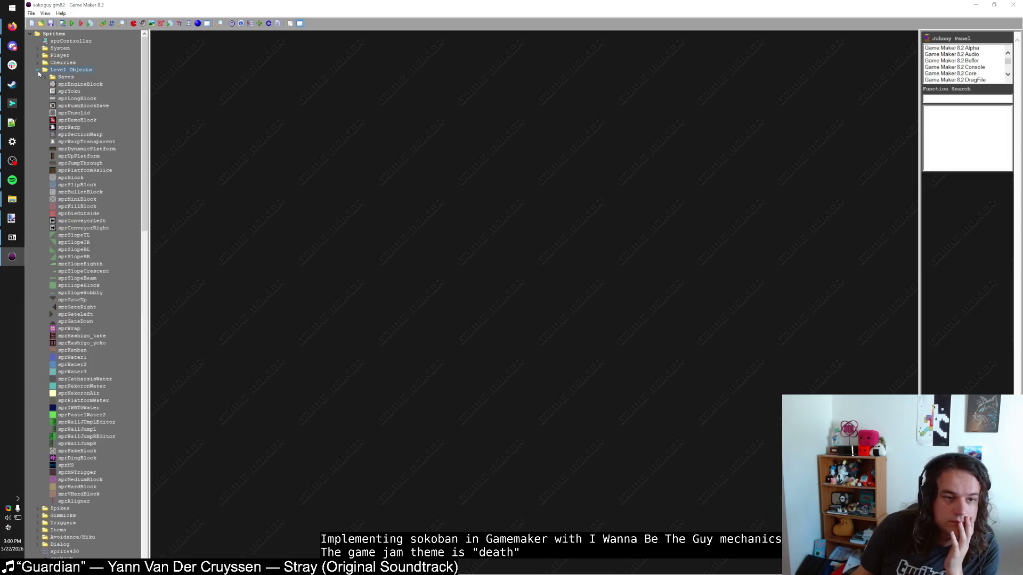
click(38, 70)
click(37, 63)
click(37, 63)
click(37, 55)
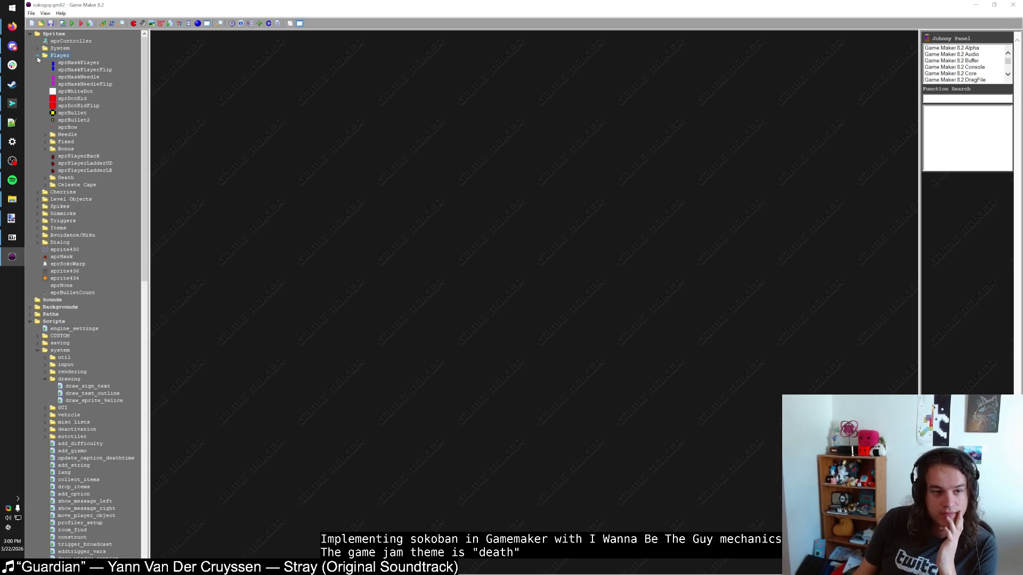
click(38, 56)
mouse_move(11, 219)
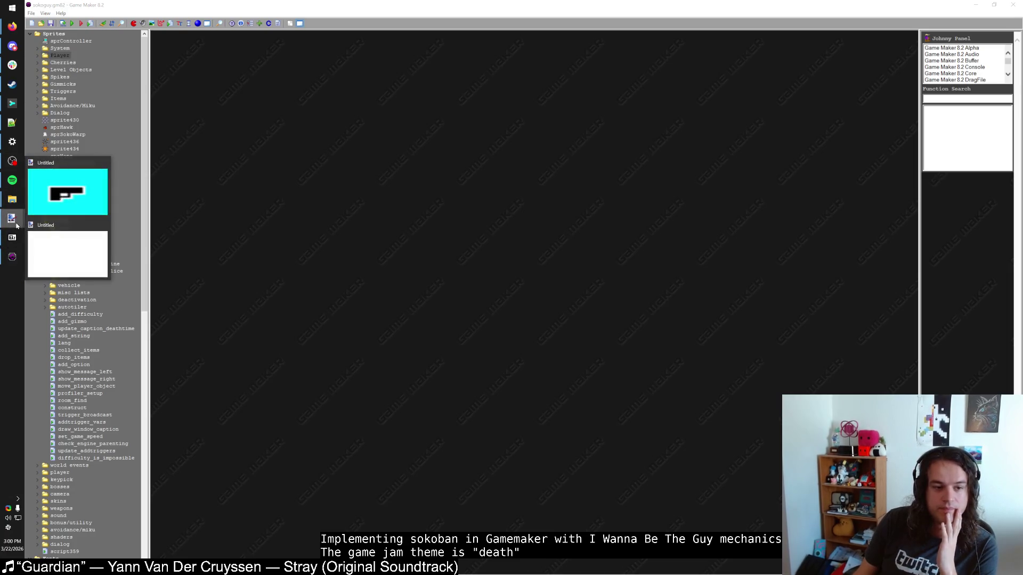
click(59, 245)
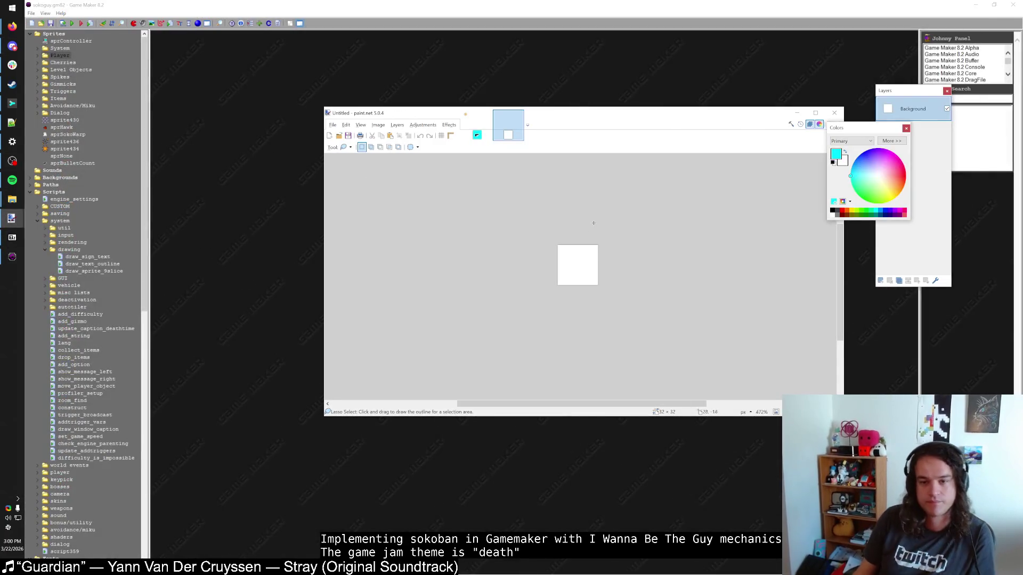
Set the primary colour to blue 0094FF and invert the canvas to black
scroll(664, 256, up, 6)
click(887, 141)
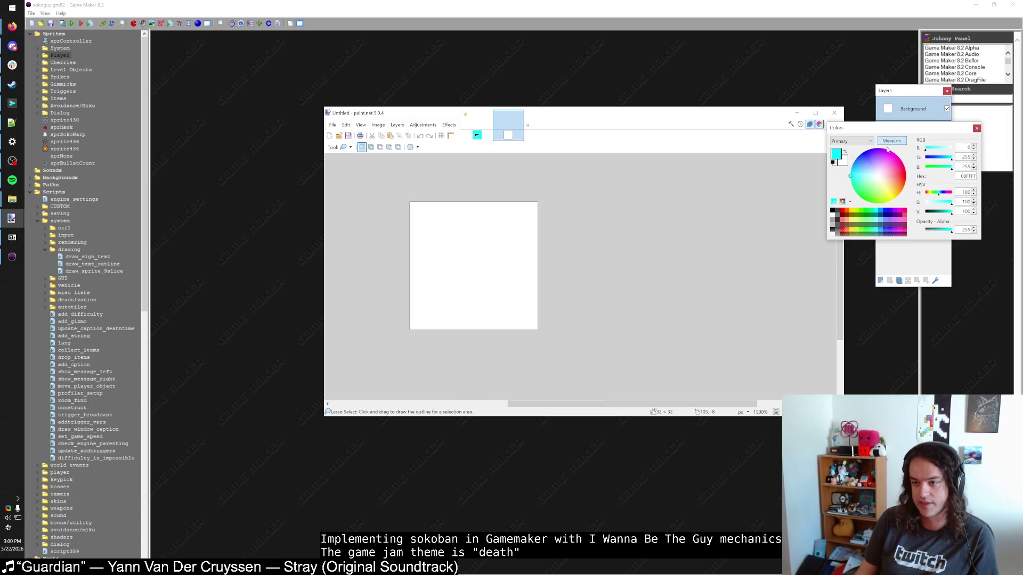
click(881, 211)
key(b)
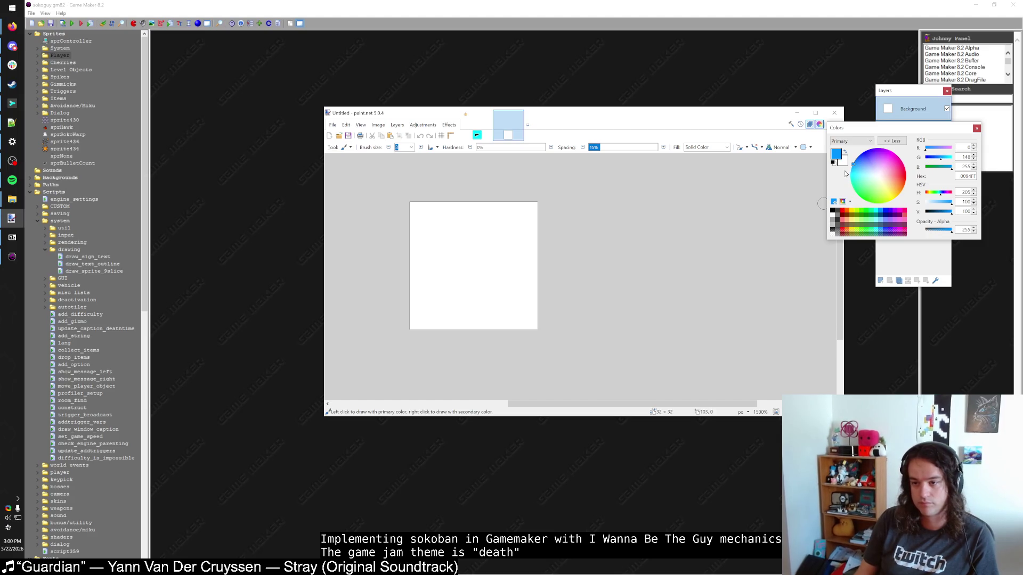
key(ctrl+shift+i)
mouse_move(445, 262)
mouse_down()
mouse_move(482, 273)
mouse_move(454, 302)
mouse_up()
key(ctrl+z)
Paint the soul's blue stem and loop, fill the loop, and curl the top into a hook
mouse_move(495, 282)
mouse_down()
mouse_move(464, 241)
mouse_move(480, 214)
mouse_move(459, 292)
mouse_up()
key(f)
click(472, 282)
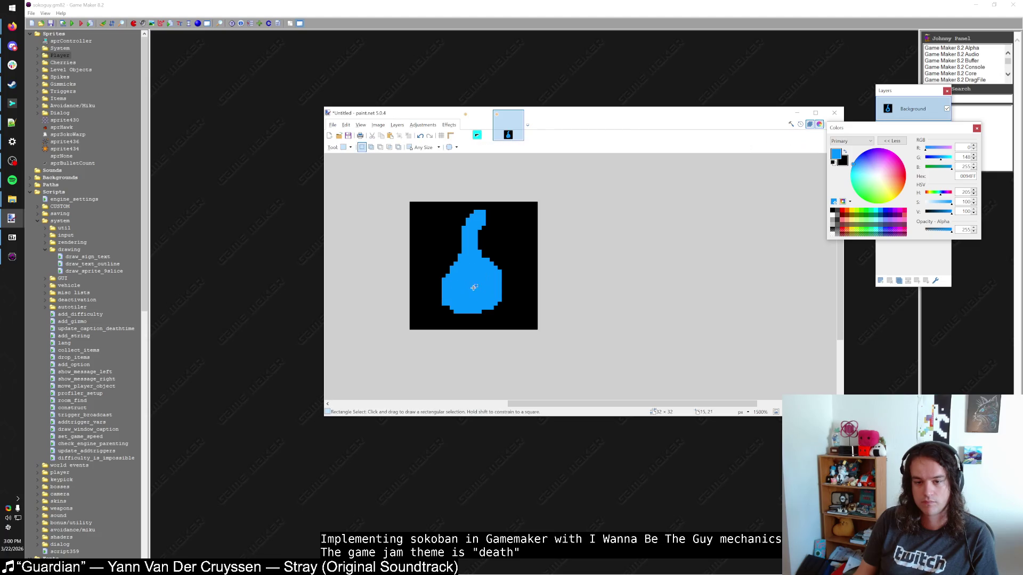
scroll(471, 266, up, 2)
key(b)
mouse_move(471, 221)
mouse_down()
mouse_move(434, 266)
mouse_move(482, 184)
mouse_move(500, 175)
mouse_up()
key(e)
key(b)
mouse_move(475, 216)
mouse_down()
mouse_move(471, 203)
mouse_move(496, 178)
mouse_move(531, 180)
mouse_move(463, 176)
mouse_up()
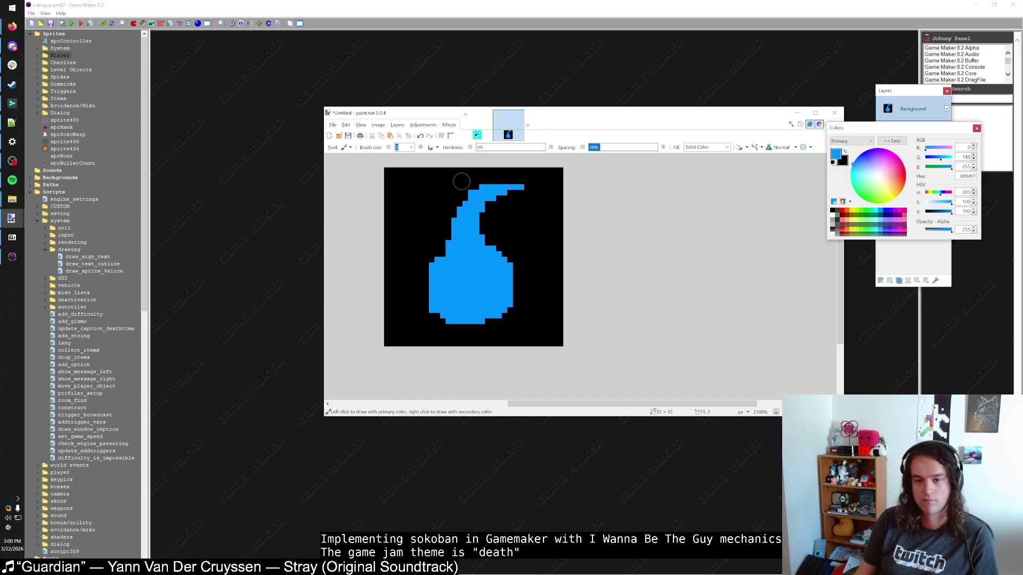
Fill the neck notches, widen the body's left and bottom, and paint two black eyes
drag(506, 284, 473, 228)
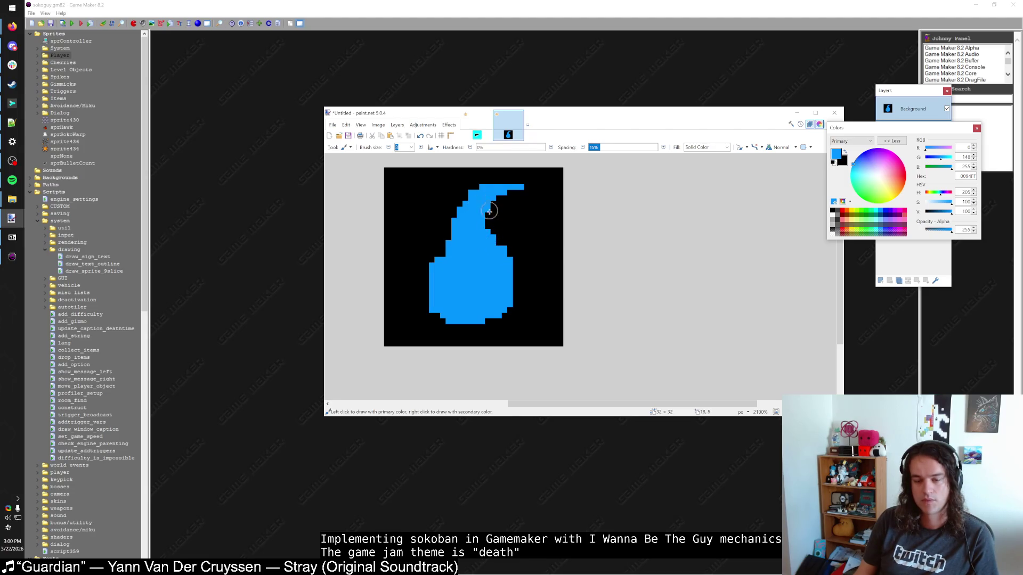
mouse_move(442, 250)
mouse_down()
mouse_move(428, 304)
mouse_move(477, 320)
mouse_up()
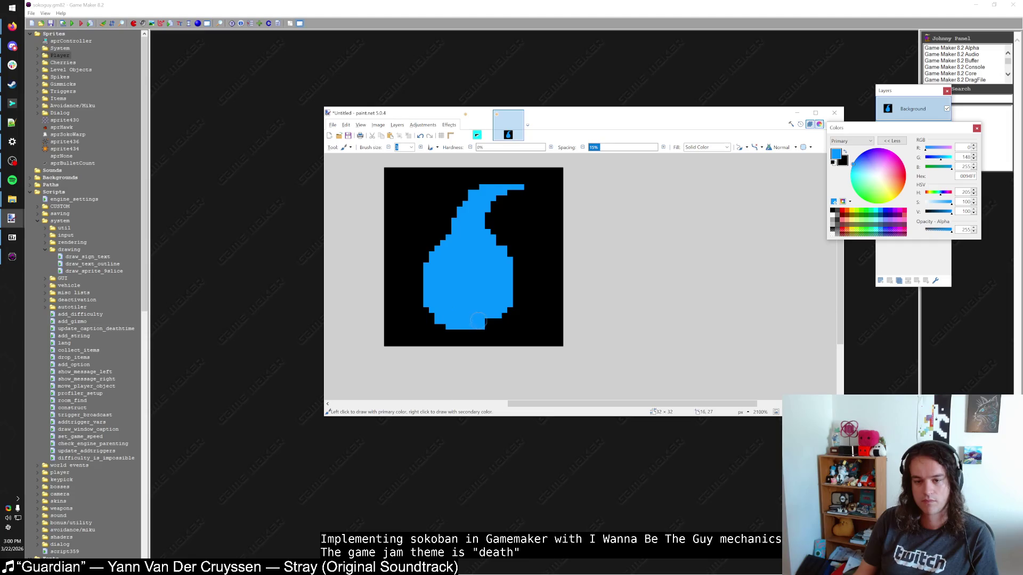
key(ctrl+z)
mouse_move(426, 275)
mouse_down()
mouse_move(430, 317)
mouse_move(489, 308)
mouse_up()
right_click(454, 273)
right_click(482, 273)
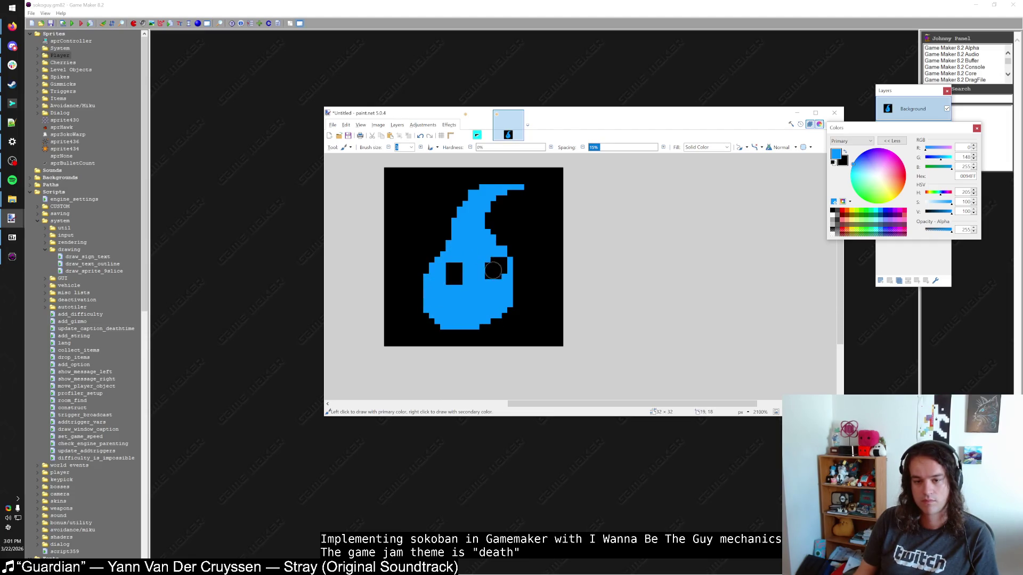
key(ctrl+z)
right_click(446, 273)
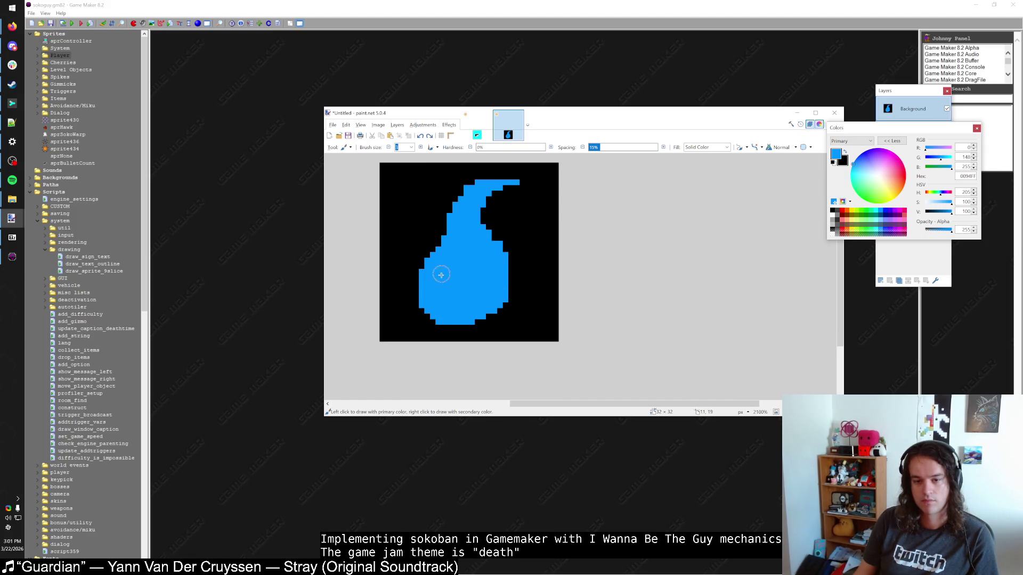
right_click(482, 263)
Extend the tail toward the upper-right, paint over the eyes, and smooth the upper-left edge
scroll(497, 288, down, 1)
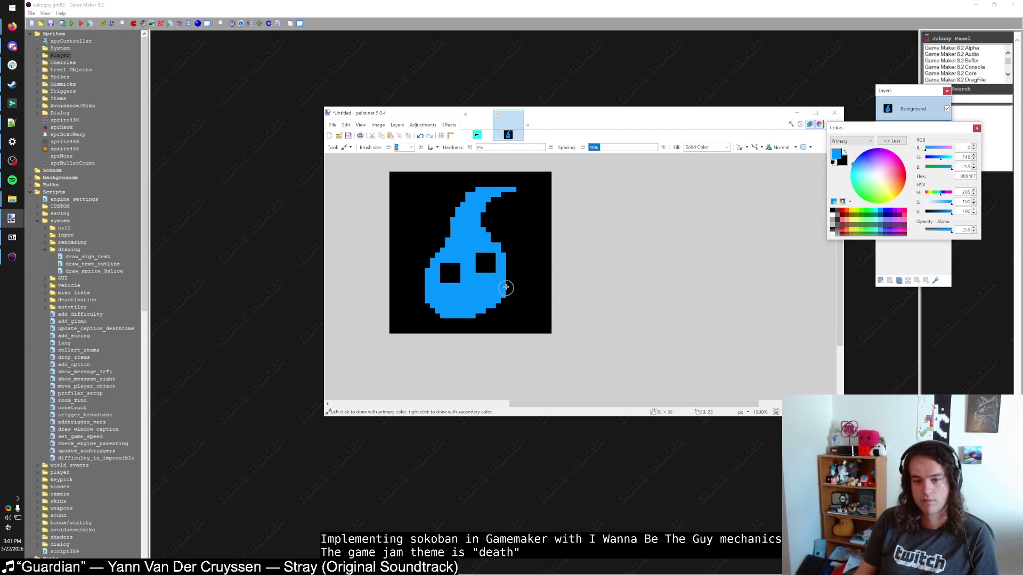
mouse_move(498, 288)
mouse_down()
mouse_move(506, 254)
mouse_move(488, 205)
mouse_move(524, 184)
mouse_move(539, 189)
mouse_up()
right_click(533, 187)
mouse_move(461, 194)
mouse_down()
mouse_move(426, 267)
mouse_move(450, 318)
mouse_move(499, 297)
mouse_up()
mouse_move(447, 266)
mouse_down()
mouse_move(455, 277)
mouse_move(487, 266)
mouse_up()
mouse_move(435, 303)
mouse_down()
mouse_move(468, 326)
mouse_move(506, 317)
mouse_move(500, 250)
mouse_up()
key(ctrl+z)
drag(445, 229, 439, 250)
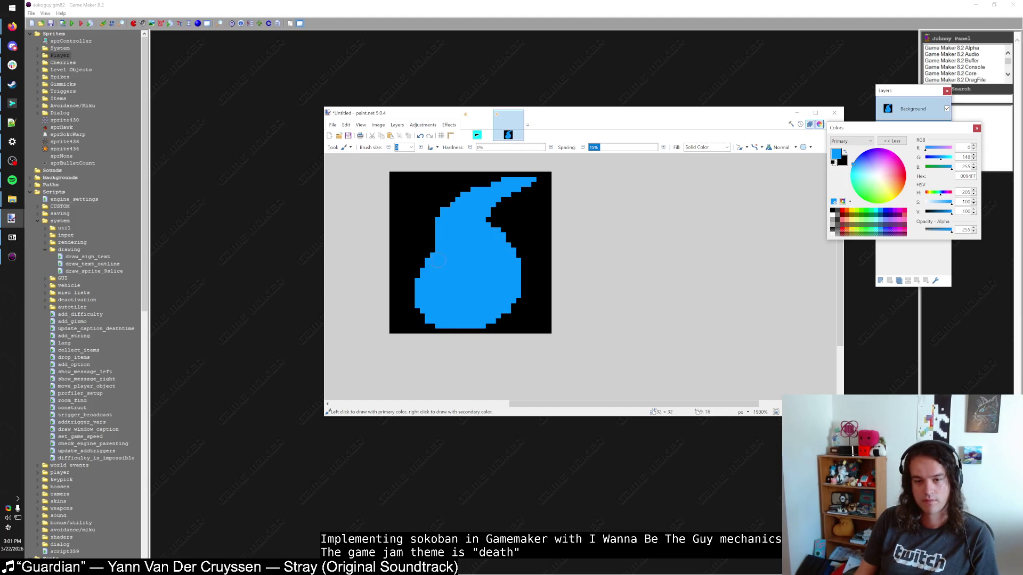
mouse_move(447, 203)
mouse_down()
mouse_move(413, 273)
mouse_move(425, 286)
mouse_up()
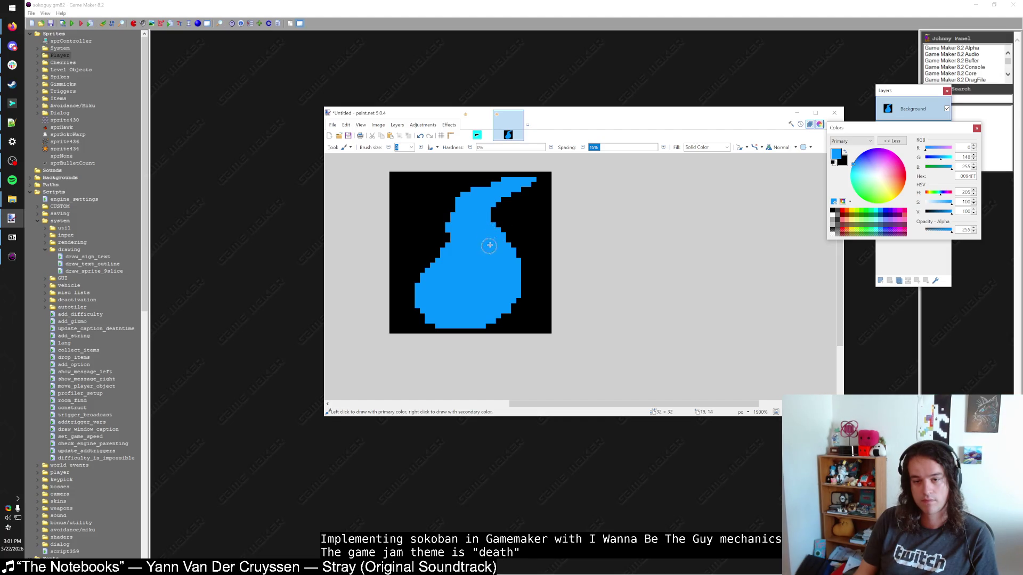
Reshape the spout's neck and straighten the body's upper-left edge with blue and black
key(e)
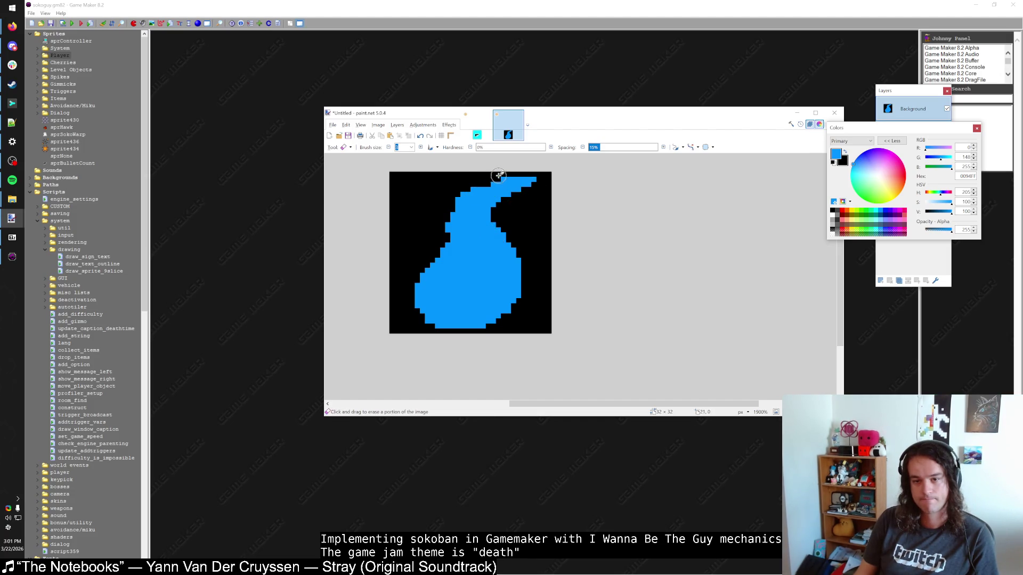
key(b)
mouse_move(501, 179)
mouse_down()
mouse_move(521, 199)
mouse_move(524, 176)
mouse_move(539, 209)
mouse_up()
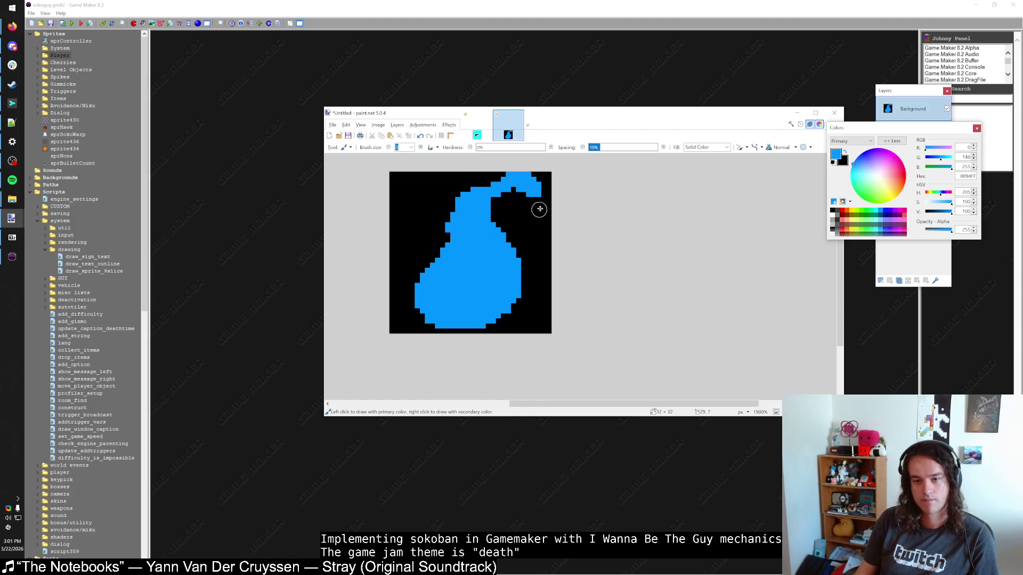
key(ctrl+z)
key(ctrl+z)
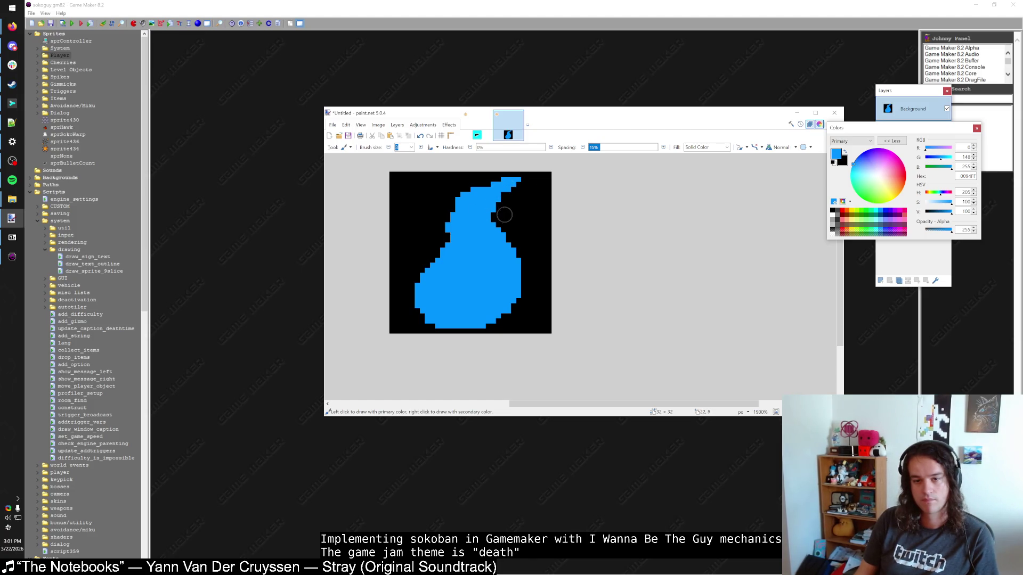
mouse_move(465, 211)
mouse_down()
mouse_move(435, 252)
mouse_move(445, 201)
mouse_move(434, 240)
mouse_up()
right_click(435, 252)
mouse_move(498, 188)
mouse_down()
mouse_move(433, 231)
mouse_move(441, 257)
mouse_up()
right_click(434, 231)
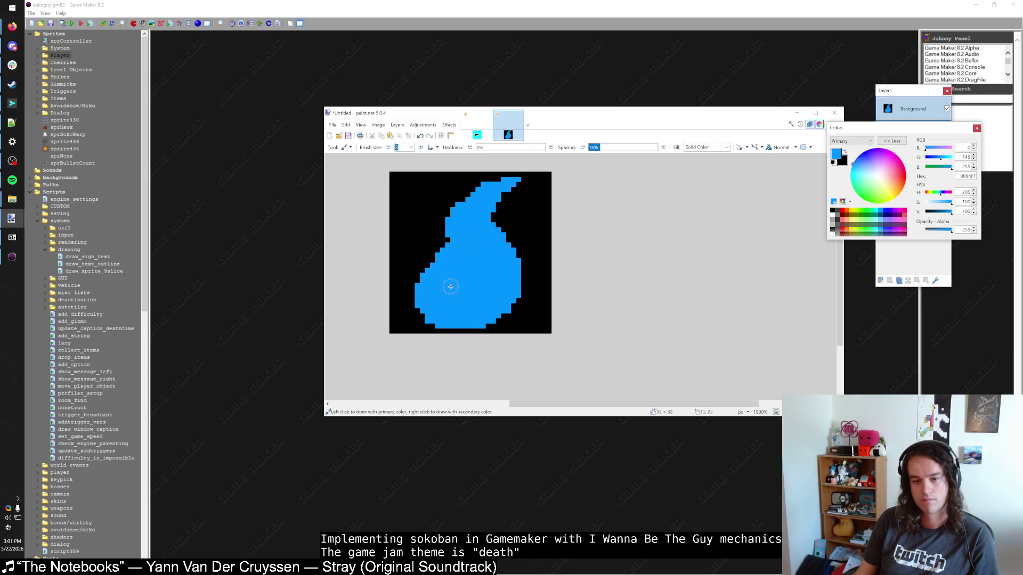
Bulge the body's lower-left edge outward and retry the black eyes, undoing misplaced strokes
scroll(460, 286, up, 1)
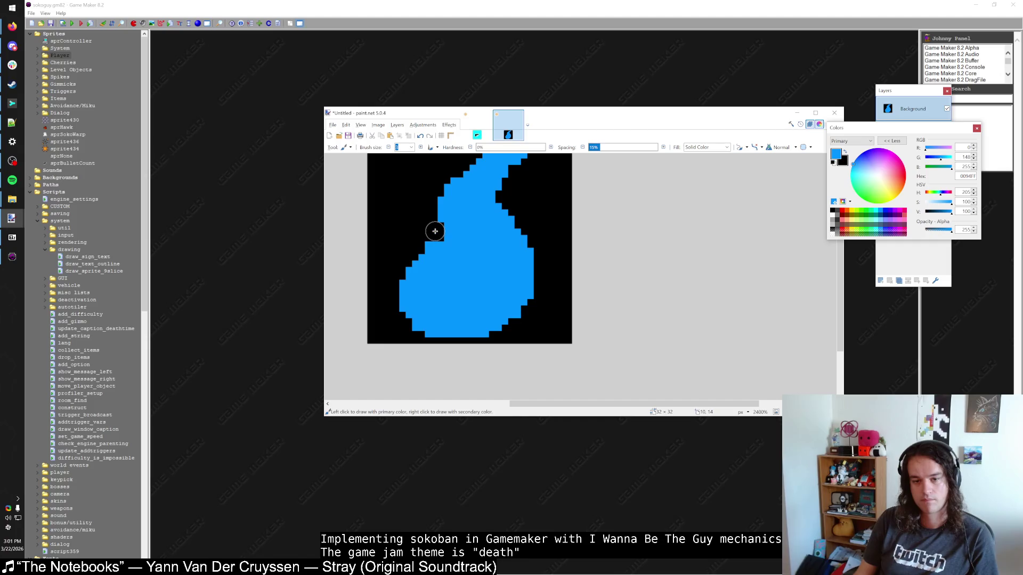
scroll(459, 267, down, 4)
scroll(459, 276, up, 2)
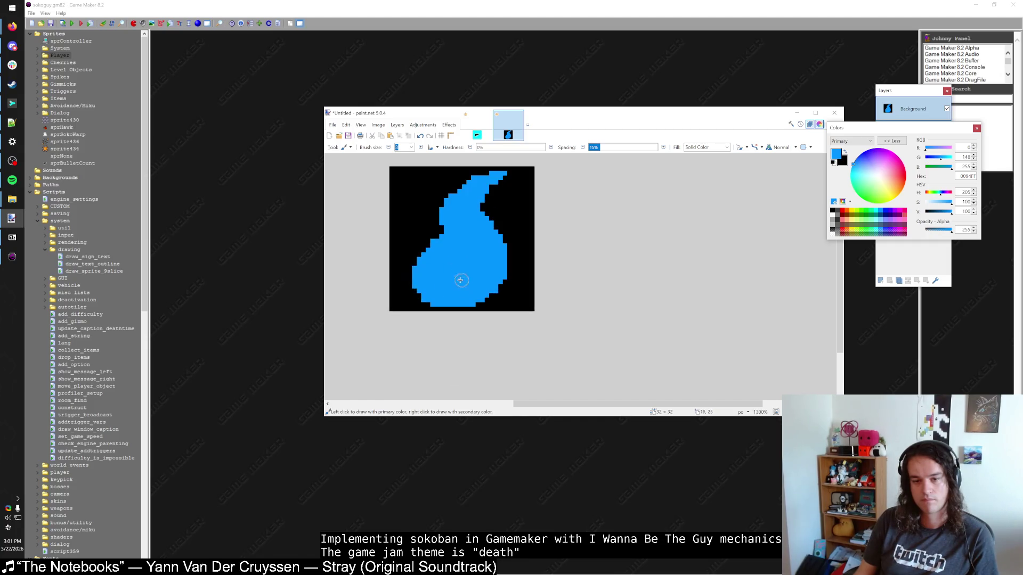
drag(415, 252, 431, 308)
key(ctrl+z)
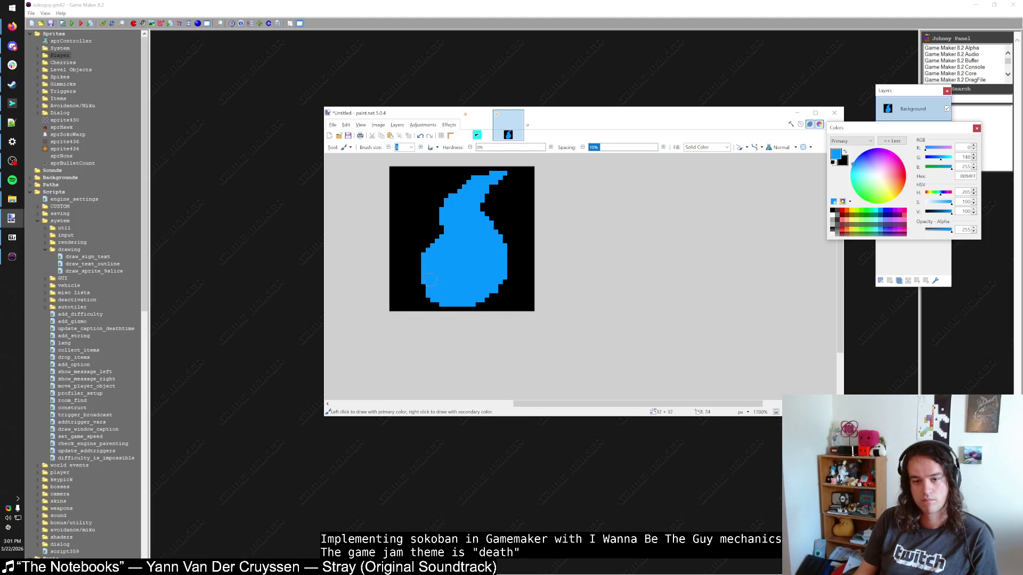
mouse_move(426, 283)
mouse_down()
mouse_move(421, 262)
mouse_move(477, 256)
mouse_up()
key(ctrl+z)
scroll(447, 242, up, 1)
key(ctrl+z)
key(ctrl+z)
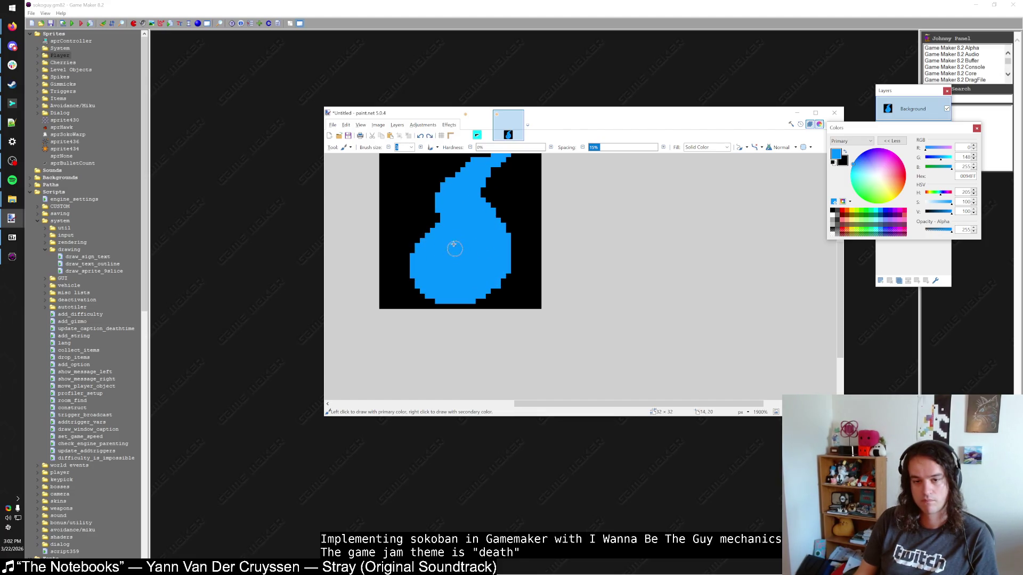
mouse_move(481, 245)
mouse_down()
mouse_move(484, 255)
mouse_move(454, 262)
mouse_move(485, 255)
mouse_up()
key(ctrl+z)
key(ctrl+z)
scroll(506, 267, down, 5)
scroll(521, 289, up, 5)
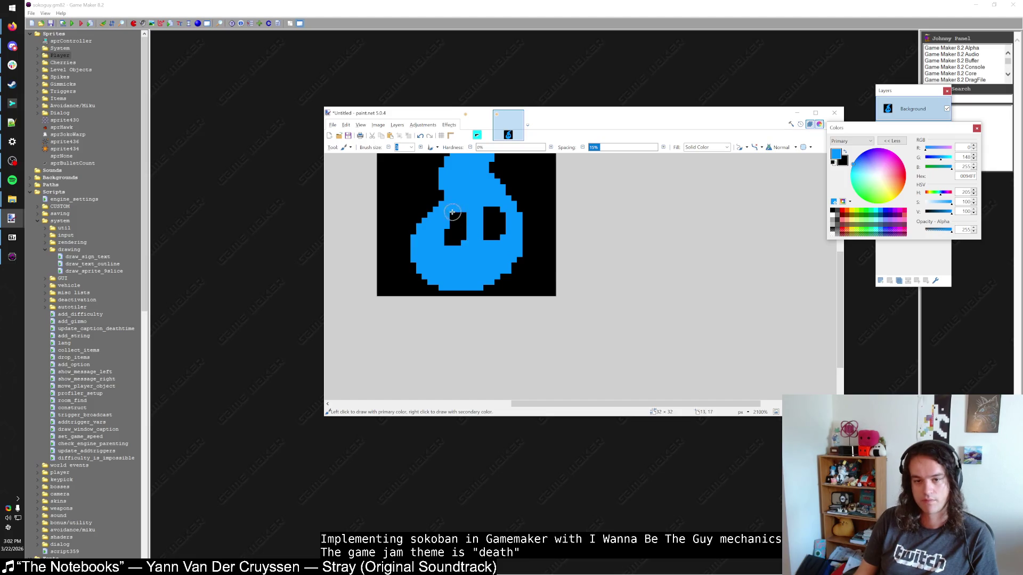
Select both eyes and nudge them down and left into the lower body
key(s)
drag(438, 207, 506, 246)
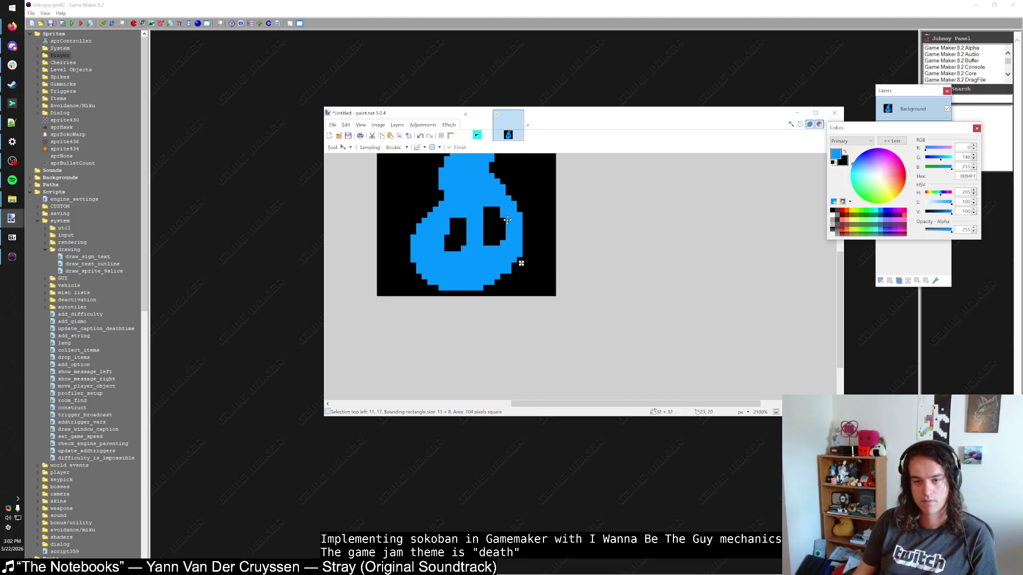
drag(506, 202, 446, 249)
key(m)
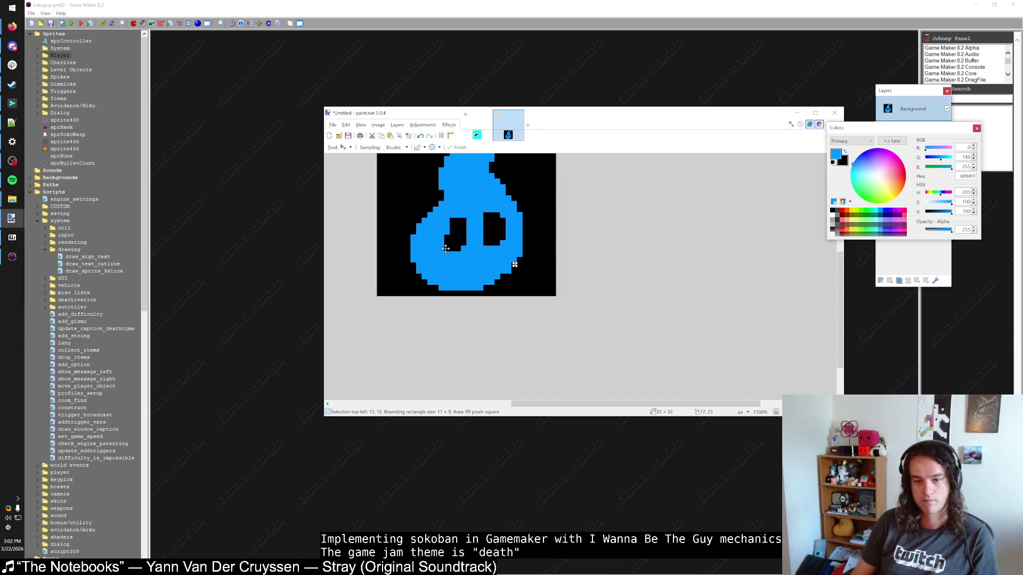
key(Down)
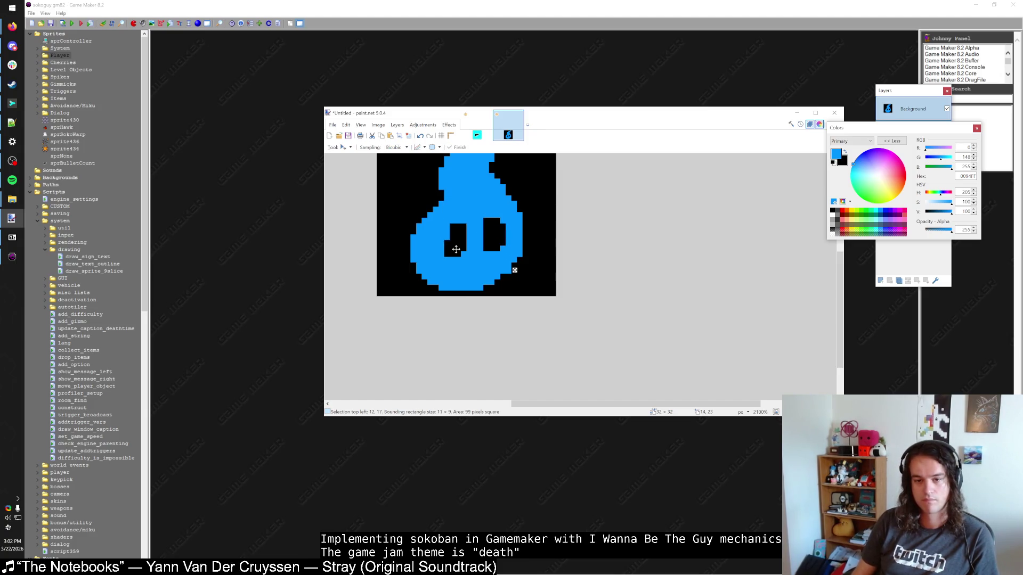
key(Left)
key(Left)
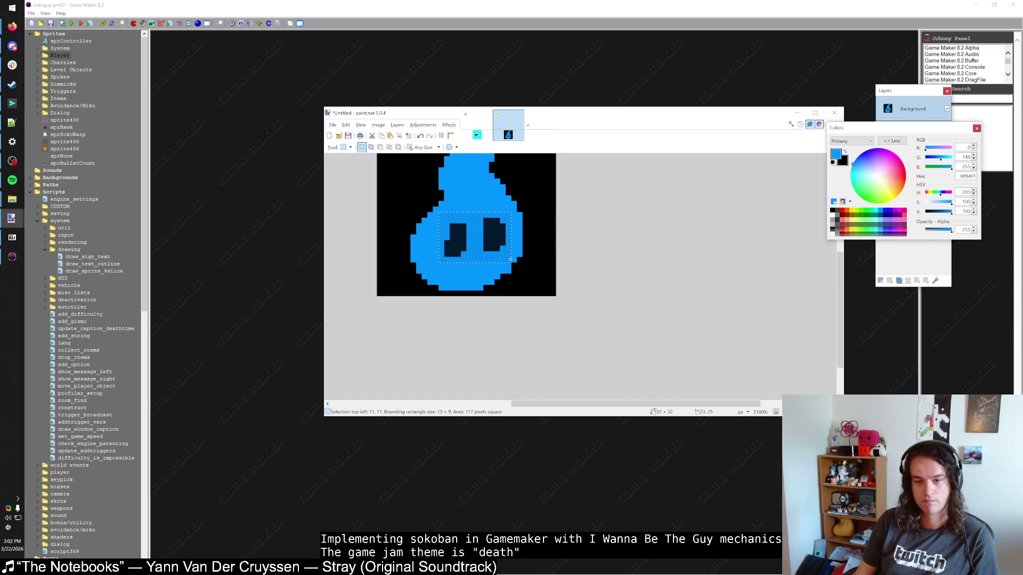
key(s)
scroll(509, 320, down, 5)
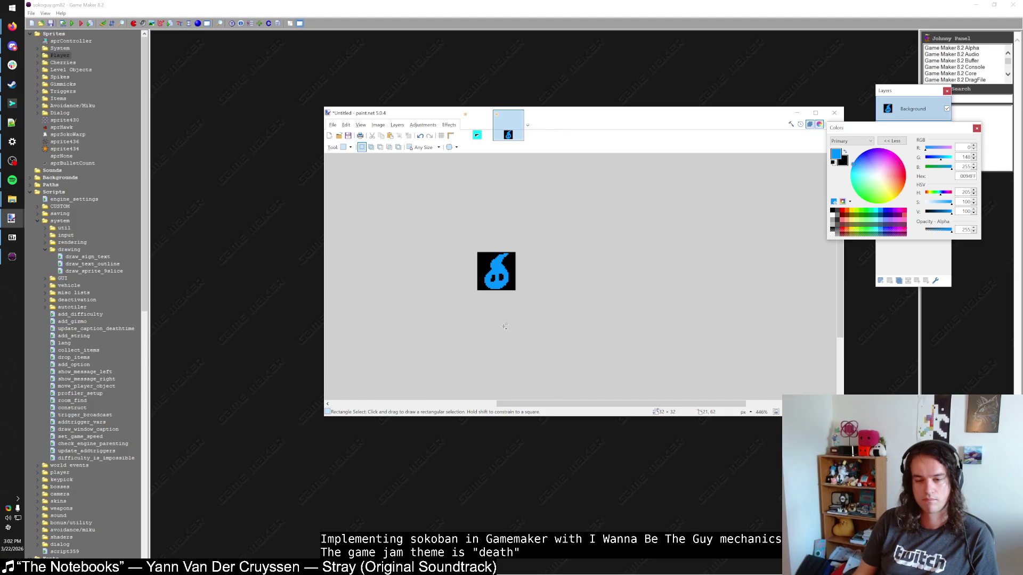
scroll(505, 320, up, 8)
key(b)
scroll(500, 276, down, 6)
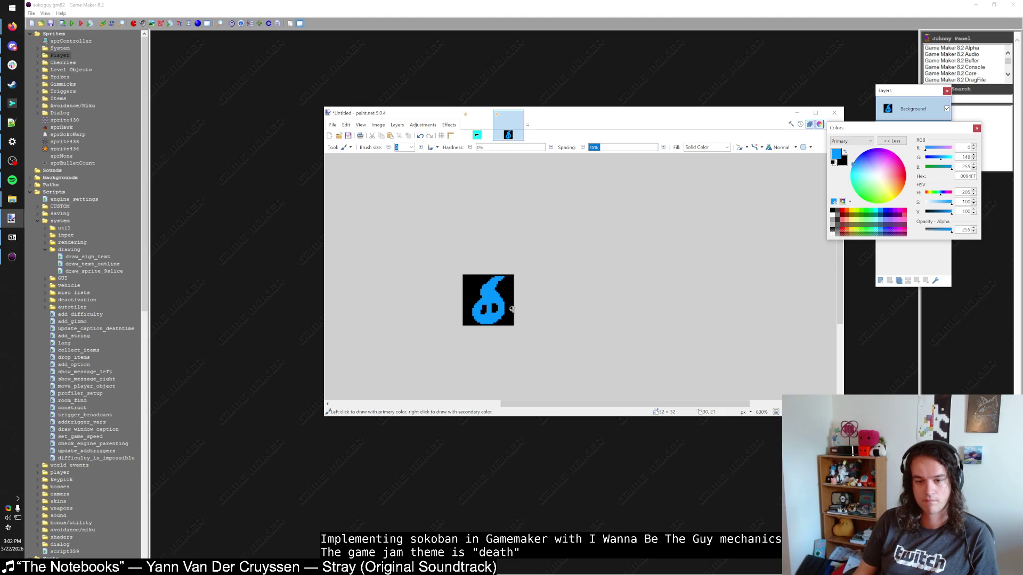
scroll(511, 309, up, 5)
key(s)
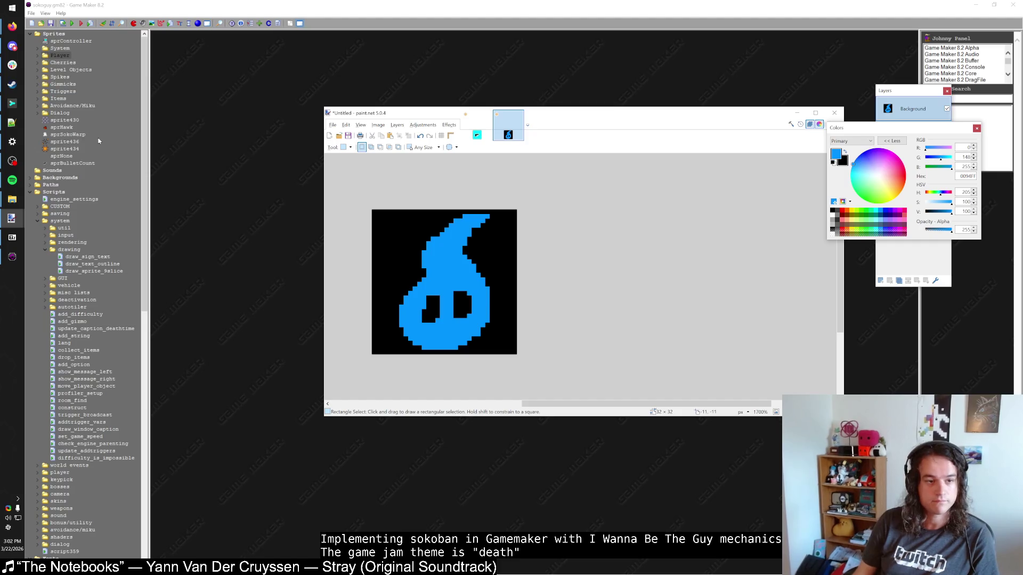
Create a new sprite named sprSoul and paste the soul image as its frame
right_click(53, 34)
click(69, 38)
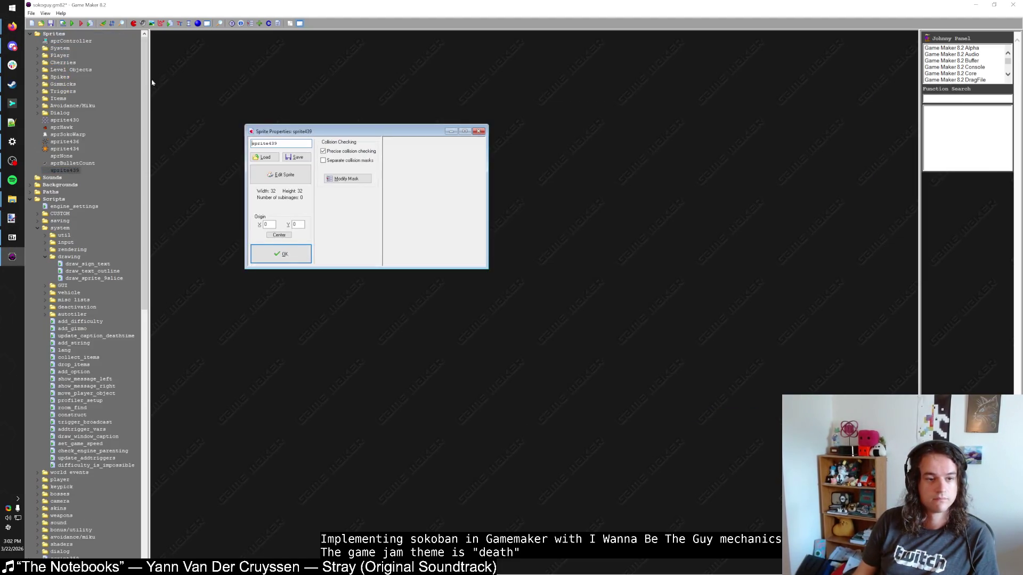
double_click(283, 142)
text(sprSoul)
click(281, 174)
key(ctrl+v)
Make the black background and both eye holes transparent, then save the sprite
double_click(458, 197)
click(479, 208)
key(Delete)
click(463, 238)
key(Delete)
click(436, 247)
key(Delete)
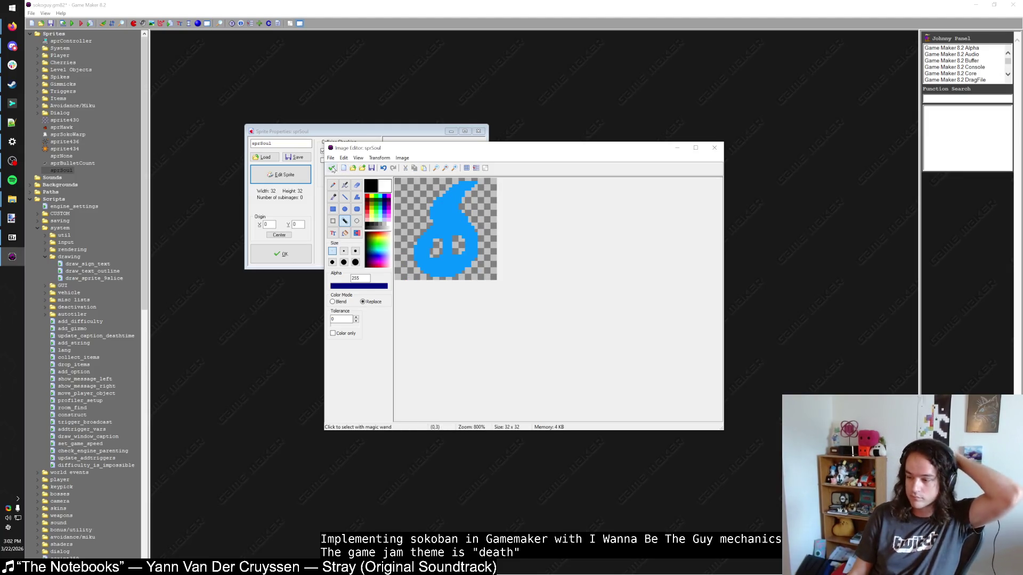
click(331, 169)
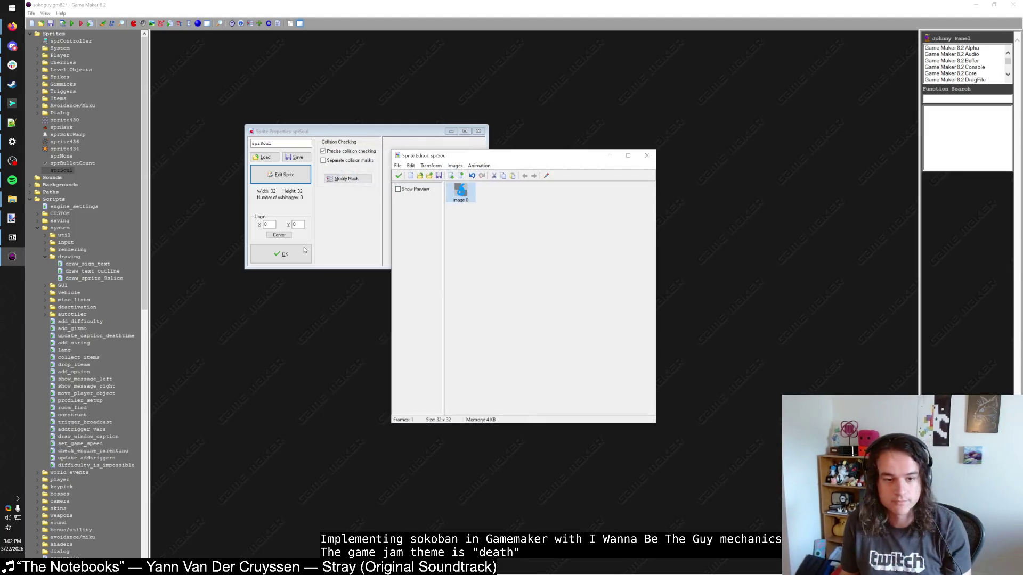
click(399, 176)
click(281, 254)
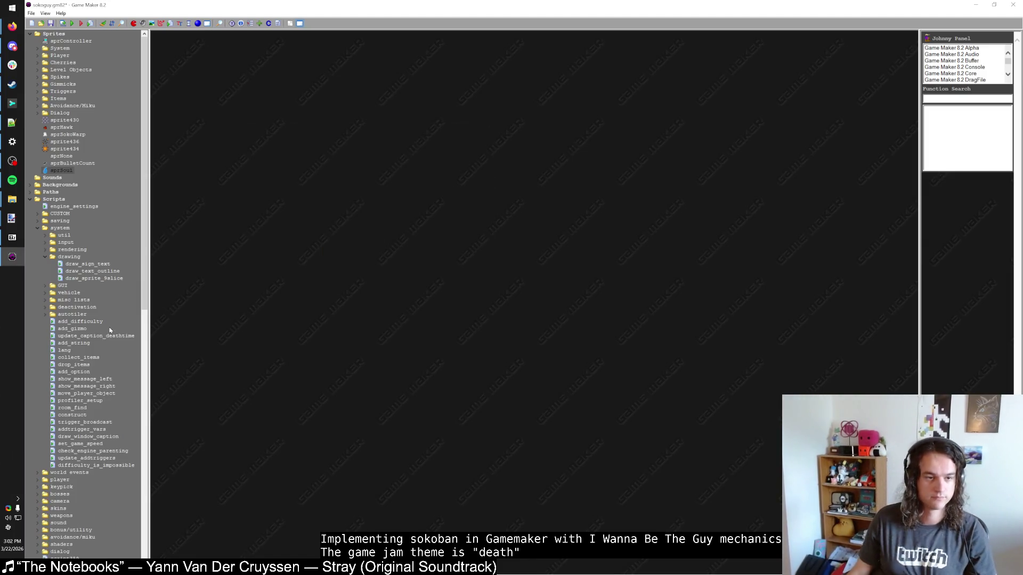
scroll(64, 288, down, 14)
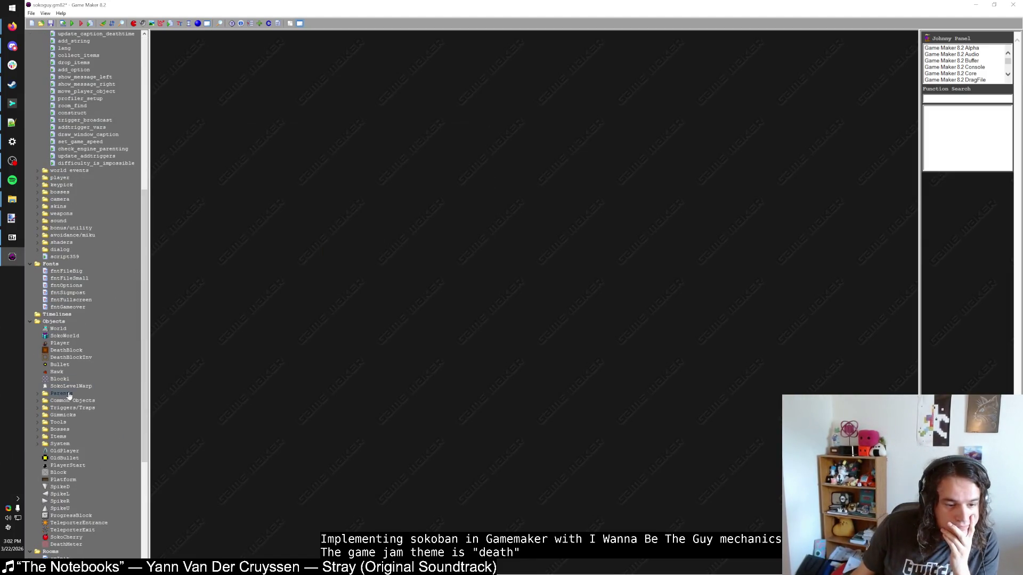
Assign the sprSoul sprite to the DeathMeter object
double_click(66, 544)
click(300, 170)
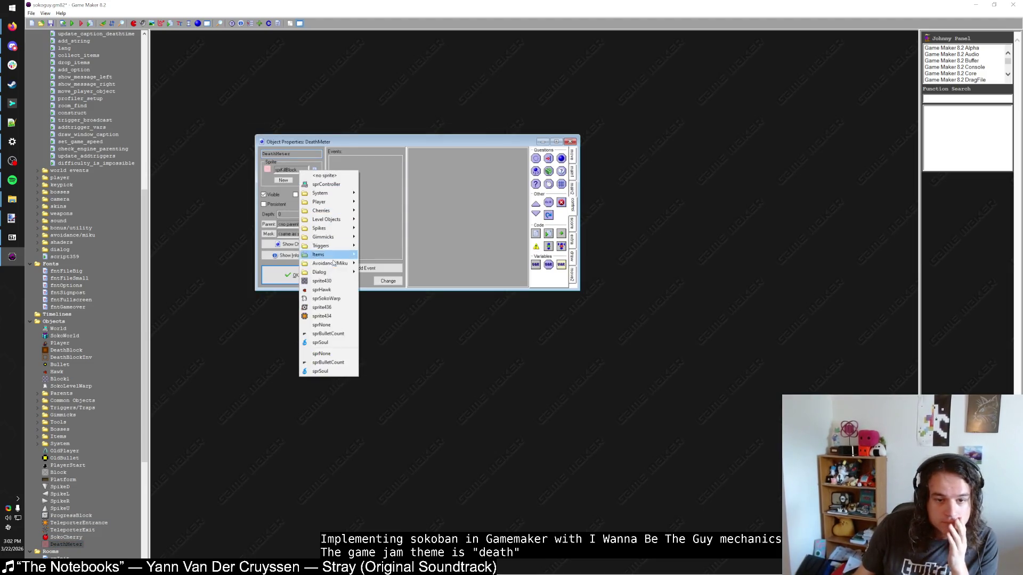
click(320, 371)
click(292, 275)
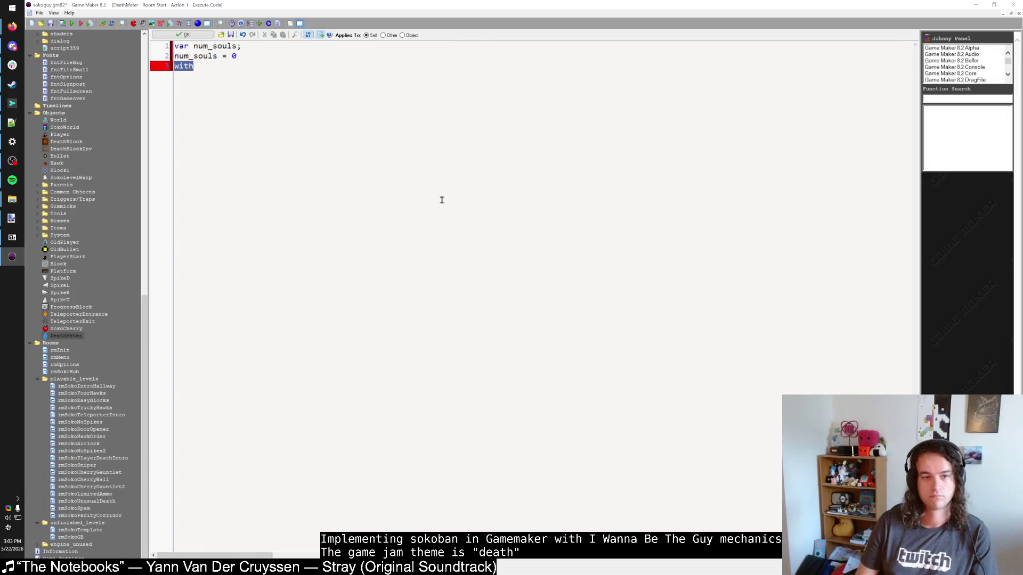
Finish the per-Hawk soul count line and add an empty for loop over num_souls
key(BackSpace)
key(BackSpace)
key(BackSpace)
text(// 7)
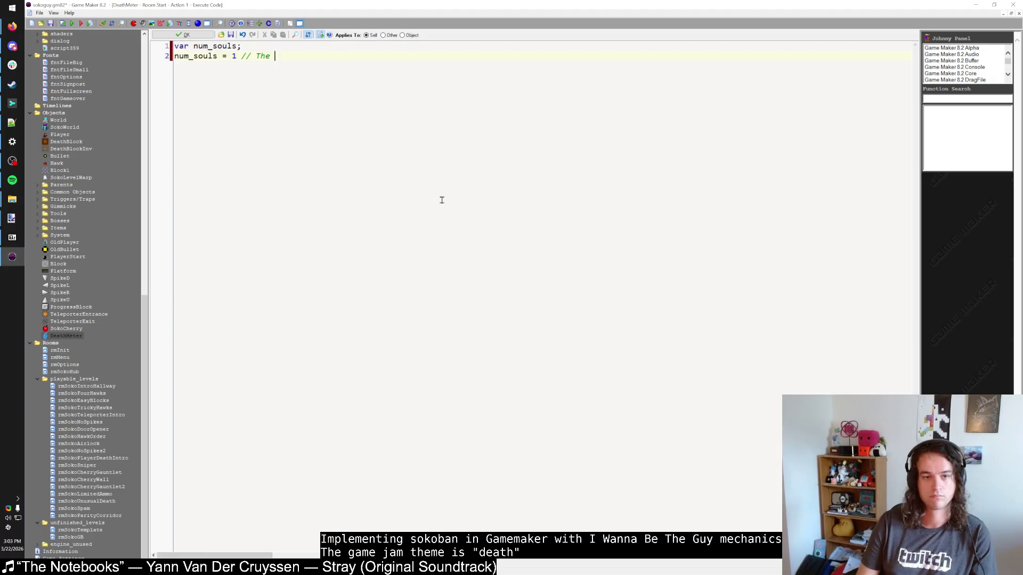
text(er)
key(Return)
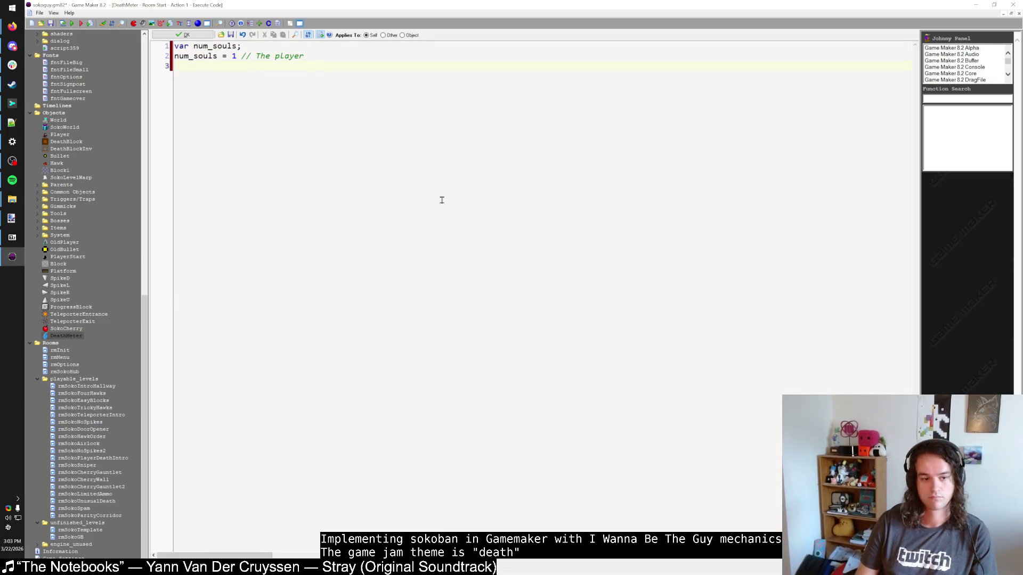
text(with Hawk  num_)
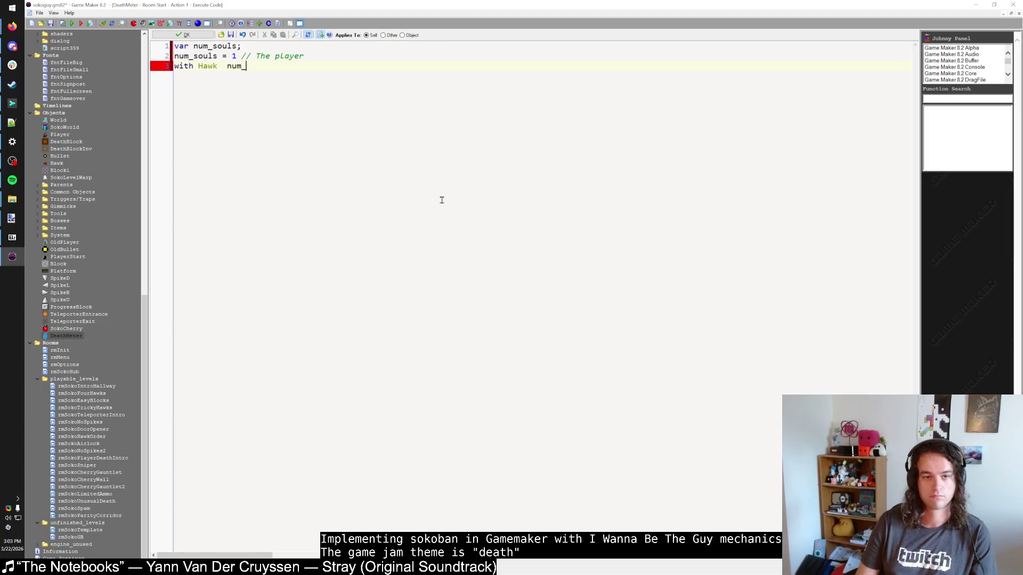
text(+= 1)
key(BackSpace)
key(BackSpace)
key(BackSpace)
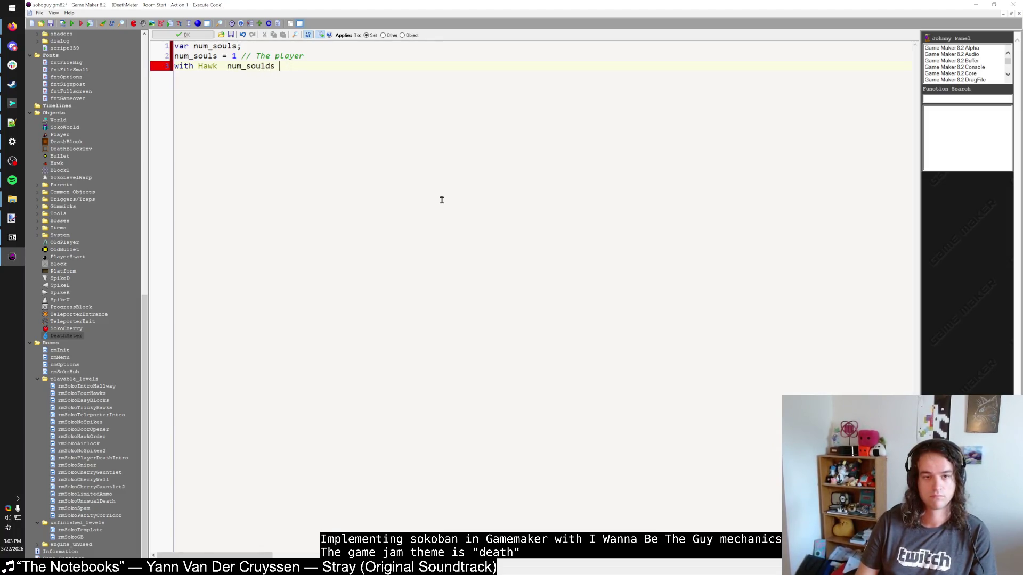
text(+= 1)
text(for (var i=0; i<nu)
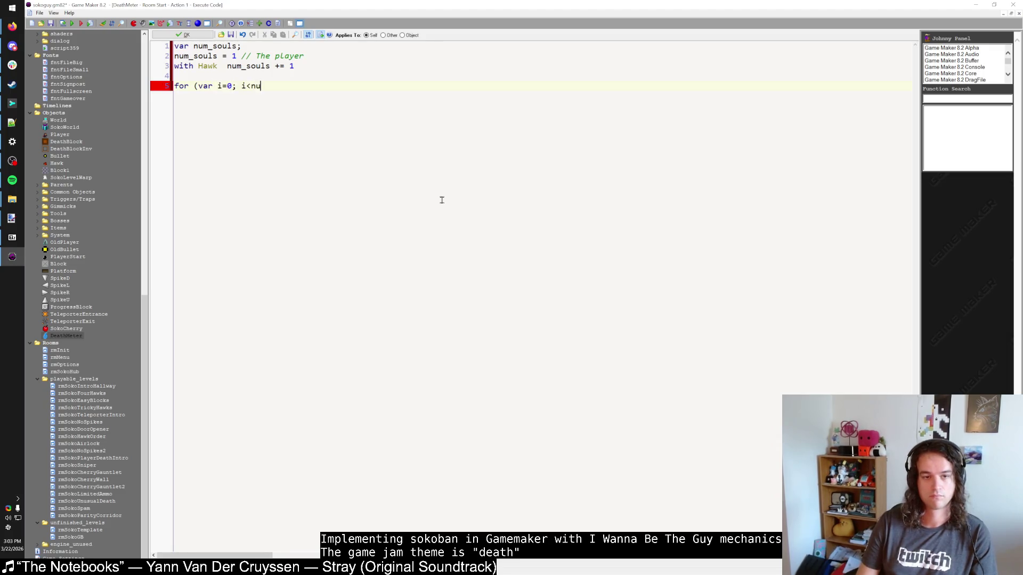
text( {)
key(Return)
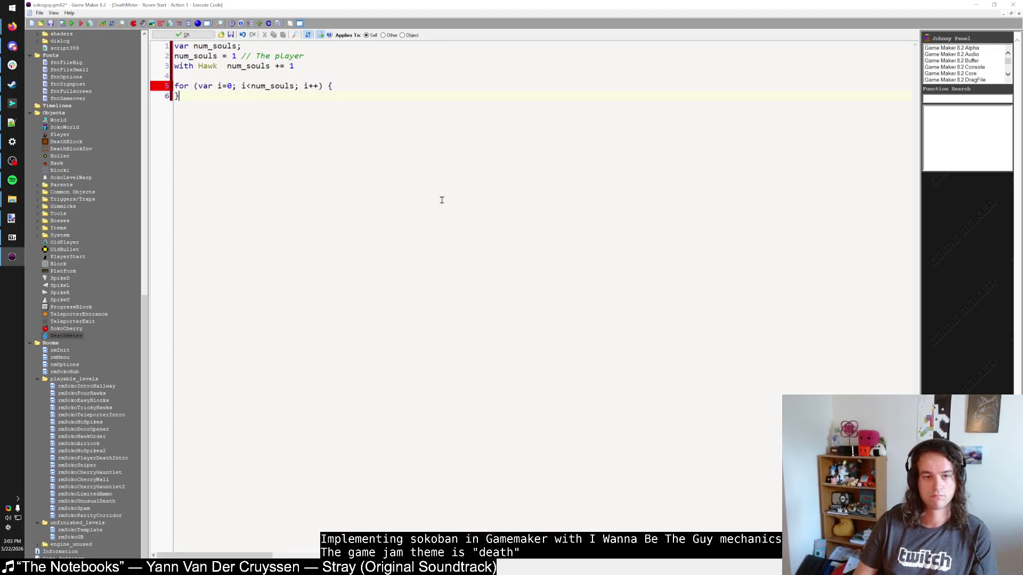
text(})
key(Up)
key(Home)
key(Return)
key(Up)
Drop 'var' from the for-loop header and change the increment from i++ to i+=1
drag(216, 95, 198, 96)
key(BackSpace)
click(299, 96)
key(BackSpace)
key(BackSpace)
text(+=1)
click(290, 96)
key(BackSpace)
Add the line x -= floor(num_souls/2)*32 with a centering comment, commented out with //
key(Return)
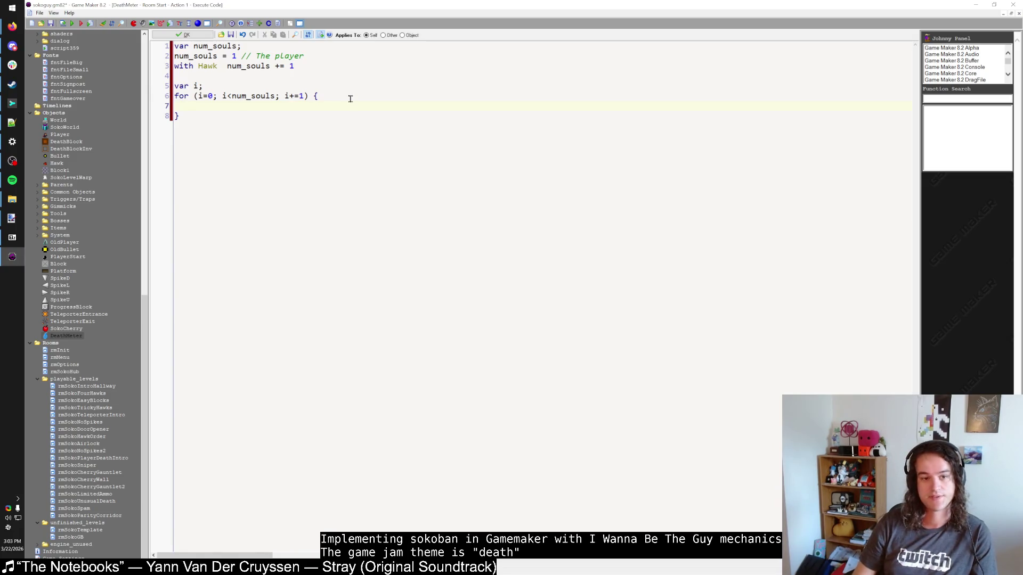
key(Return)
key(Return)
text(x -= floor)
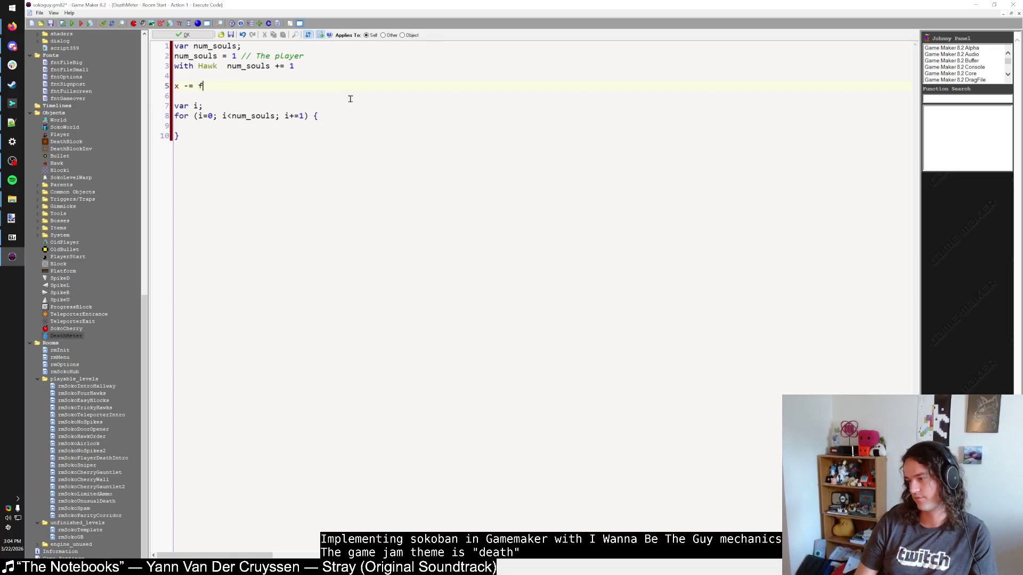
text((num_souls/2)*32)
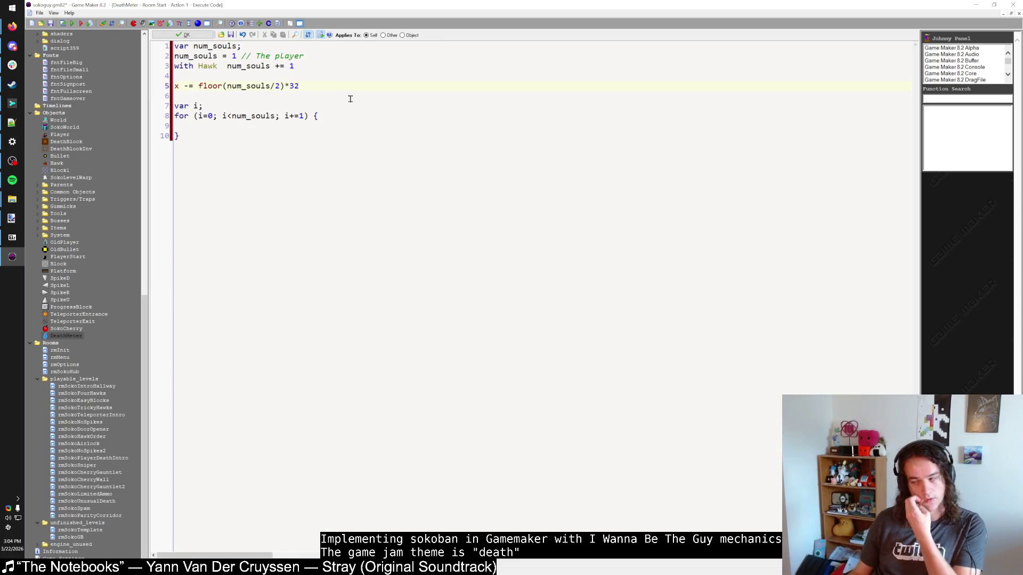
text( // Center our)
key(BackSpace)
key(BackSpace)
text(ition)
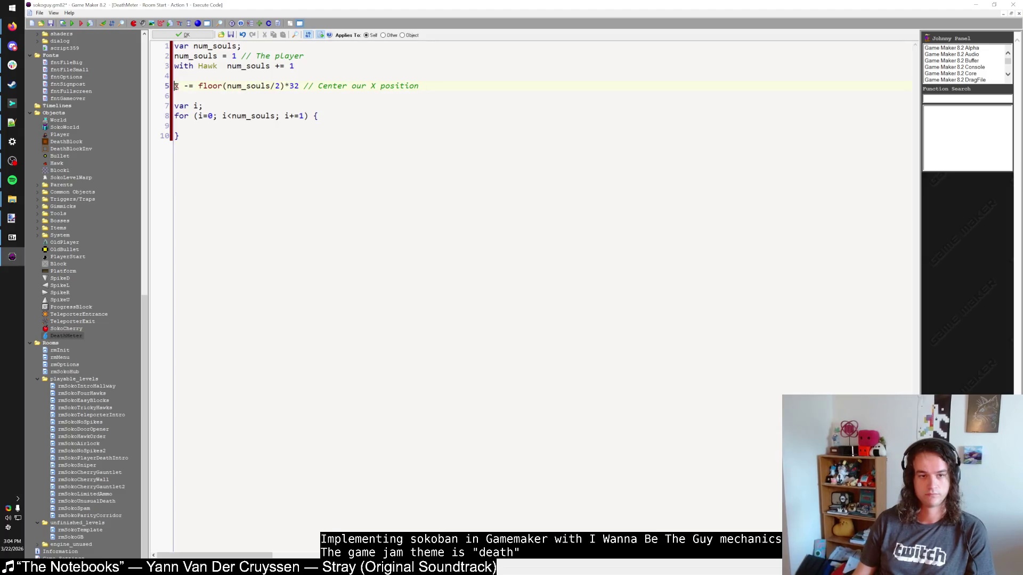
click(226, 138)
click(235, 124)
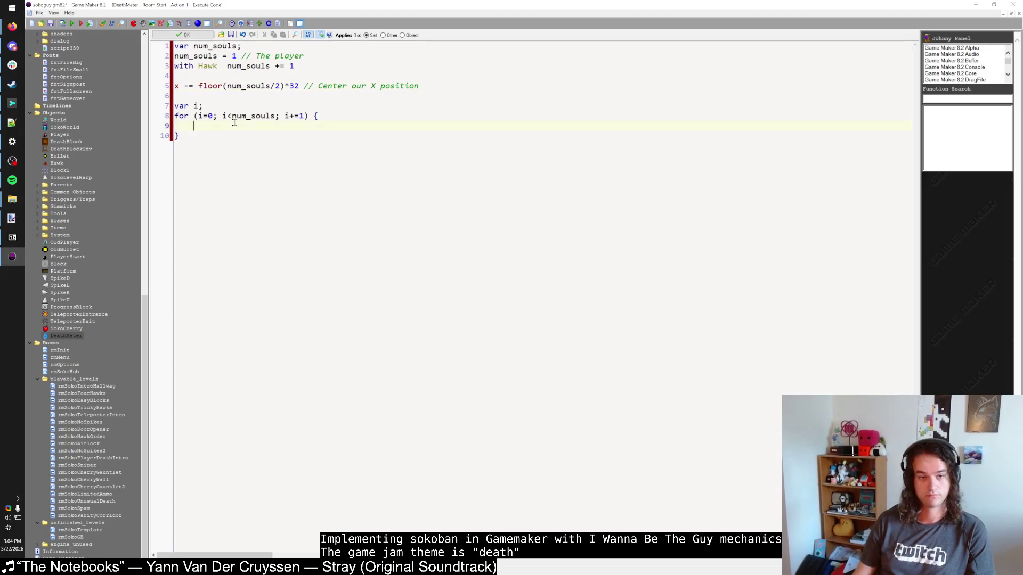
text(//)
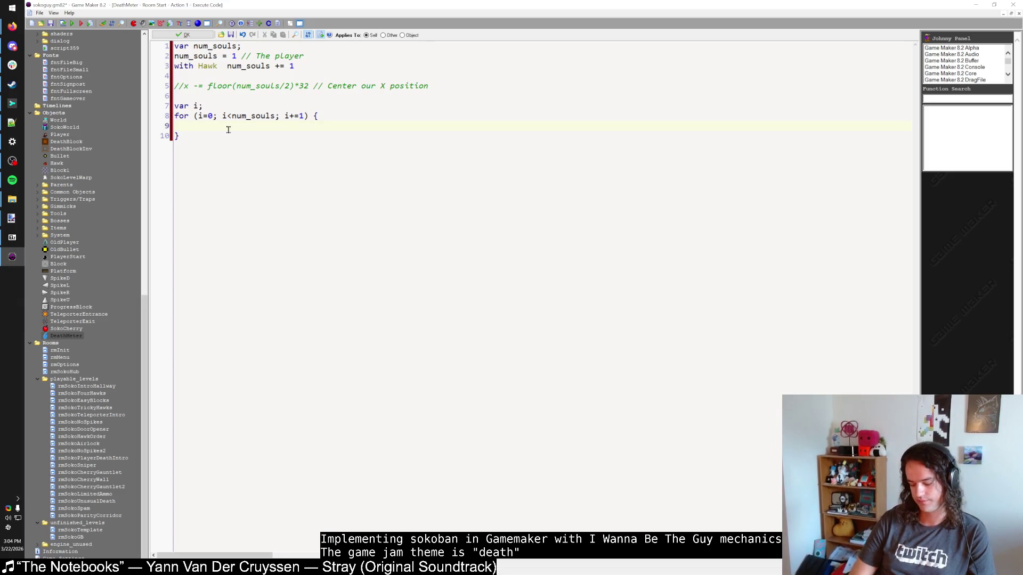
Declare 'var block;' inside the loop body
text(insta)
key(BackSpace)
key(BackSpace)
key(BackSpace)
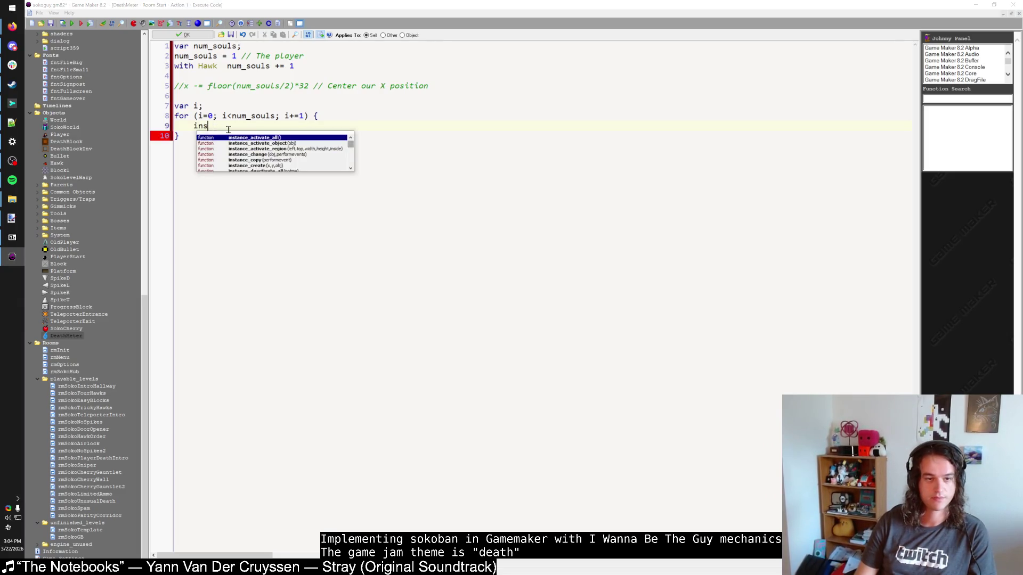
text(var)
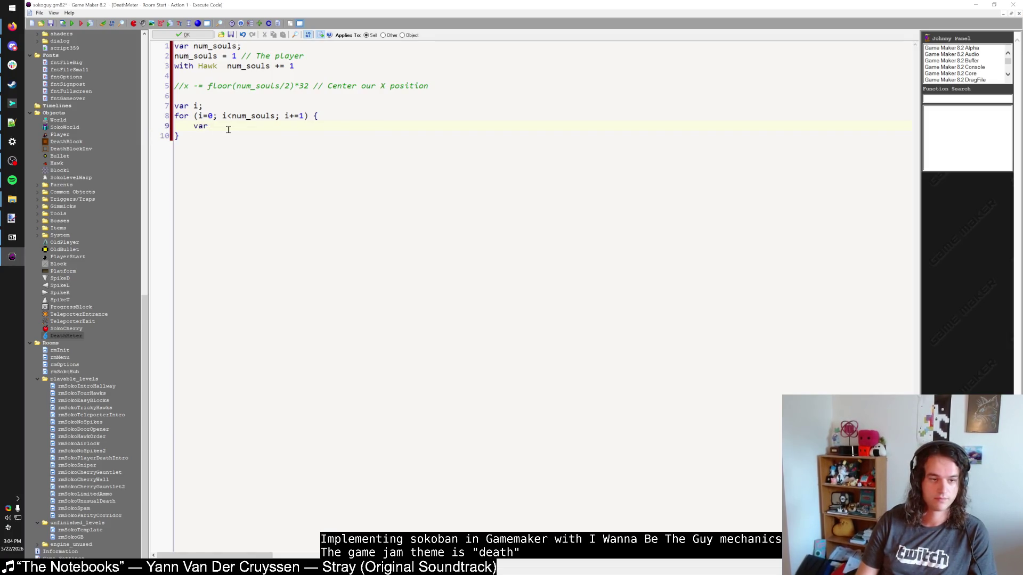
text( death_bl)
key(BackSpace)
key(BackSpace)
key(BackSpace)
text(lock;)
key(Return)
Set block = instance_create(x+32+i*32, y, DeathBlock) and block.requirement = i+1
text(block = instance)
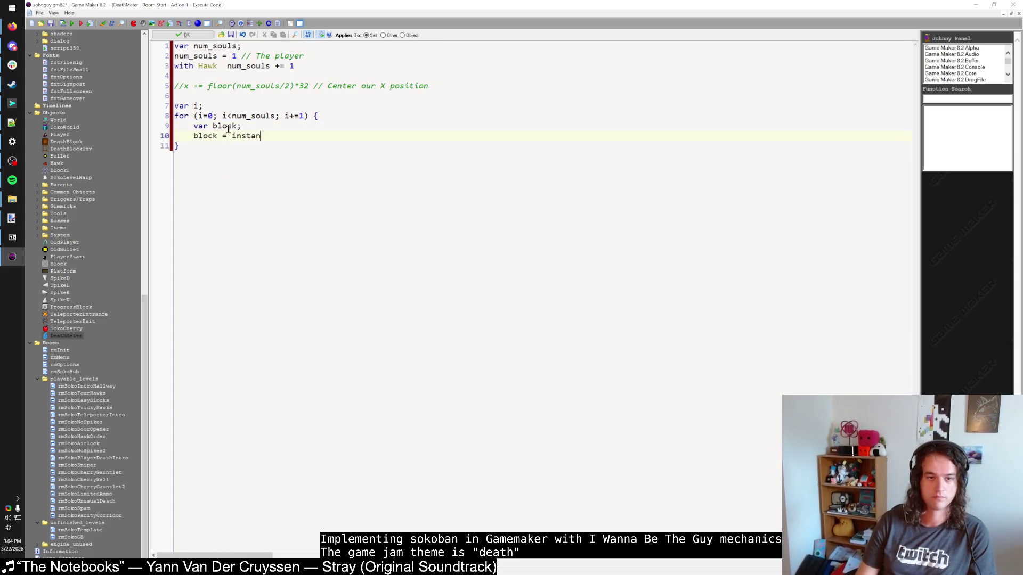
text(_create(x,)
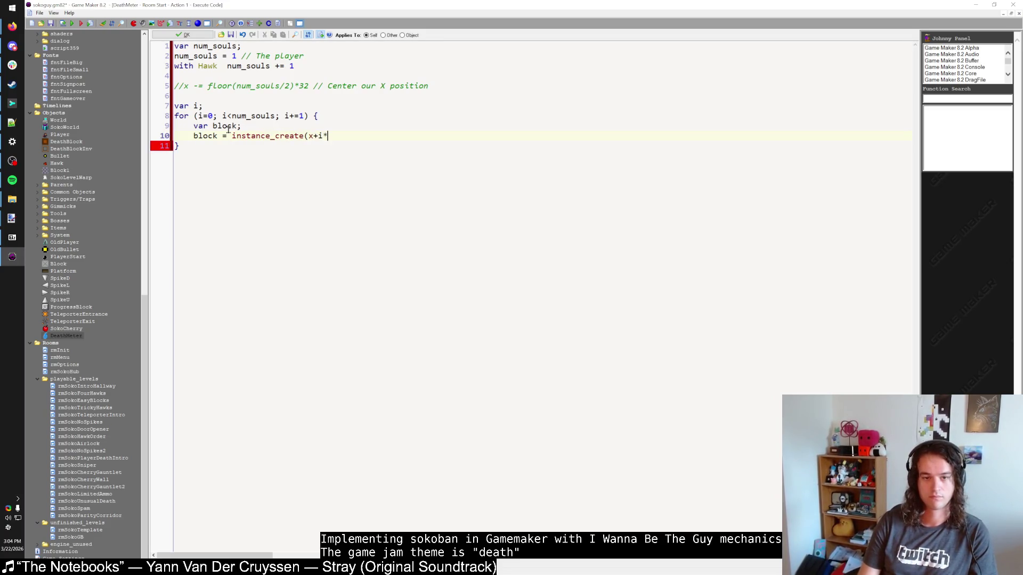
key(BackSpace)
text((i+)
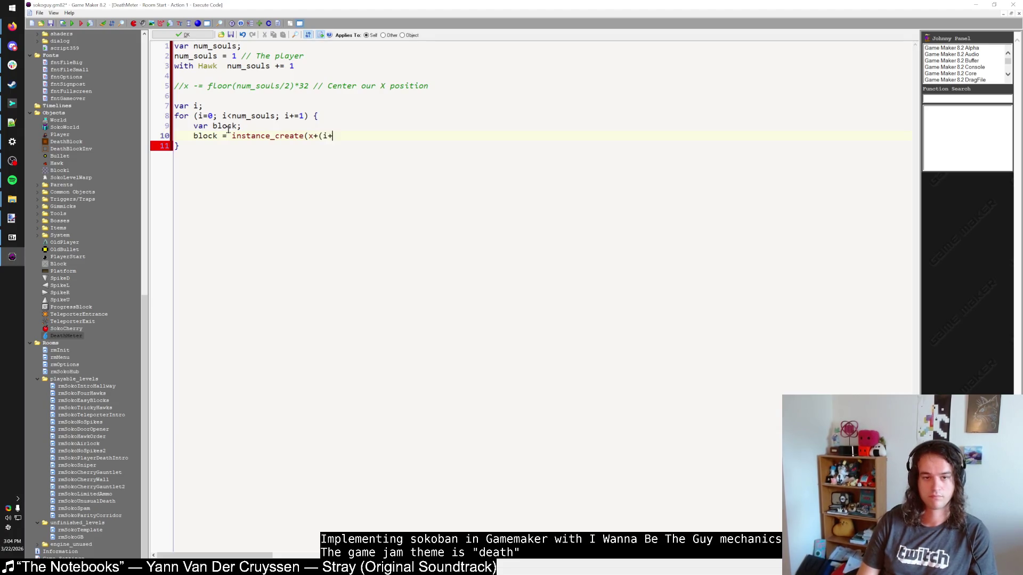
key(BackSpace)
key(BackSpace)
key(BackSpace)
text(32)
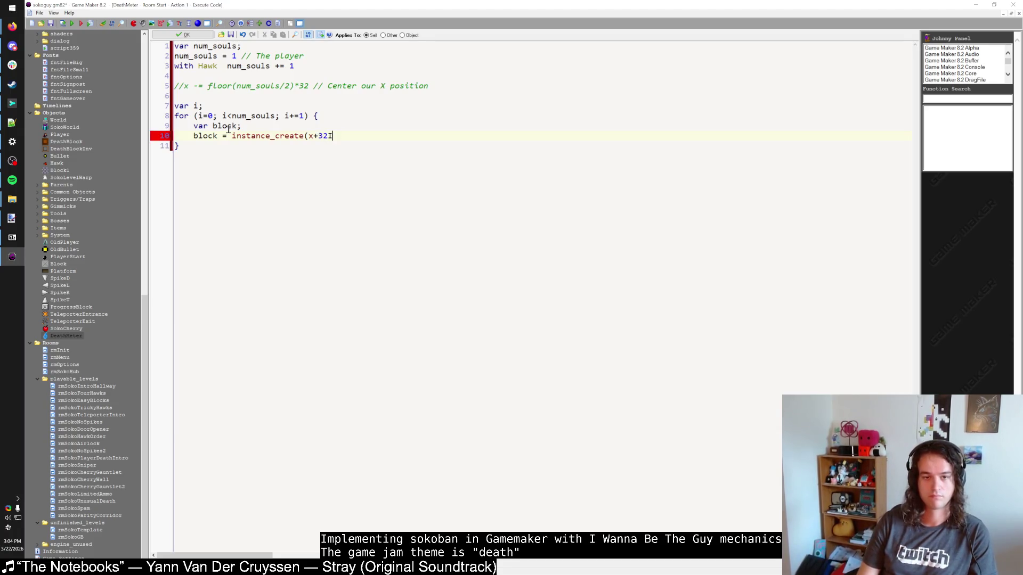
text(+i*32, y, )
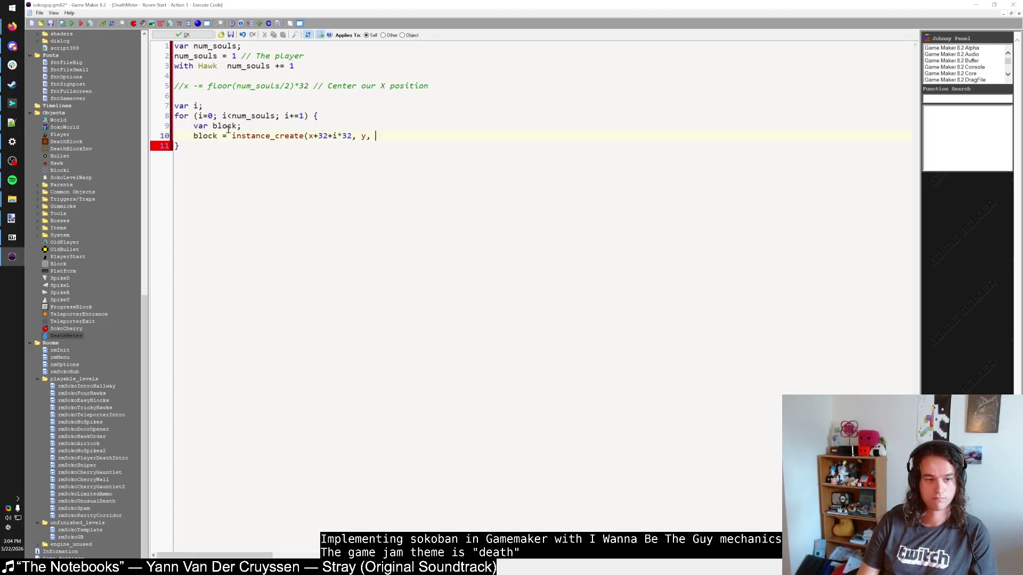
text(DeathBlock))
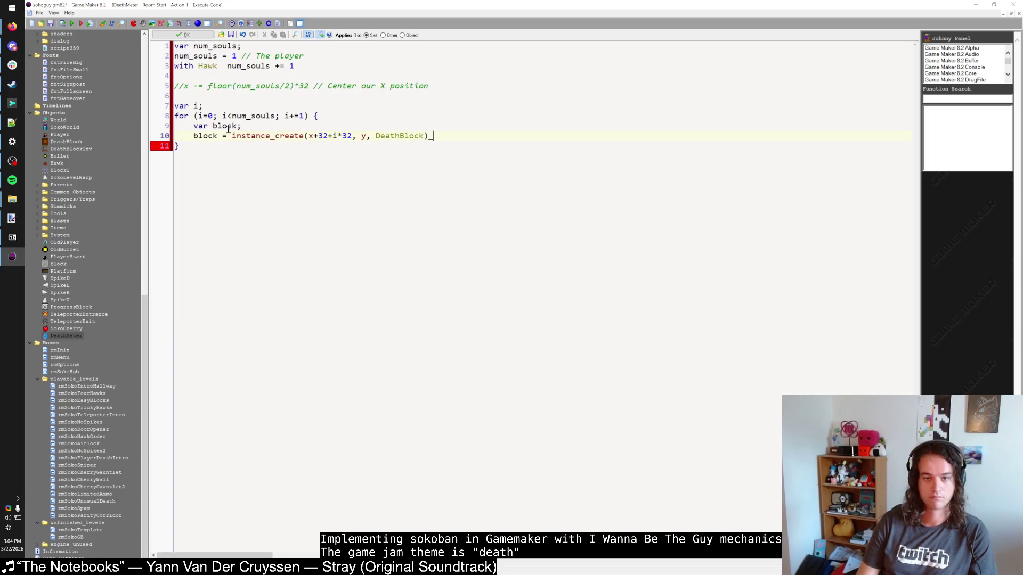
key(Return)
text(block.requirement = )
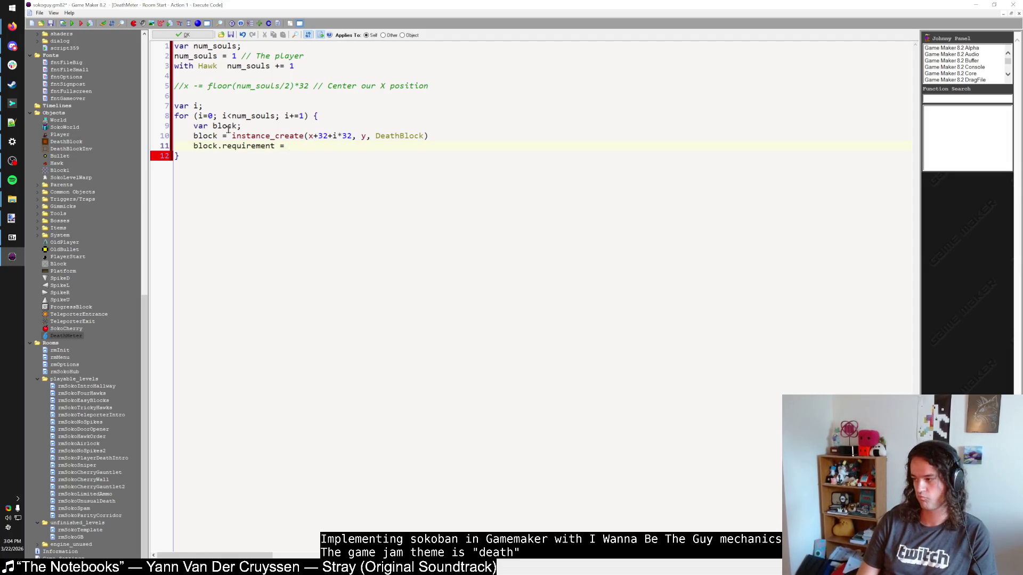
text(i+1)
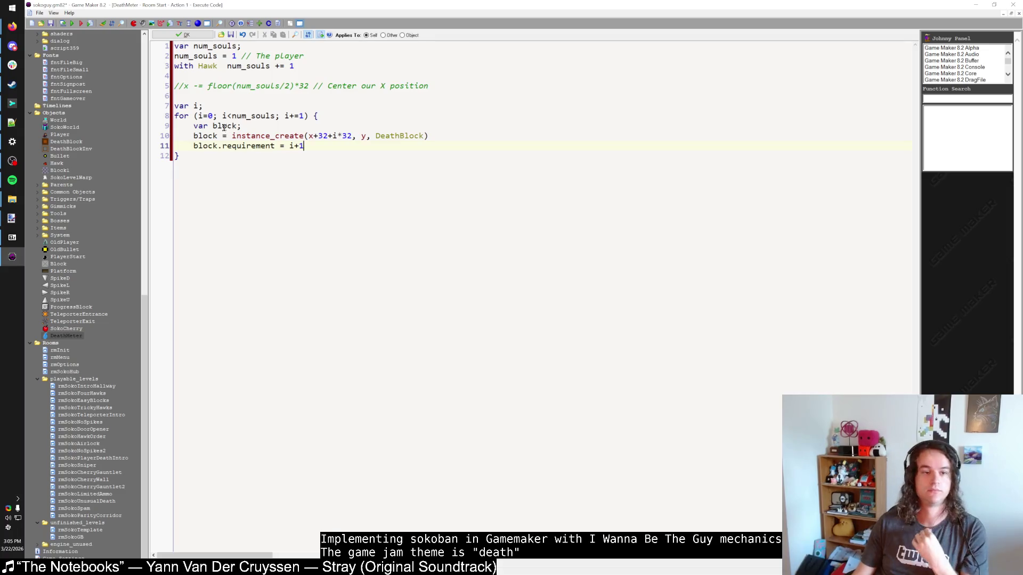
Glance at the soul drawing in paint.net, then save and close the DeathMeter code
mouse_move(12, 219)
click(84, 232)
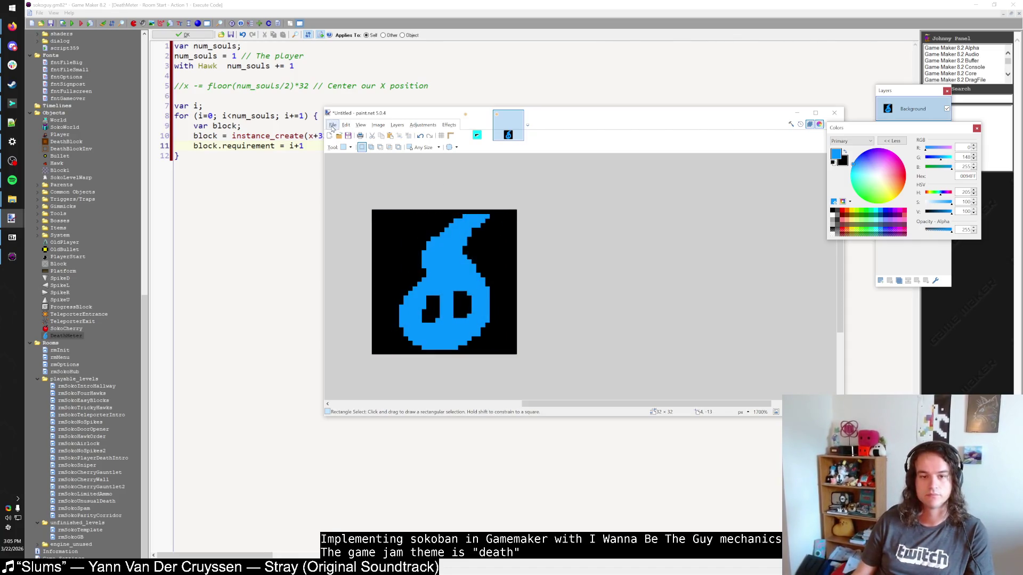
click(263, 160)
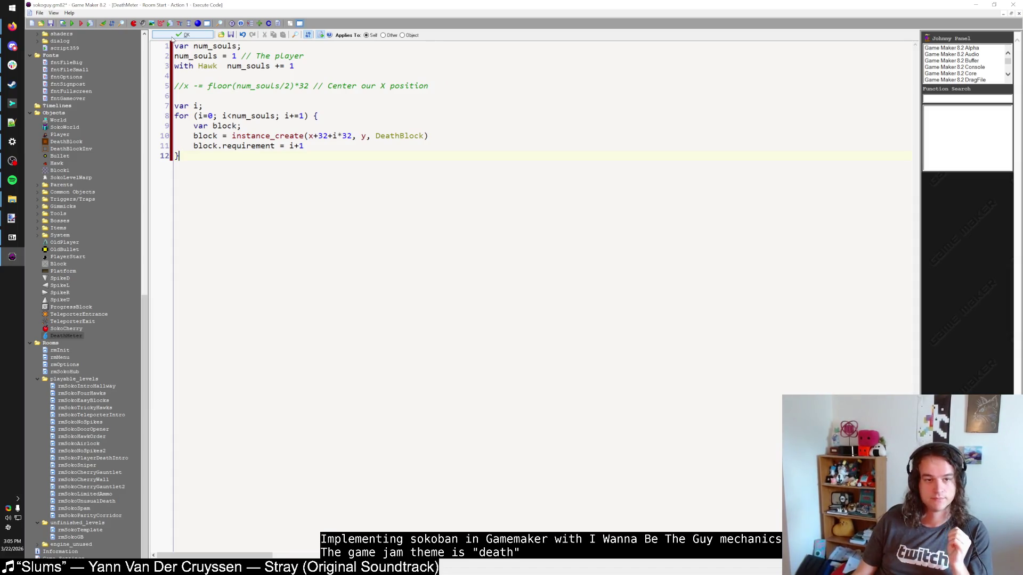
click(174, 36)
Close DeathMeter and delete the manually placed block at 384,96 in rmSokoIntroHallway
click(193, 166)
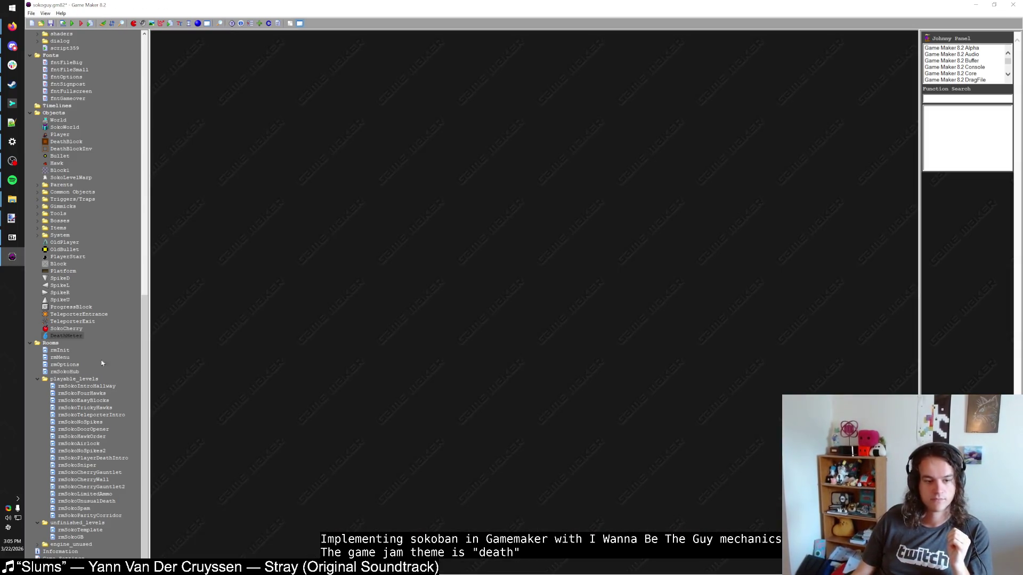
double_click(76, 387)
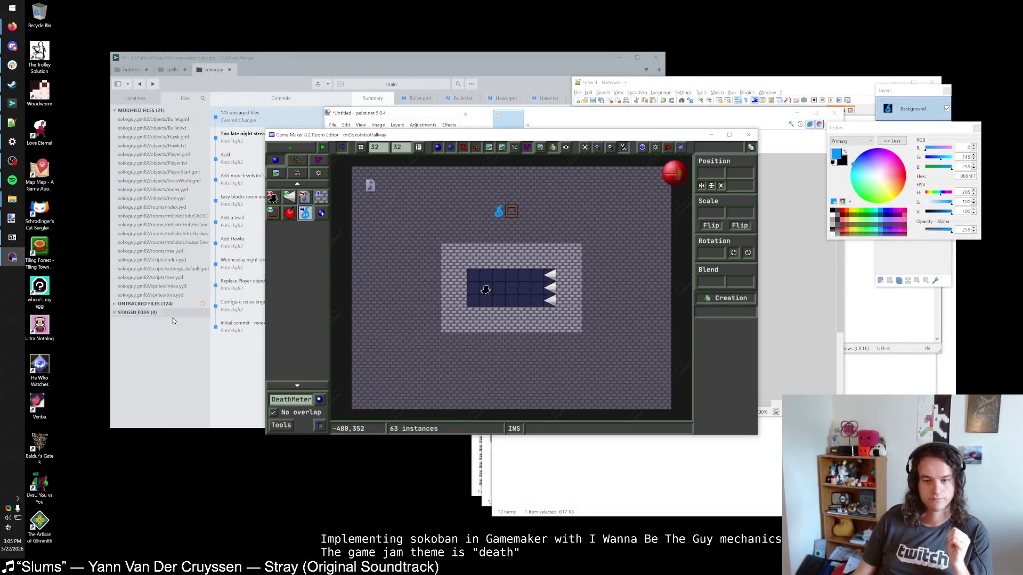
click(518, 217)
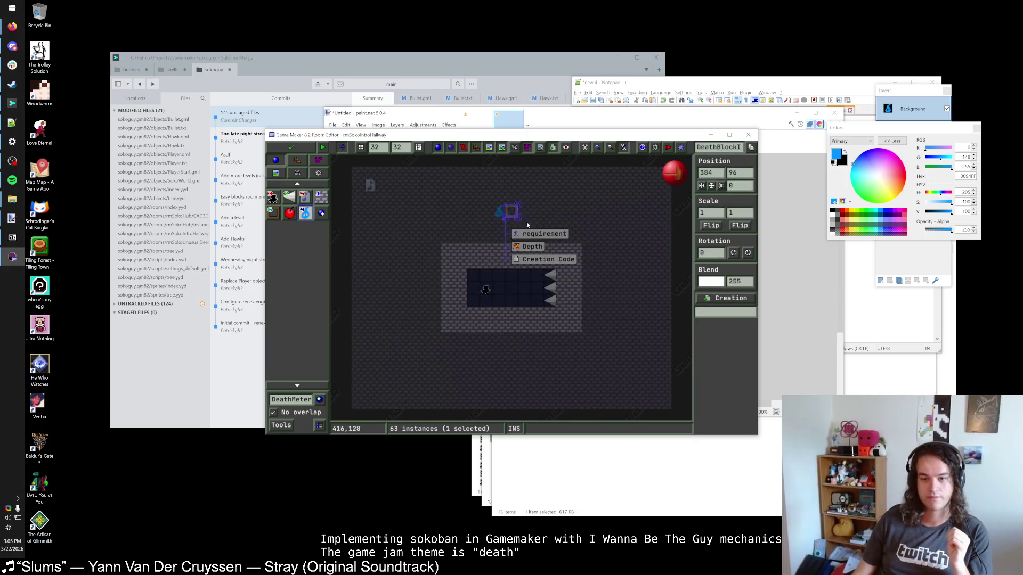
click(508, 216)
right_click(507, 215)
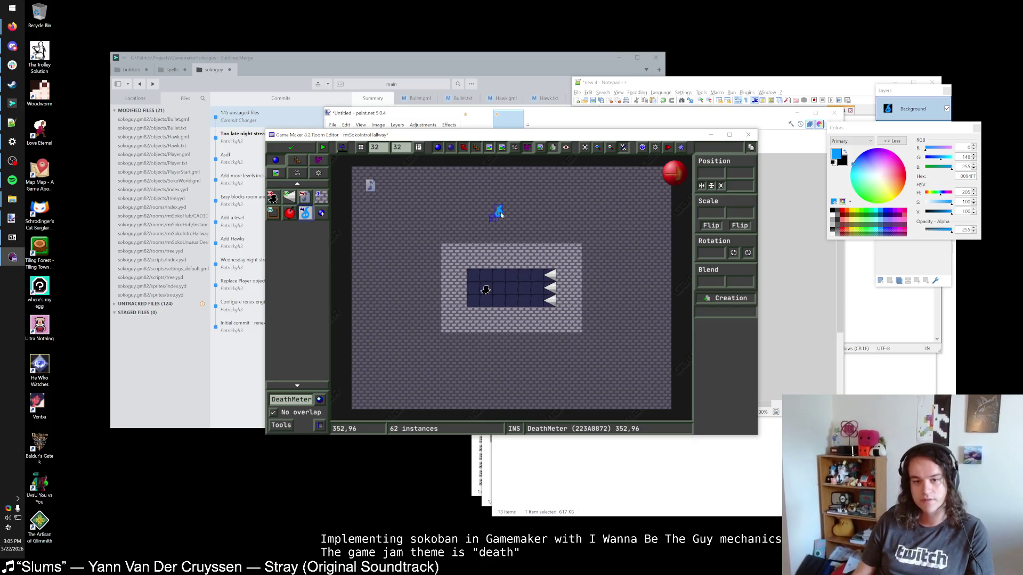
click(290, 147)
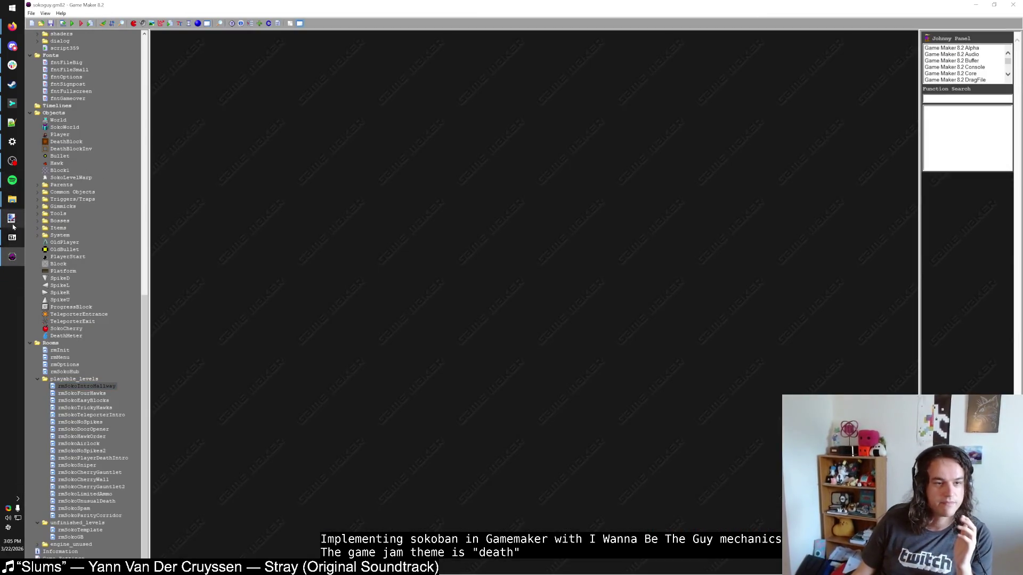
Give spSoul a full-image bounding-box collision mask and close its sprite properties
scroll(66, 229, up, 15)
double_click(61, 171)
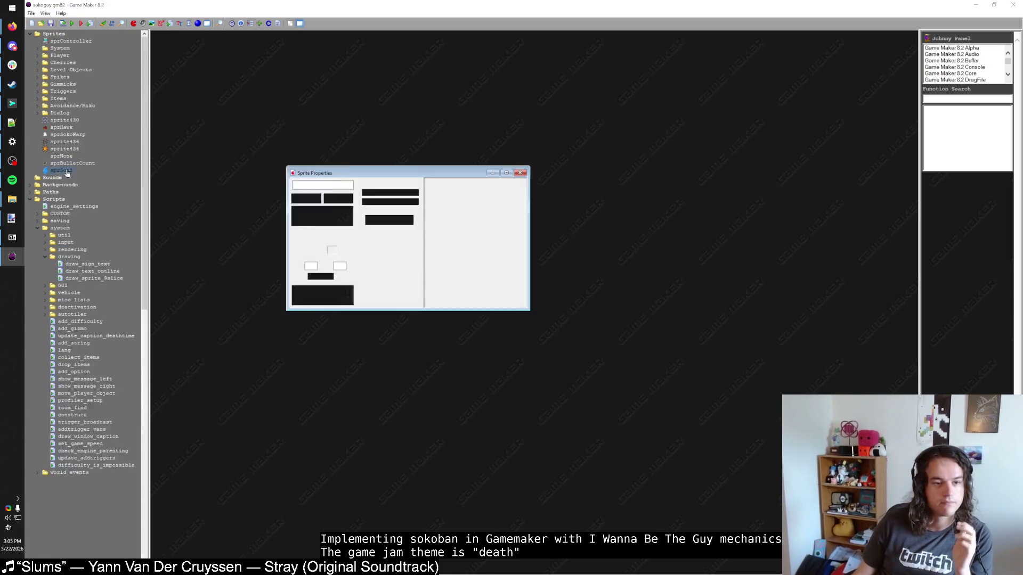
click(338, 216)
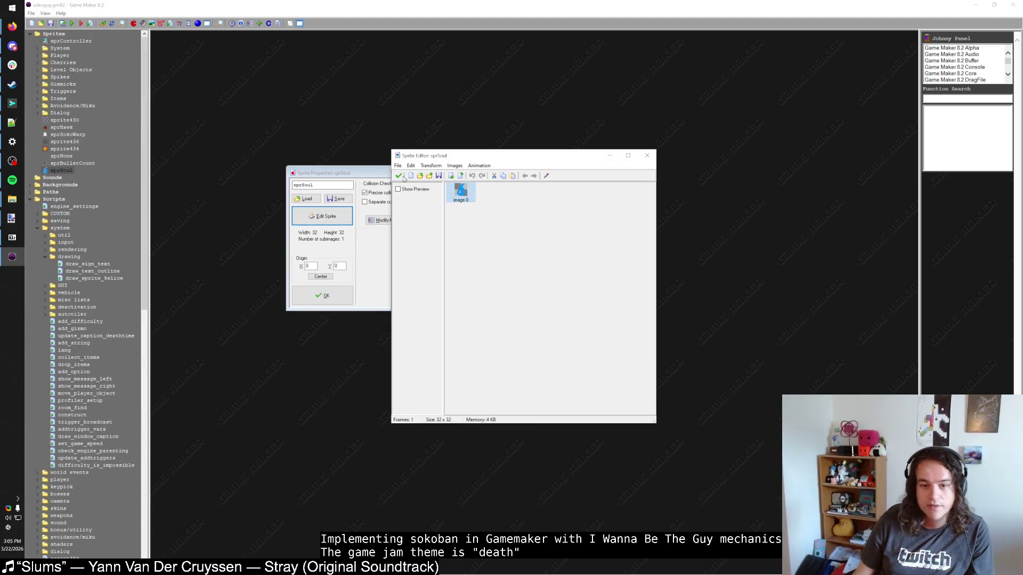
click(402, 177)
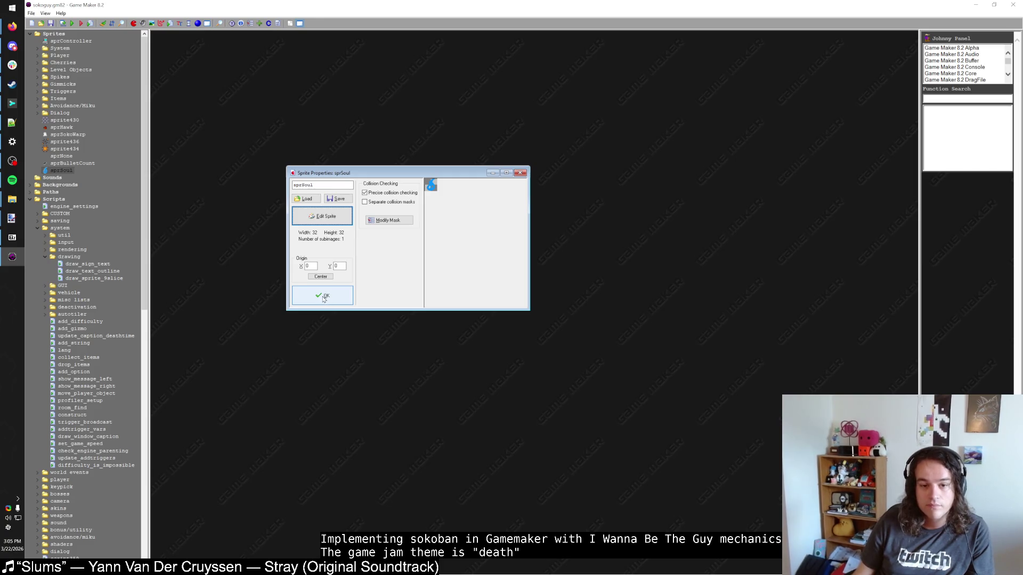
click(387, 220)
click(486, 313)
click(471, 347)
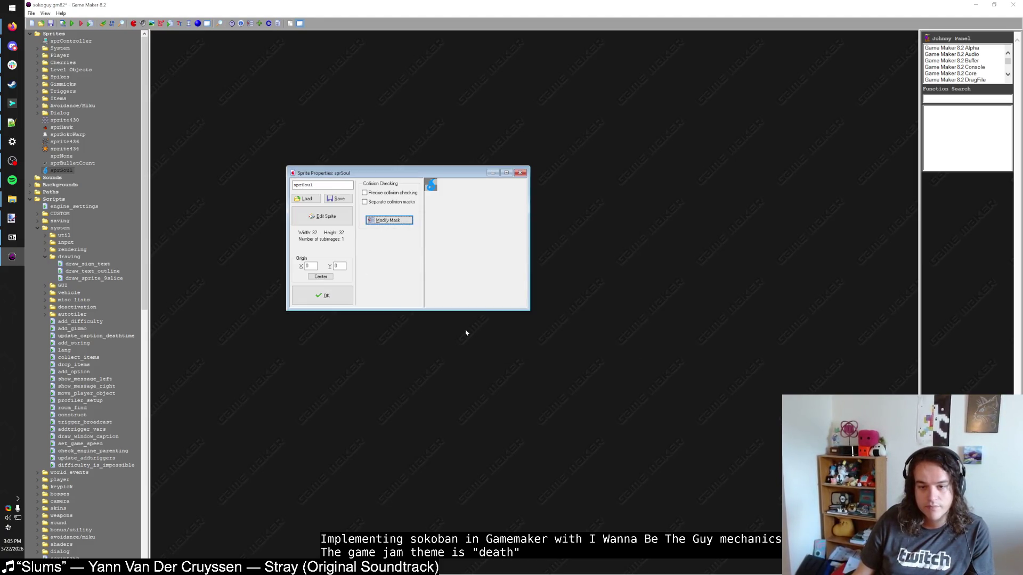
click(401, 222)
click(494, 252)
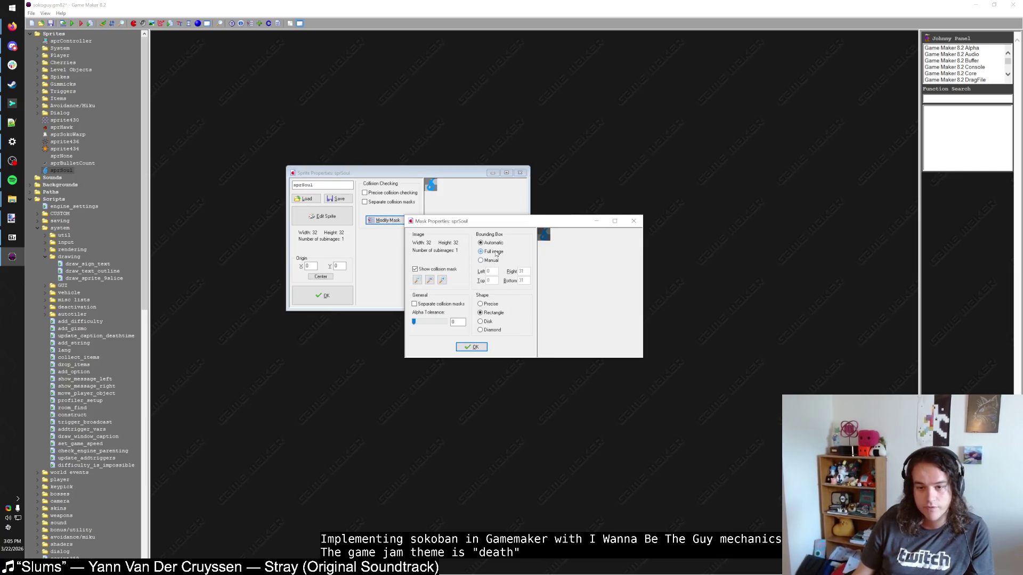
click(484, 346)
click(322, 296)
scroll(97, 395, down, 20)
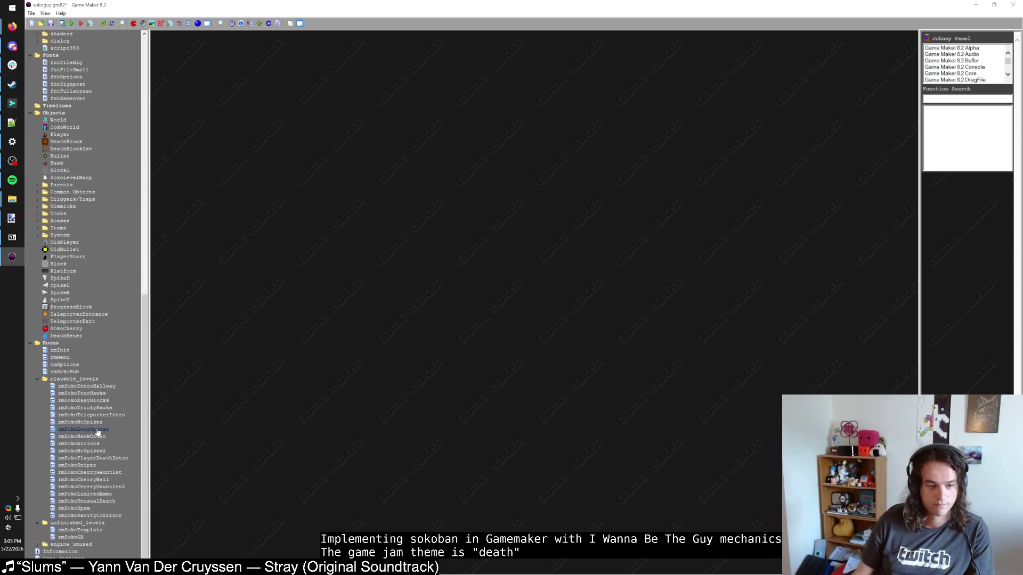
Nudge the DeathMeter soul instance slightly right in rmSokoIntroHallway and save the room
key(alt+Tab)
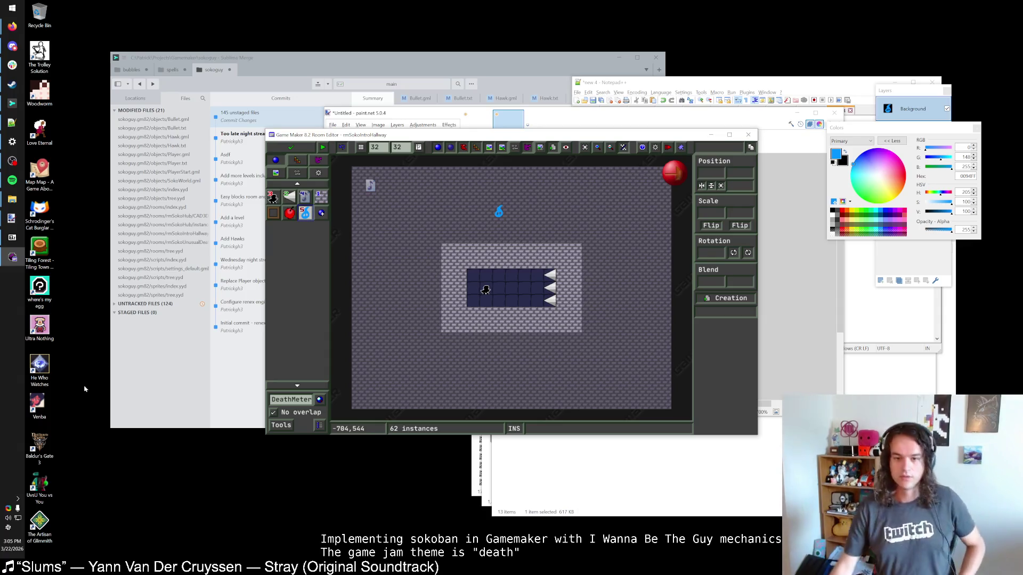
drag(499, 212, 512, 213)
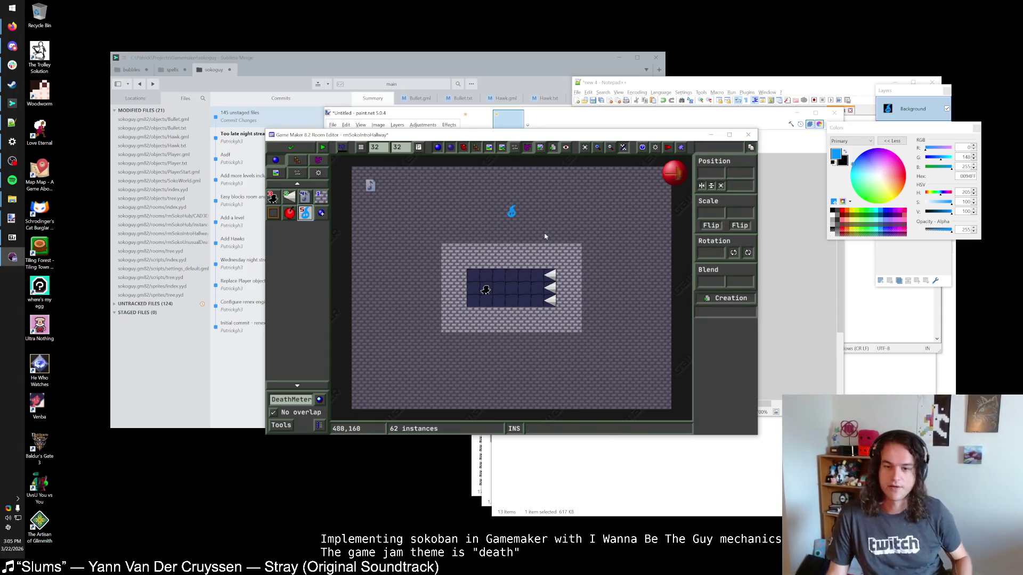
scroll(524, 218, down, 1)
scroll(526, 217, up, 1)
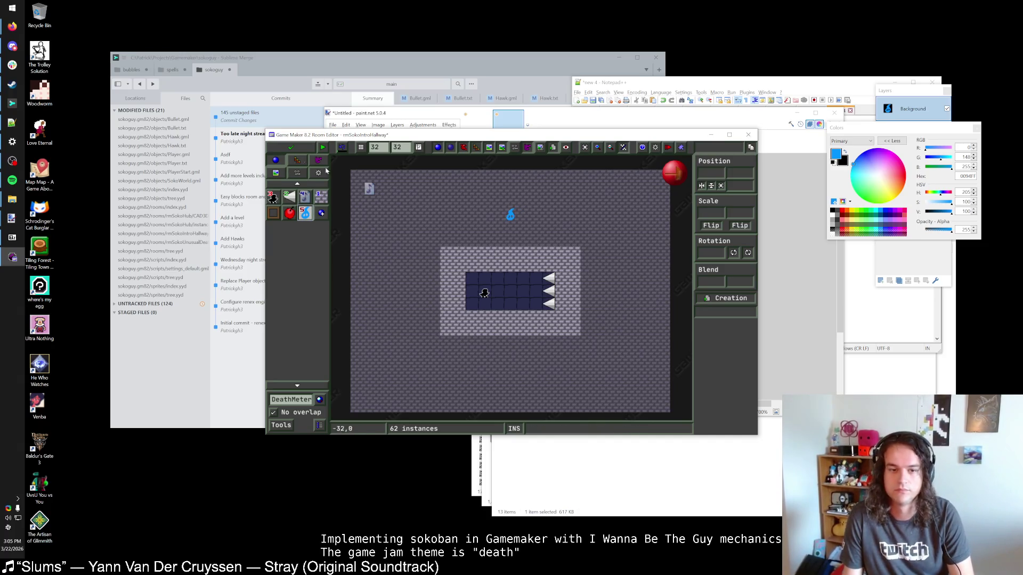
click(290, 147)
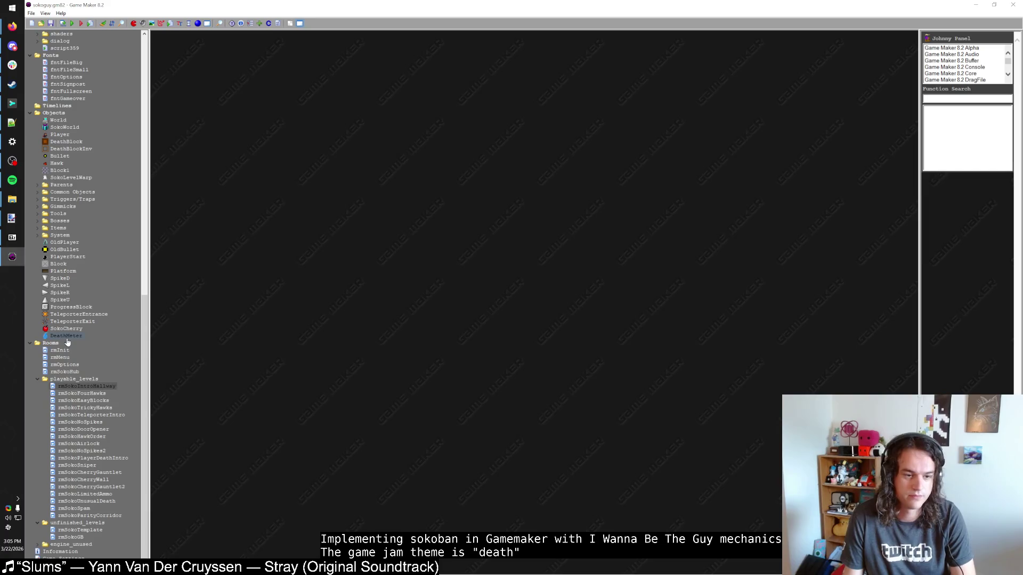
Add a Draw event with an Execute Code action to DeathMeter
double_click(66, 336)
click(413, 311)
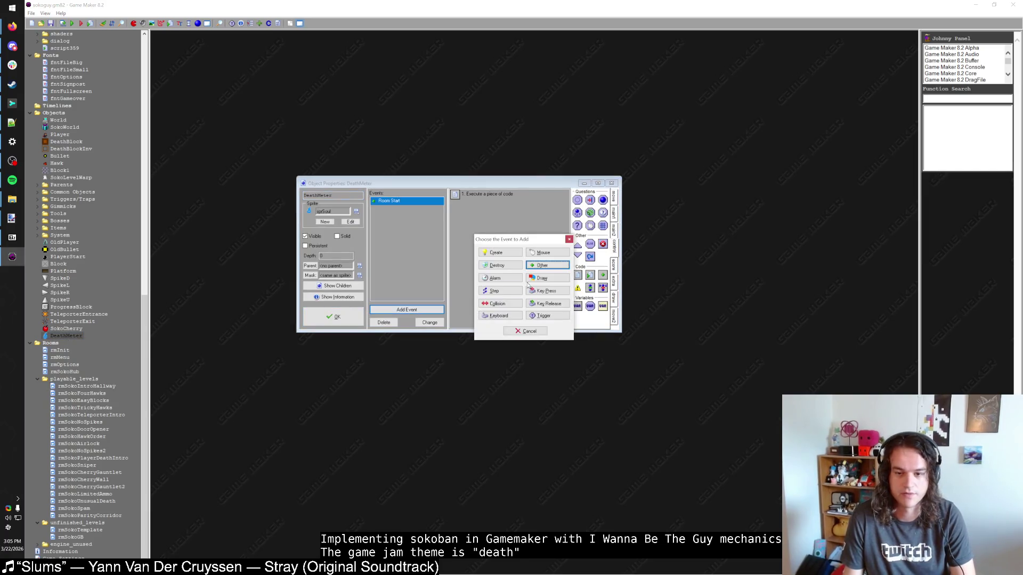
click(556, 278)
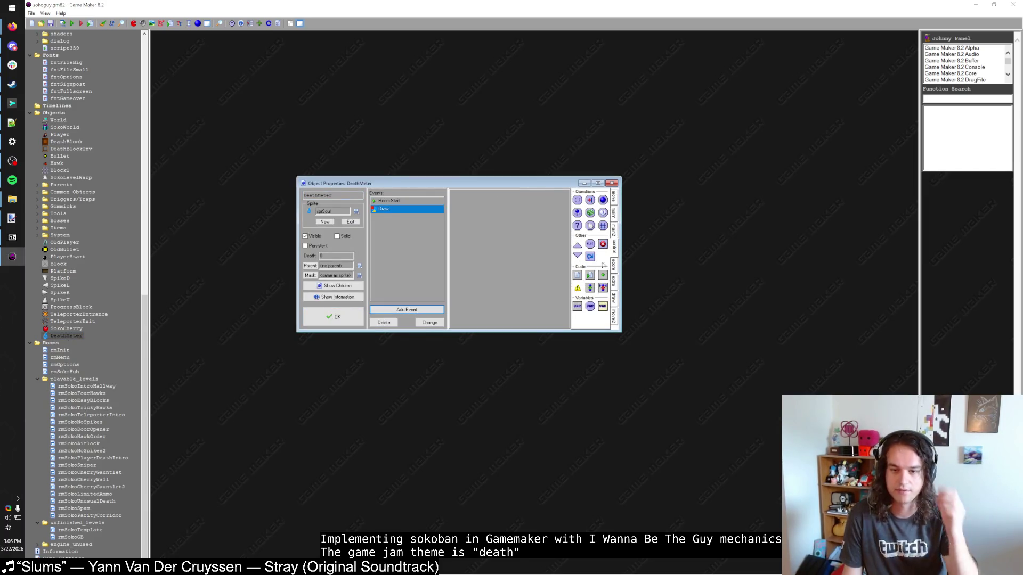
drag(549, 276, 549, 276)
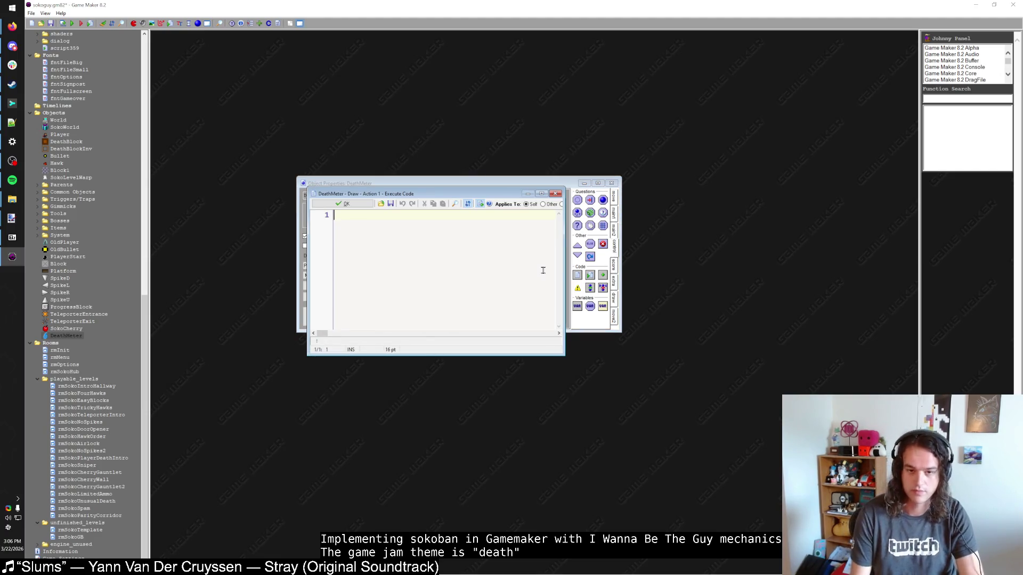
Write the call draw_sprite(sprite_index, image_index, x, draw_y) in the Draw code
text(var draw_y;)
key(Return)
text(draw_y = y +)
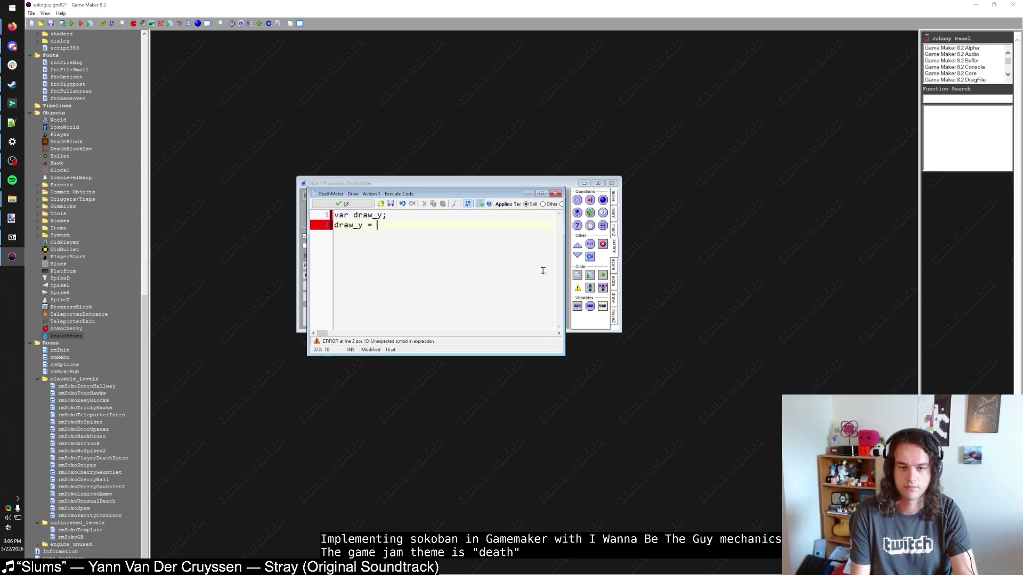
key(ctrl+a)
key(BackSpace)
text(draw)
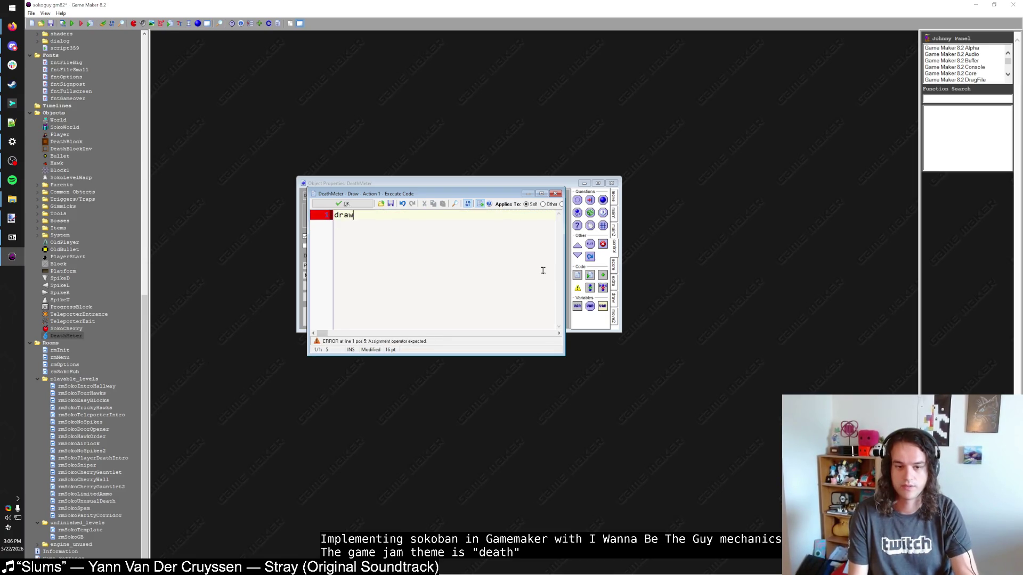
text(sprite()
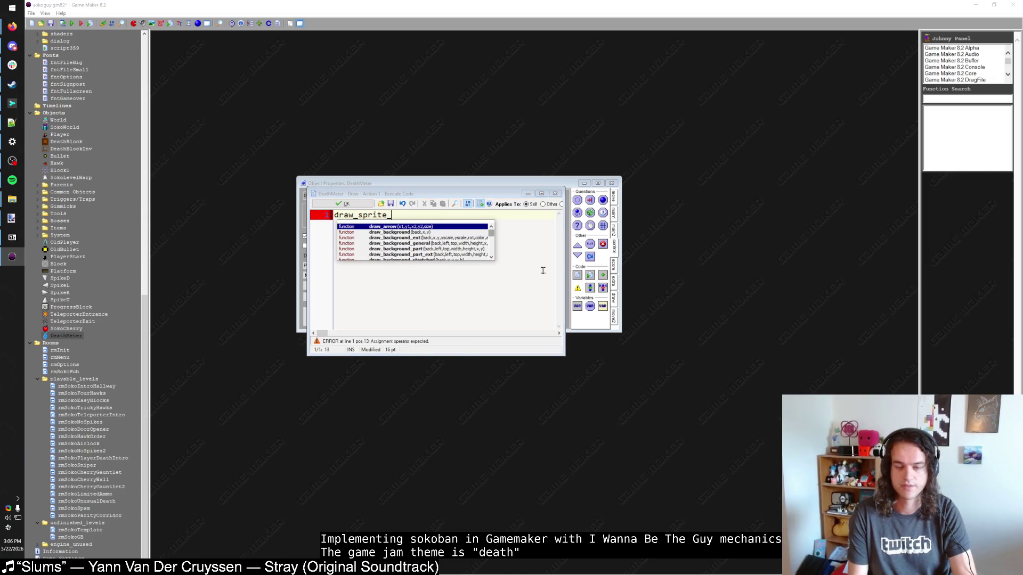
text(sprite_in)
key(ctrl+a)
text(s)
key(BackSpace)
text(draw_)
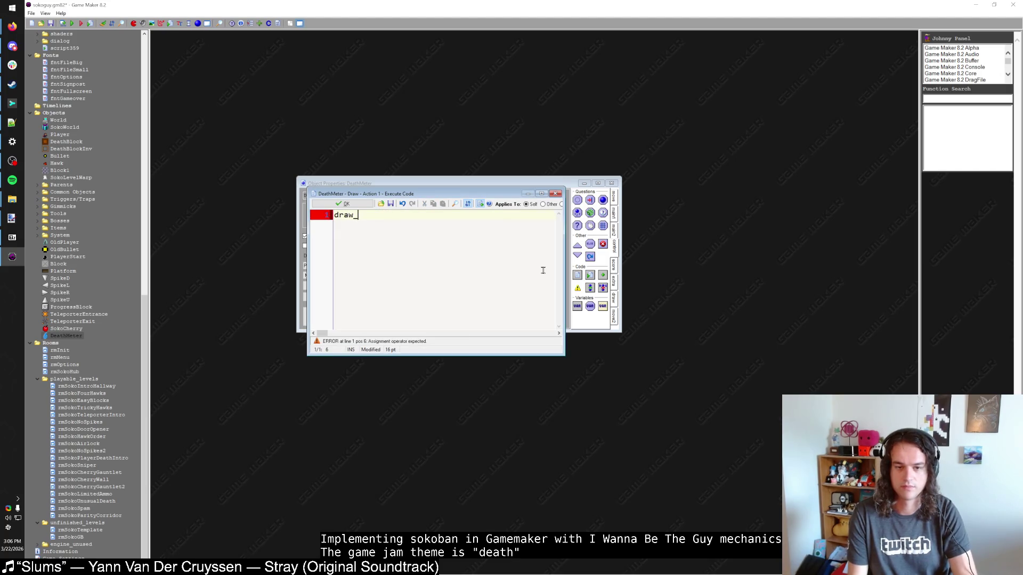
text(sprite_ext()
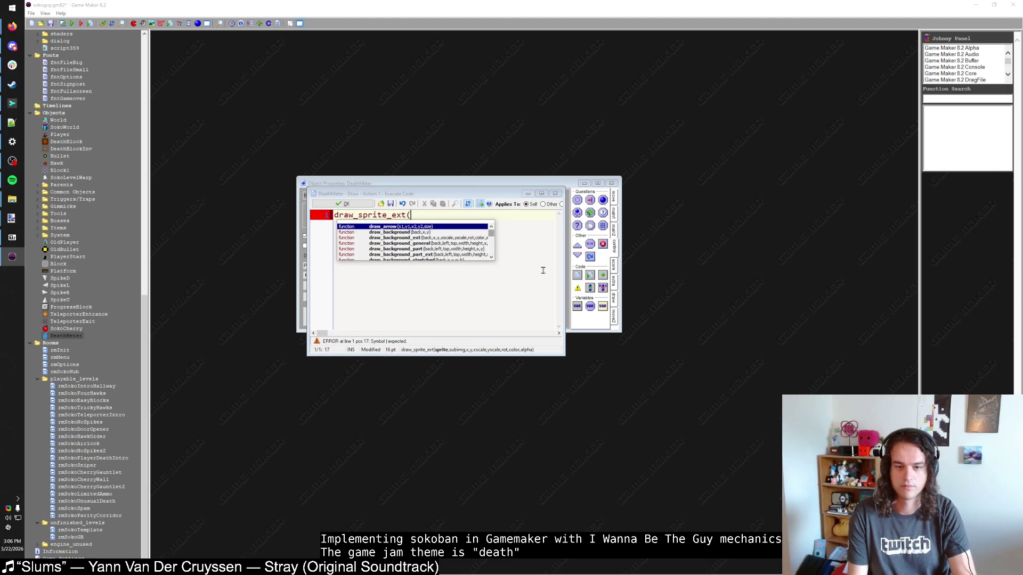
key(BackSpace)
key(BackSpace)
key(BackSpace)
key(BackSpace)
key(BackSpace)
text(()
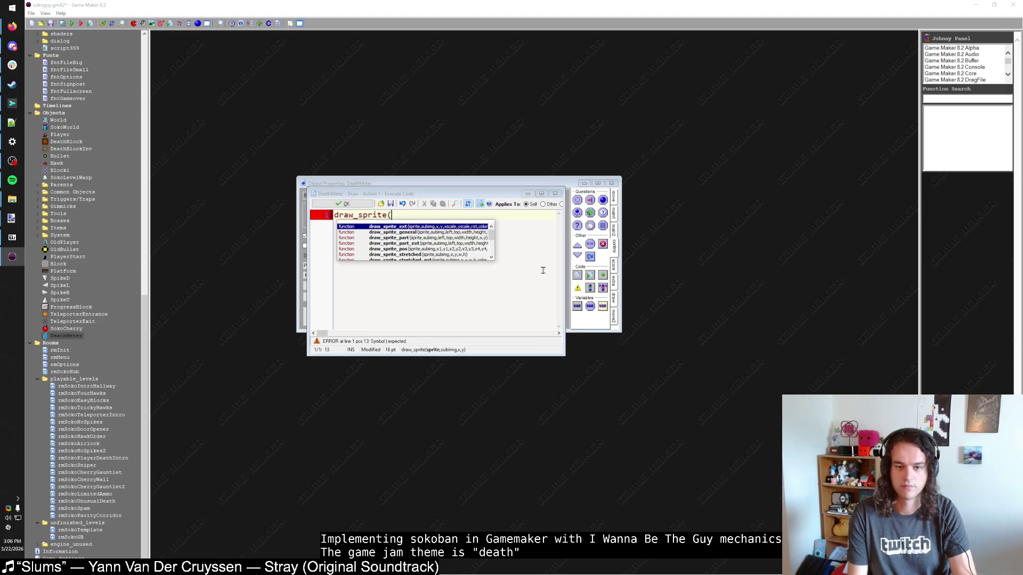
text(sprite_index, image_index, )
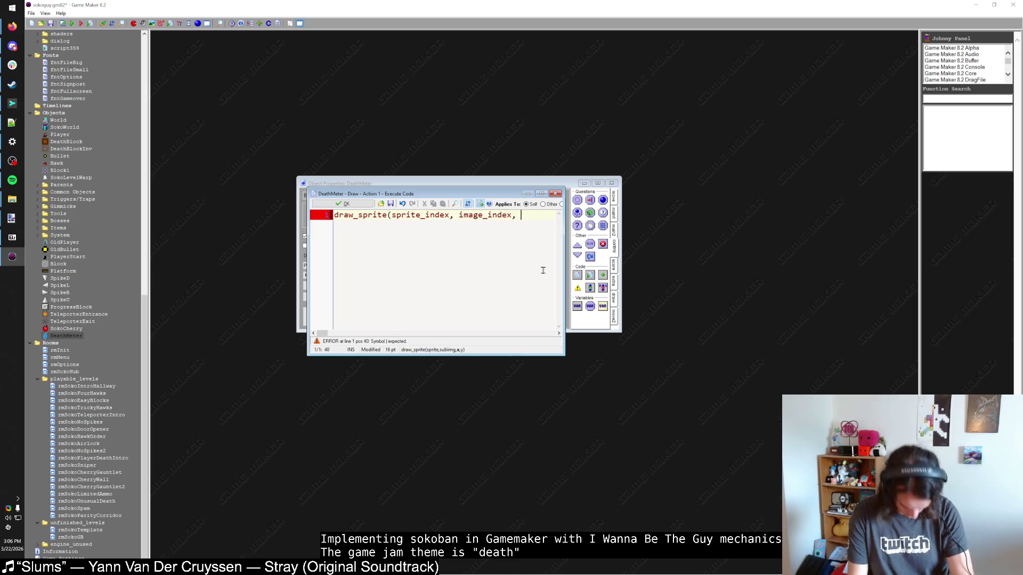
text(x, draw_y)
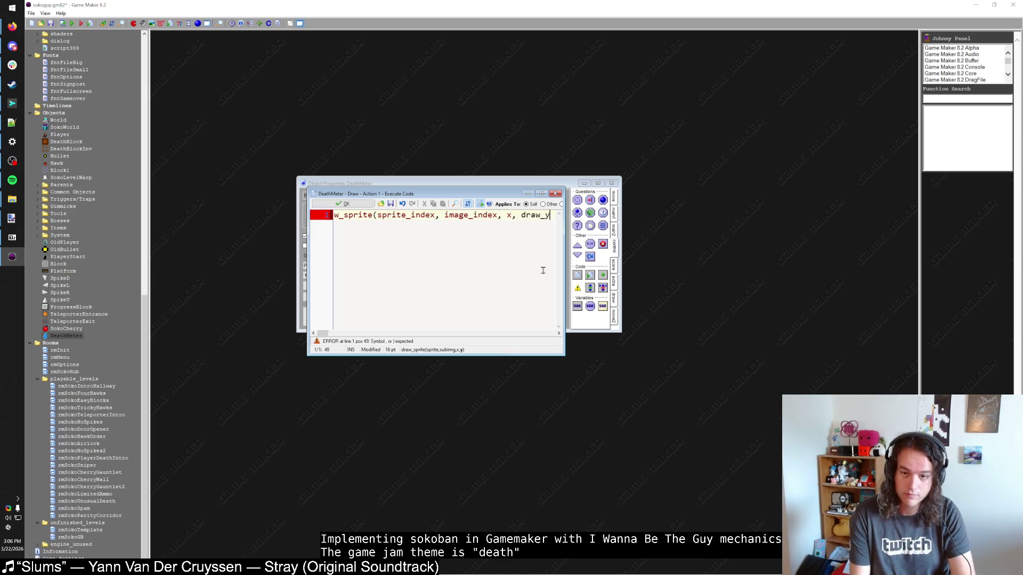
Declare draw_y above it, set draw_y = y+4*sin(t/50), and confirm the code
key(Home)
key(Return)
key(Up)
text(var draw_y;)
key(Return)
text(draw_y = y+)
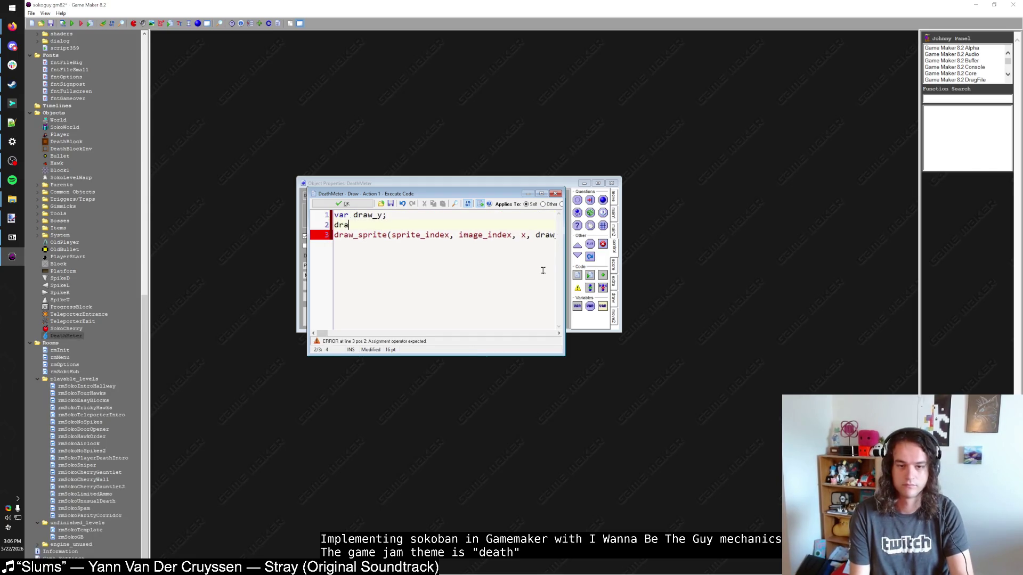
text(sin()
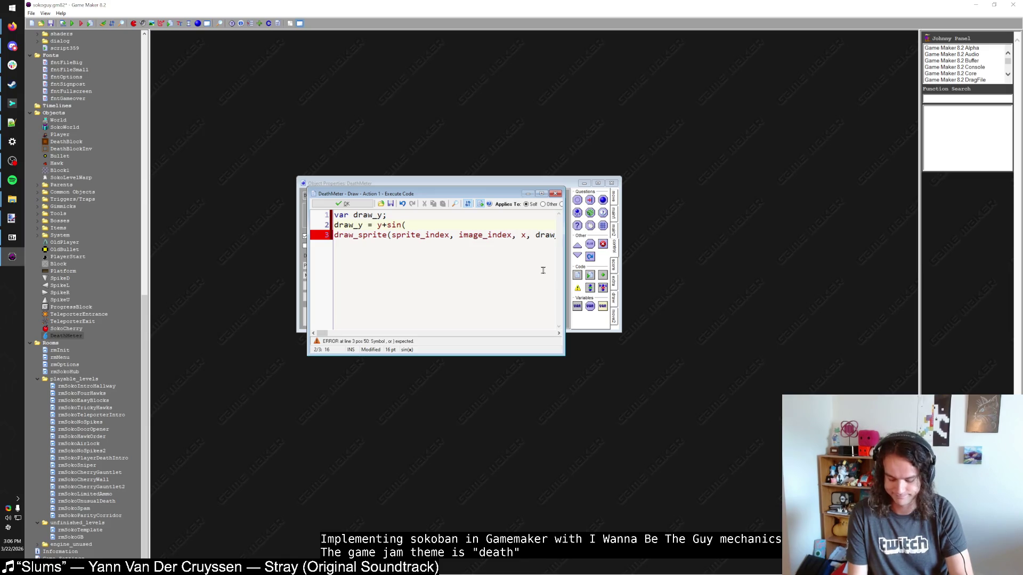
text(t/50))
click(388, 225)
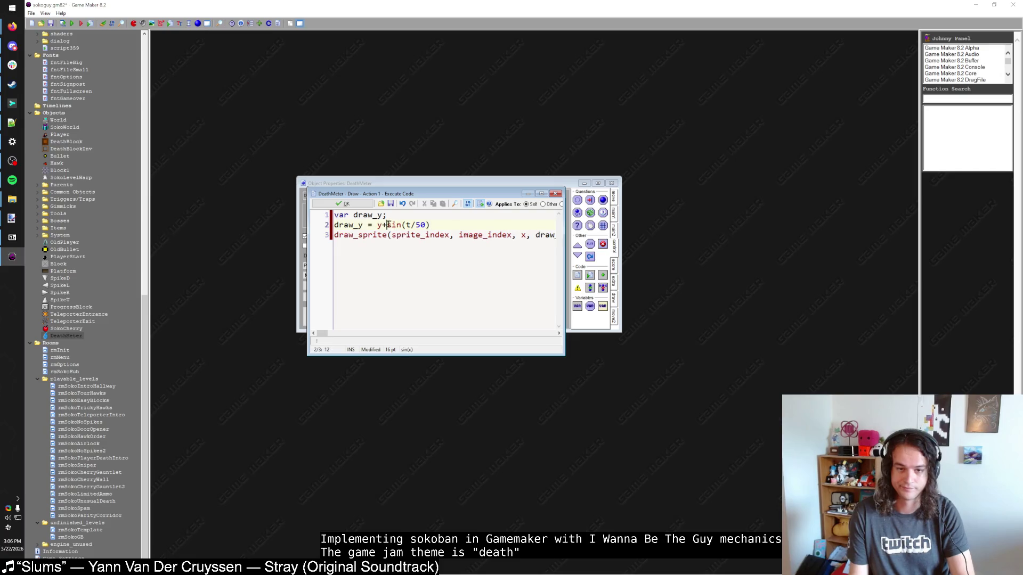
text(4*)
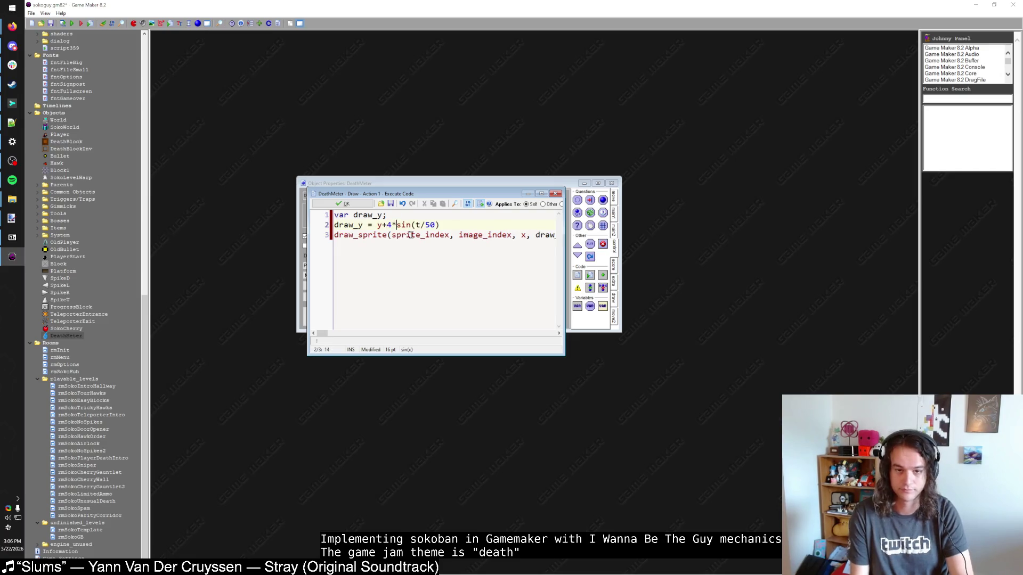
click(344, 203)
Add a Create event with an Execute Code action
click(417, 310)
click(503, 255)
drag(577, 275, 516, 271)
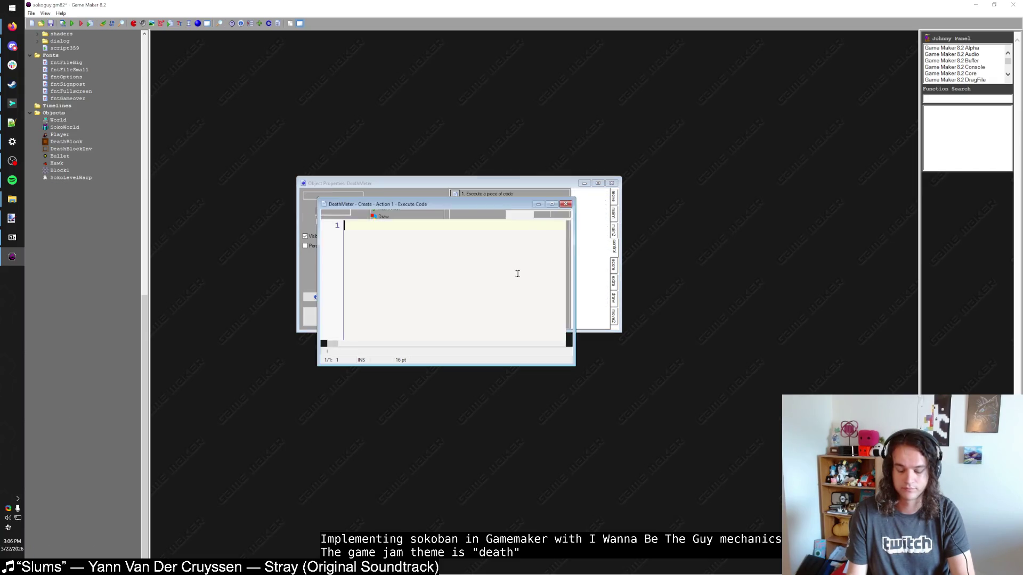
Add a Step event with an Execute Code action to DeathMeter
click(406, 309)
click(519, 297)
drag(579, 282, 525, 270)
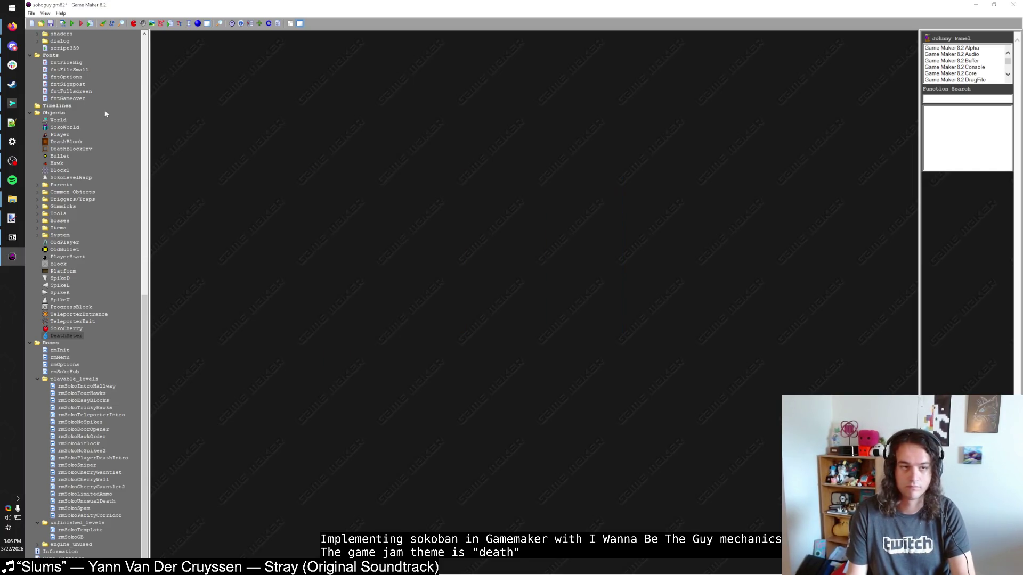
Run the game, erase save Game 1, and walk the player into the intro hallway
key(F5)
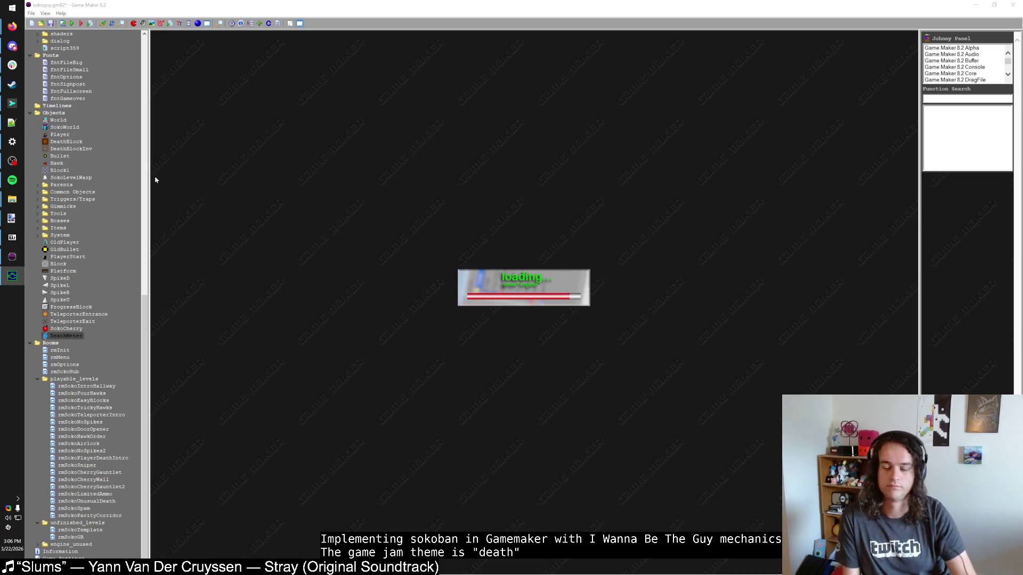
key(shift)
key(Down)
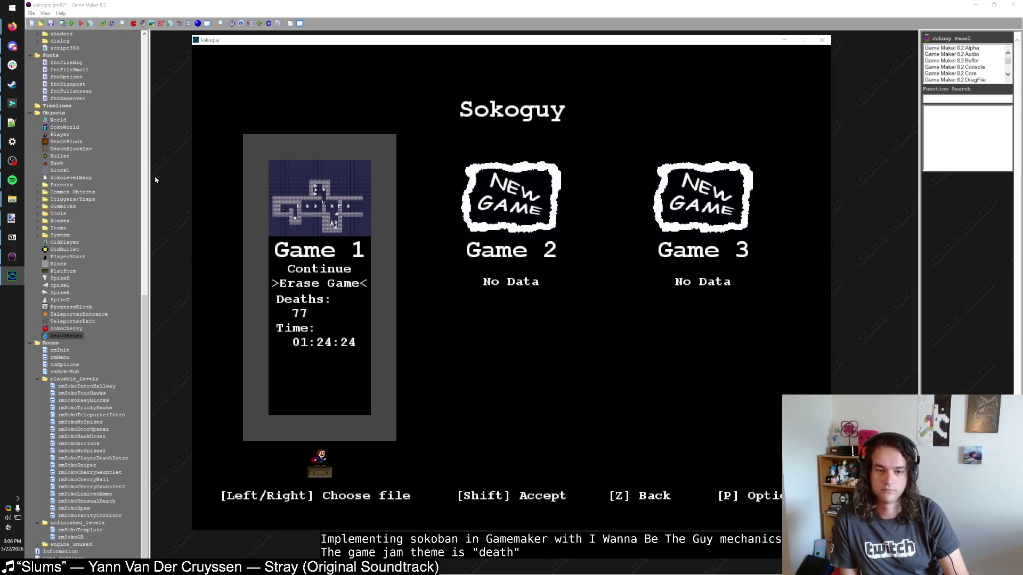
key(shift)
key(shift)
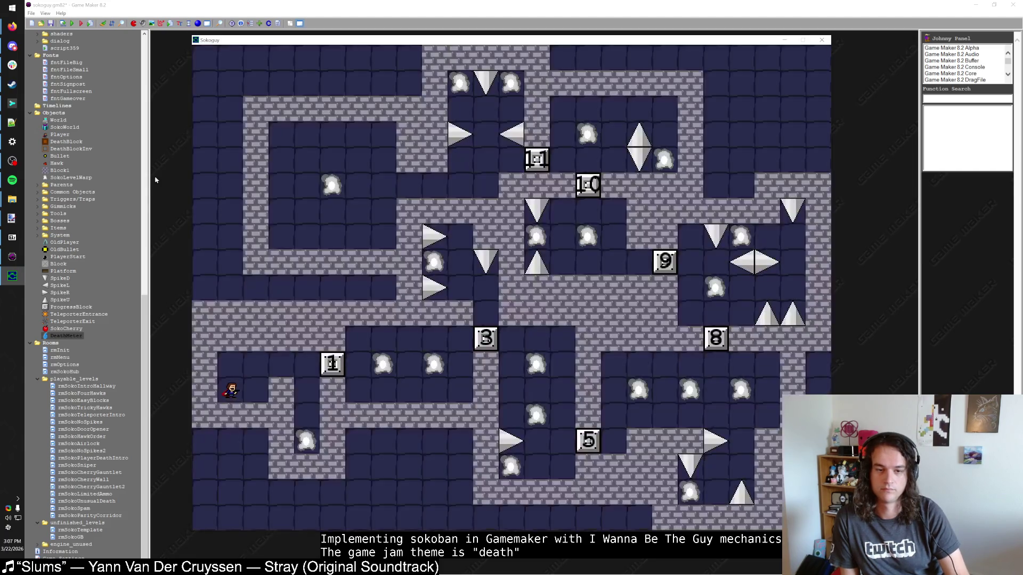
key(Up)
key(Right)
key(Right)
key(Right)
key(Down)
key(Down)
key(Down)
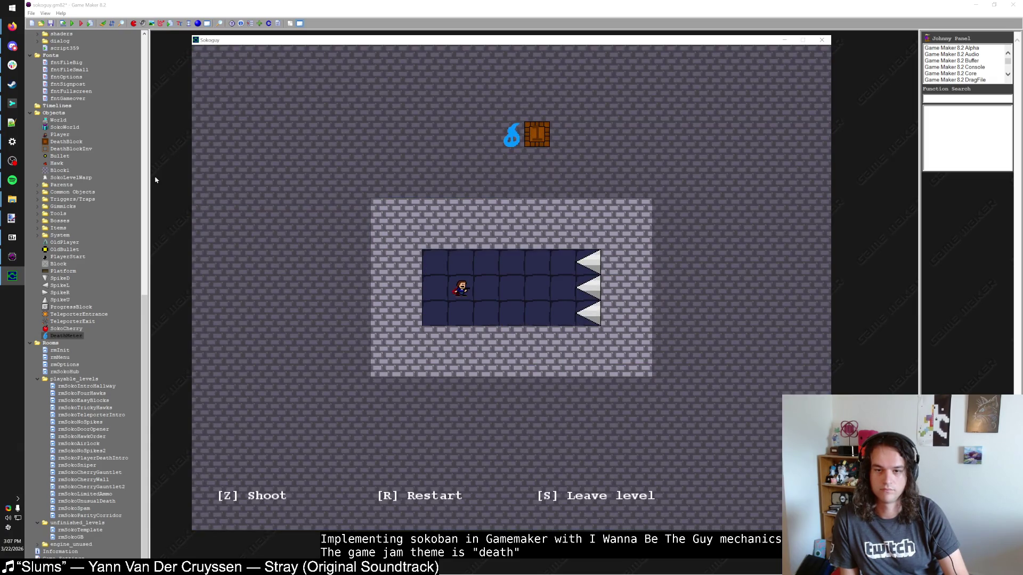
click(301, 29)
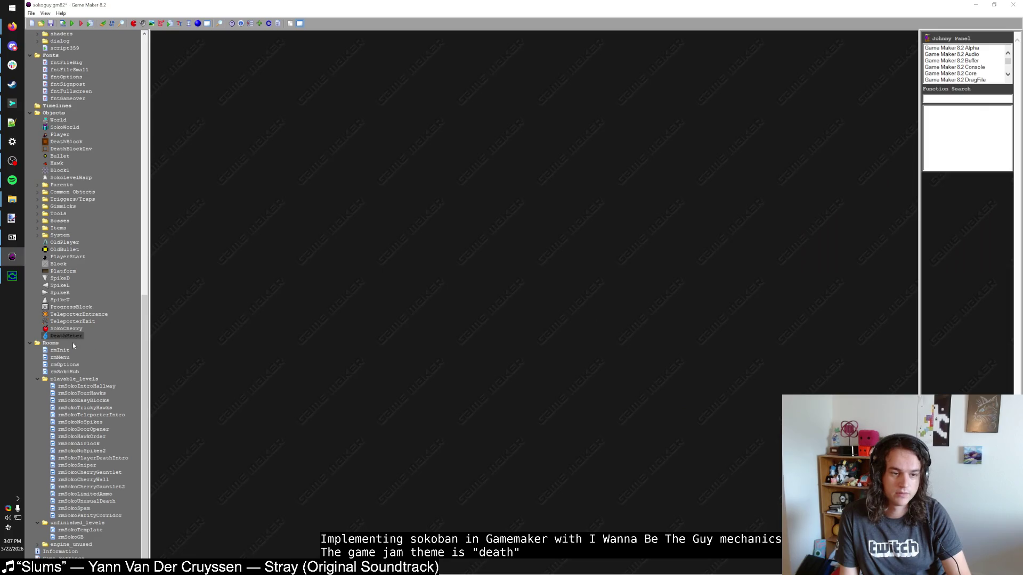
Change the Draw code's sine argument to t/50*pi*2 and test-run the bobbing
double_click(66, 335)
click(261, 62)
double_click(320, 56)
click(198, 58)
click(254, 79)
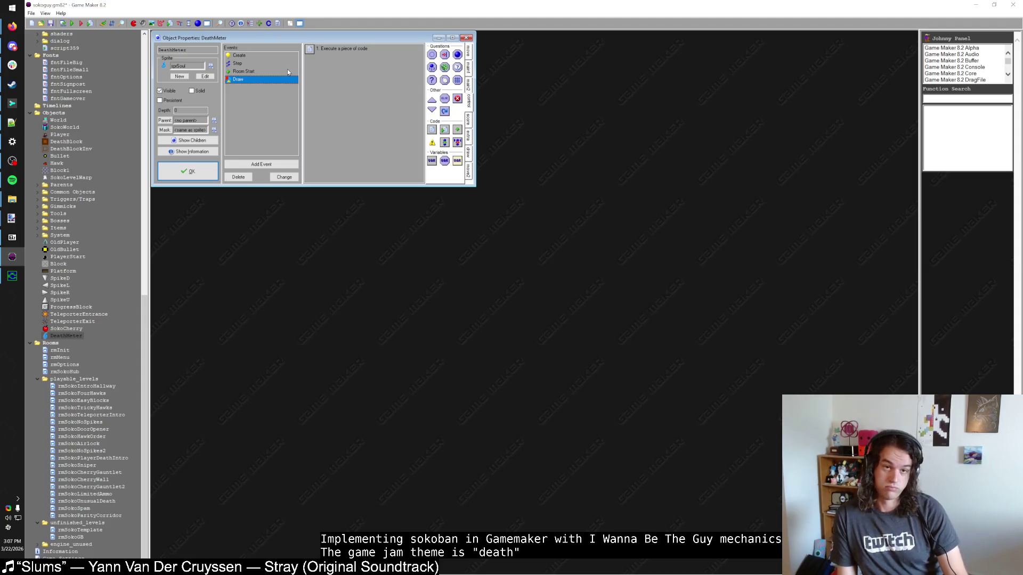
click(283, 66)
click(282, 79)
double_click(326, 49)
click(300, 90)
text(*pi*2)
key(F5)
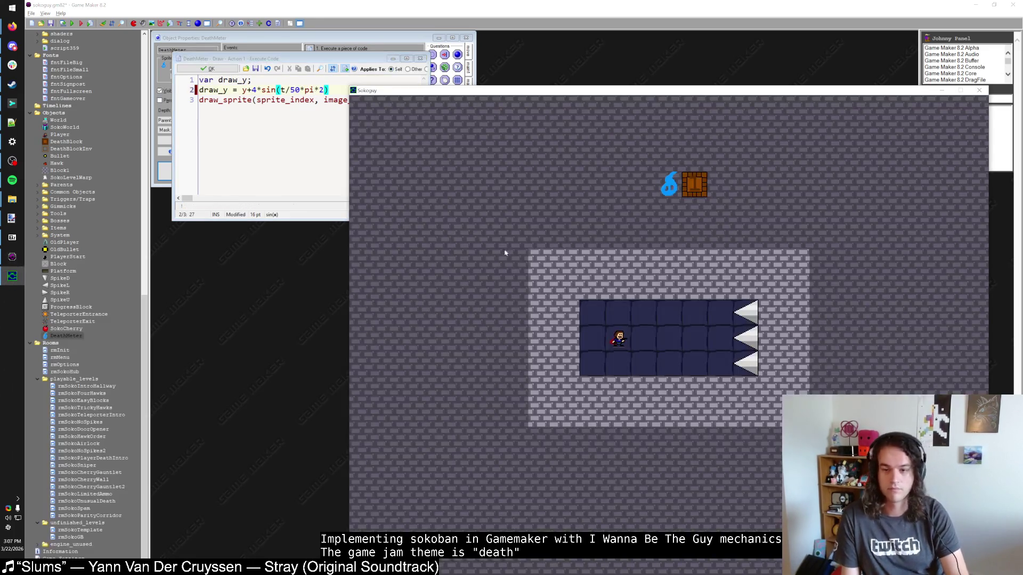
click(300, 100)
click(215, 70)
Make the Room Start loop spawn DeathBlockInv instead of DeathBlock
click(257, 63)
double_click(329, 50)
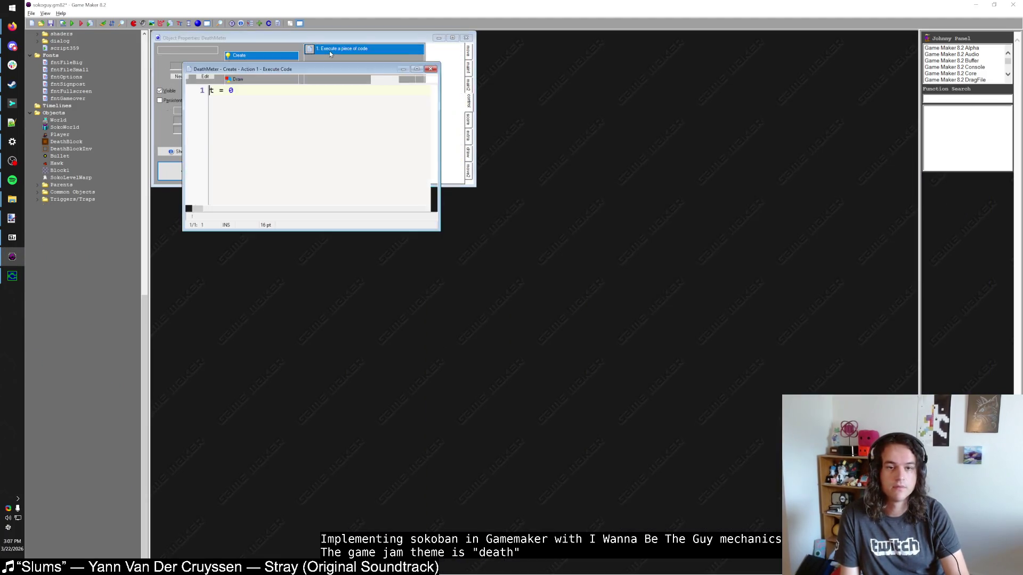
click(193, 81)
click(243, 71)
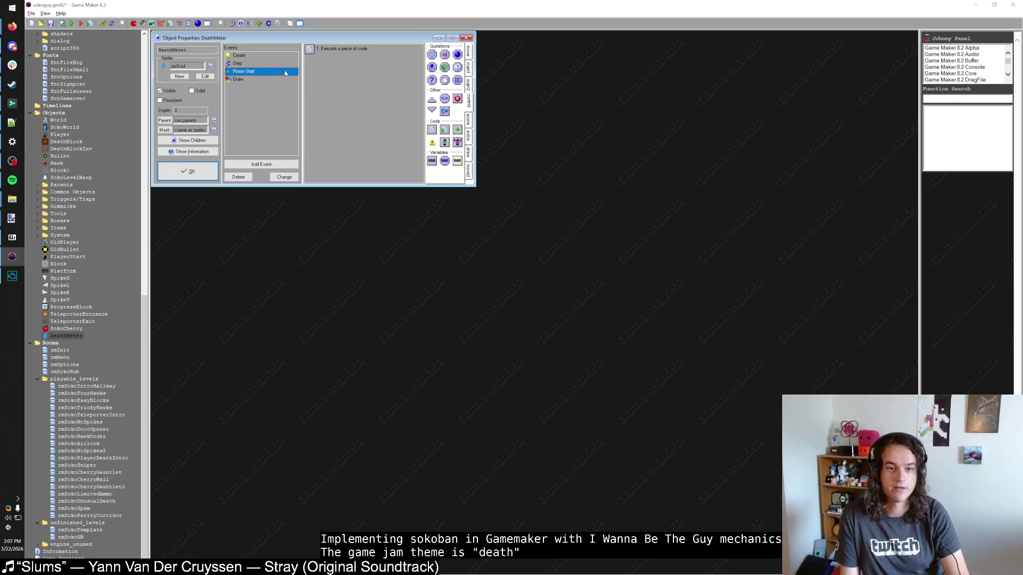
double_click(335, 49)
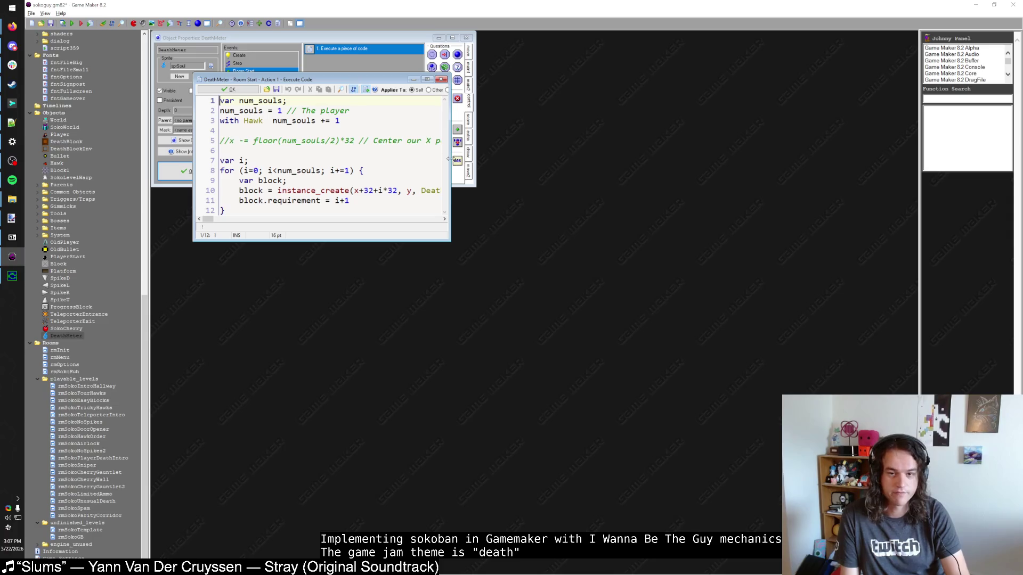
drag(449, 158, 508, 160)
click(470, 191)
text(Inv)
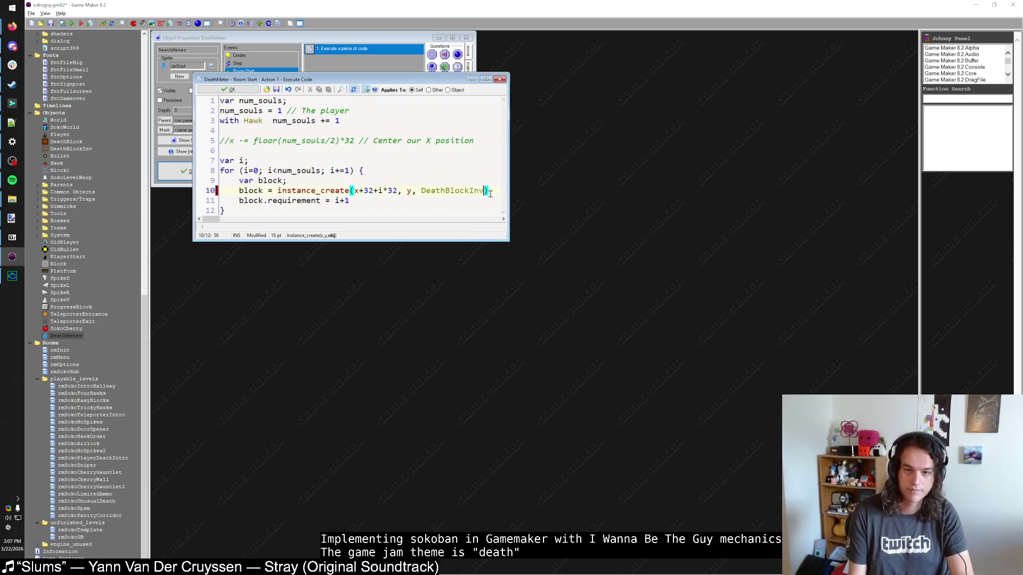
key(alt+Tab)
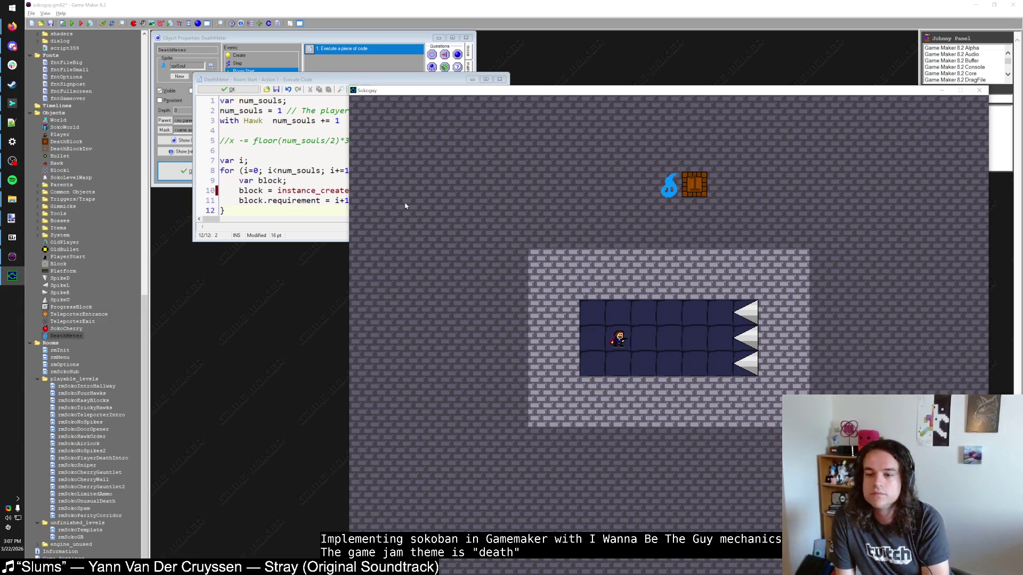
Bring up the blue soul drawing in paint.net
click(12, 220)
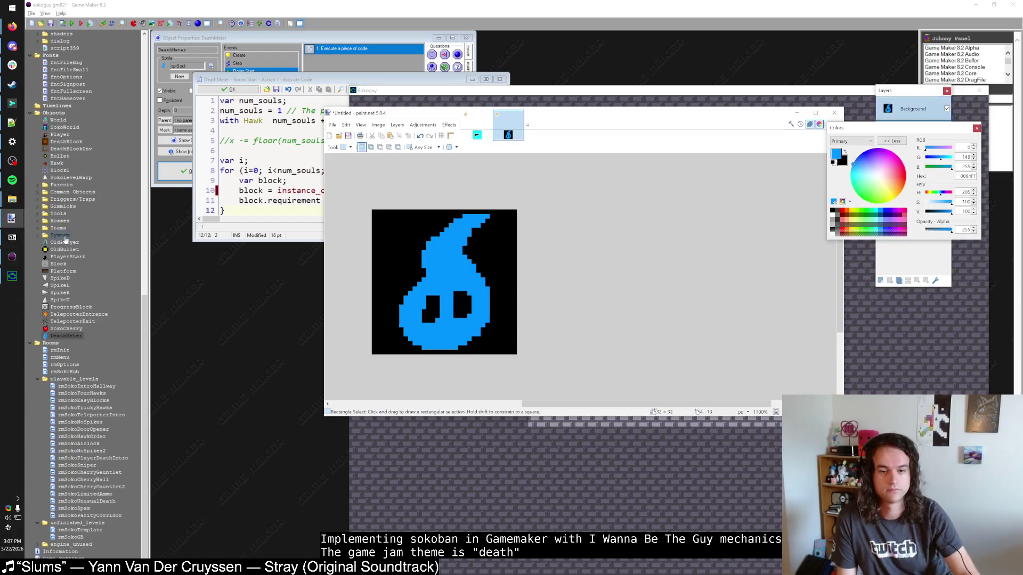
click(67, 234)
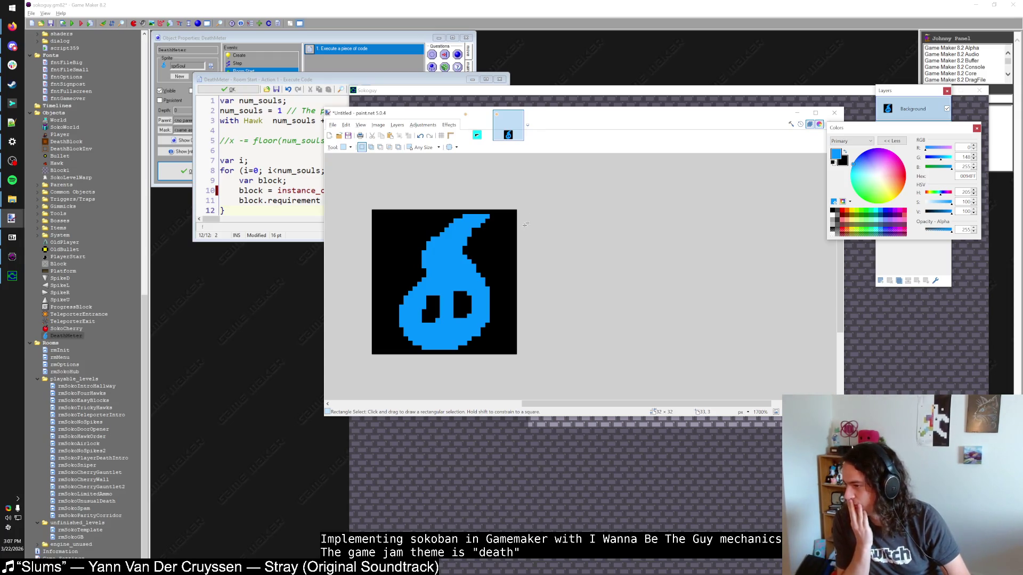
scroll(486, 241, up, 1)
scroll(482, 245, down, 6)
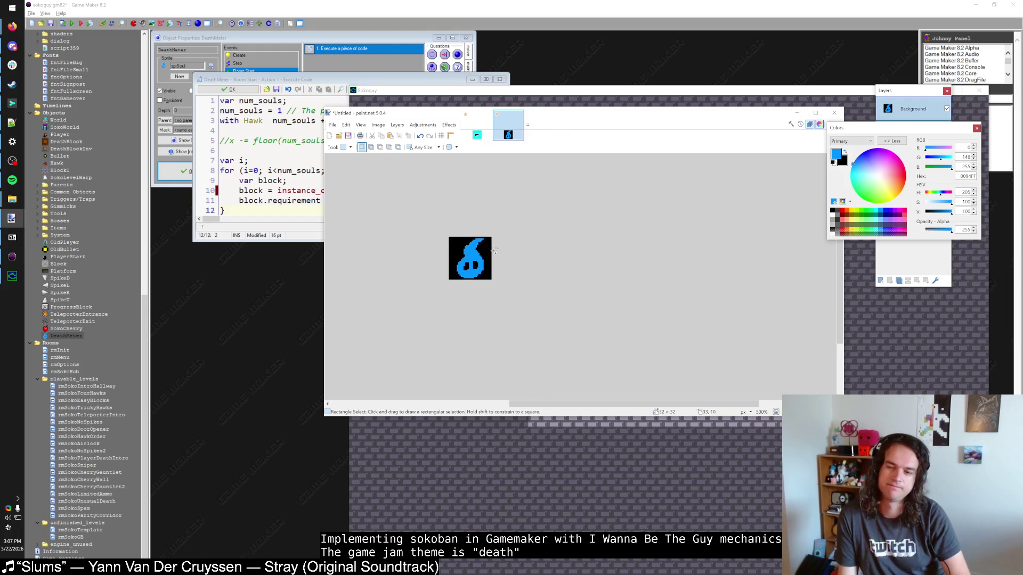
Walk the player down and right toward the spikes, then close the test game
key(alt+Tab)
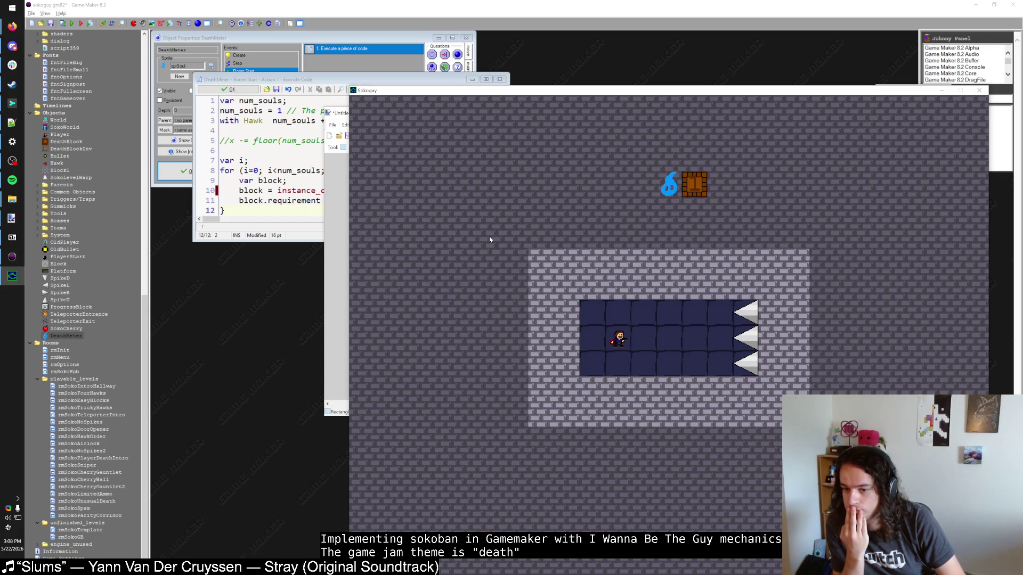
key(Down)
key(Right)
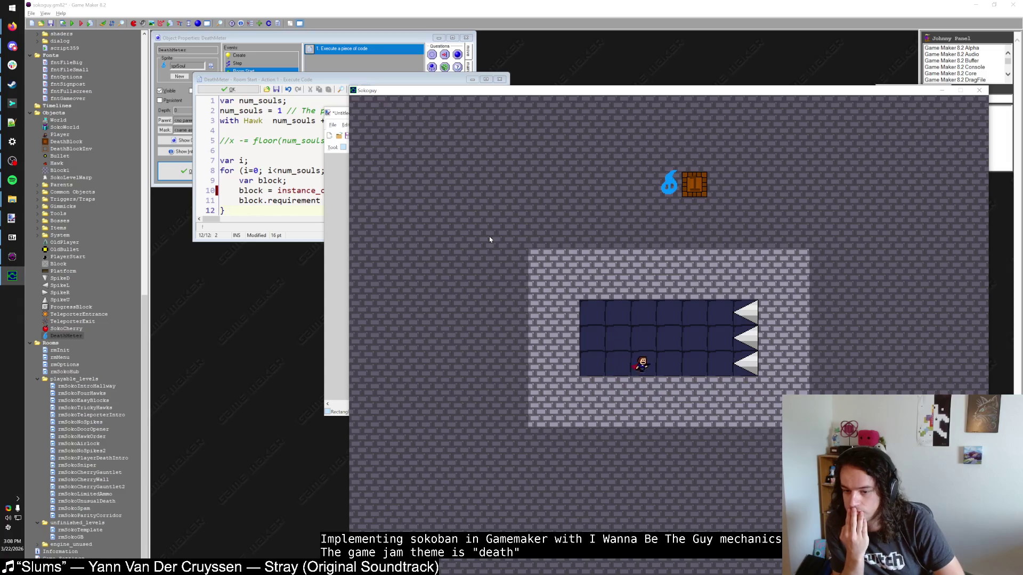
key(Right)
key(Right)
key(Right)
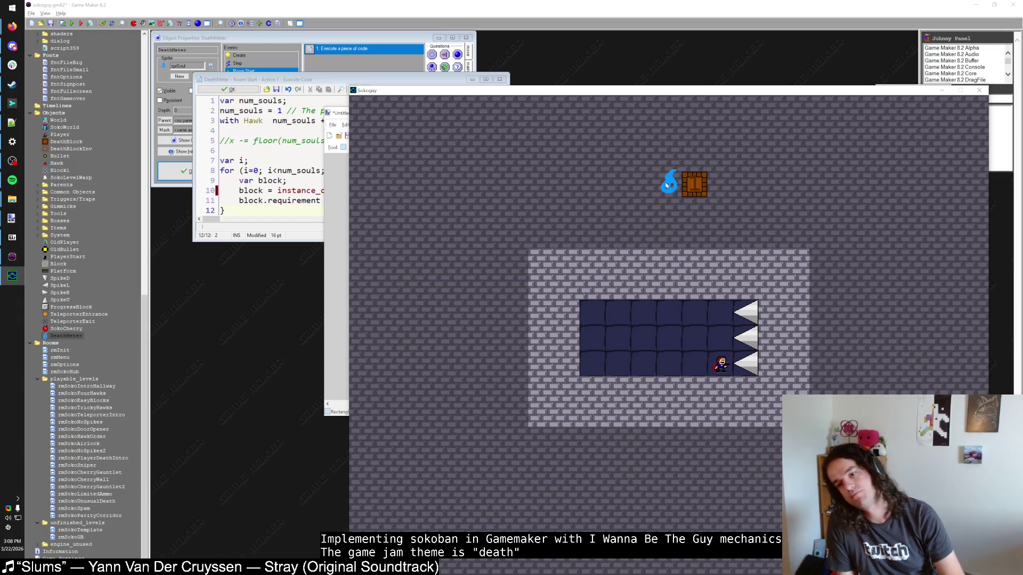
click(979, 90)
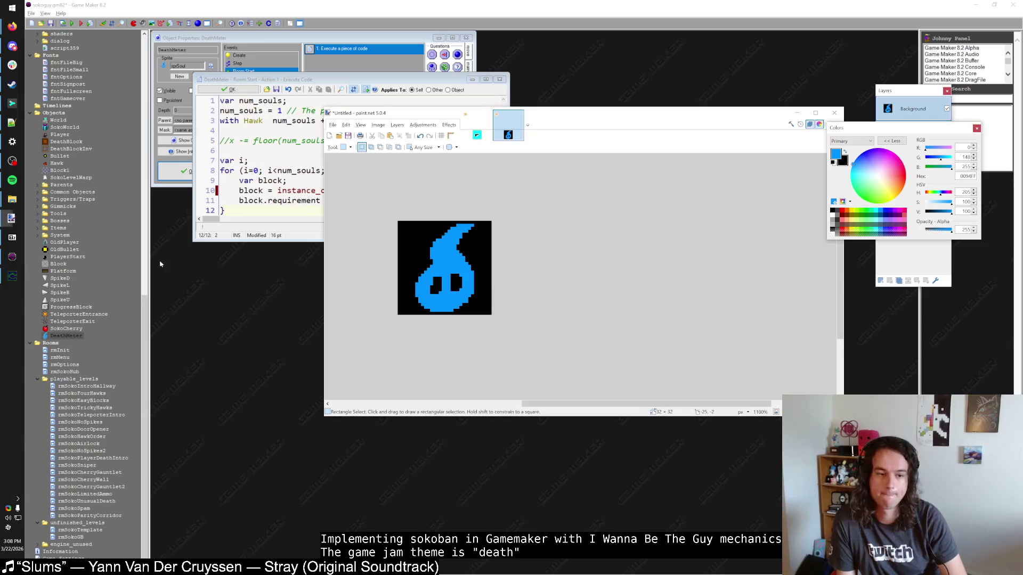
Move the soul instance slightly left in rmSokoIntroHallway
click(95, 346)
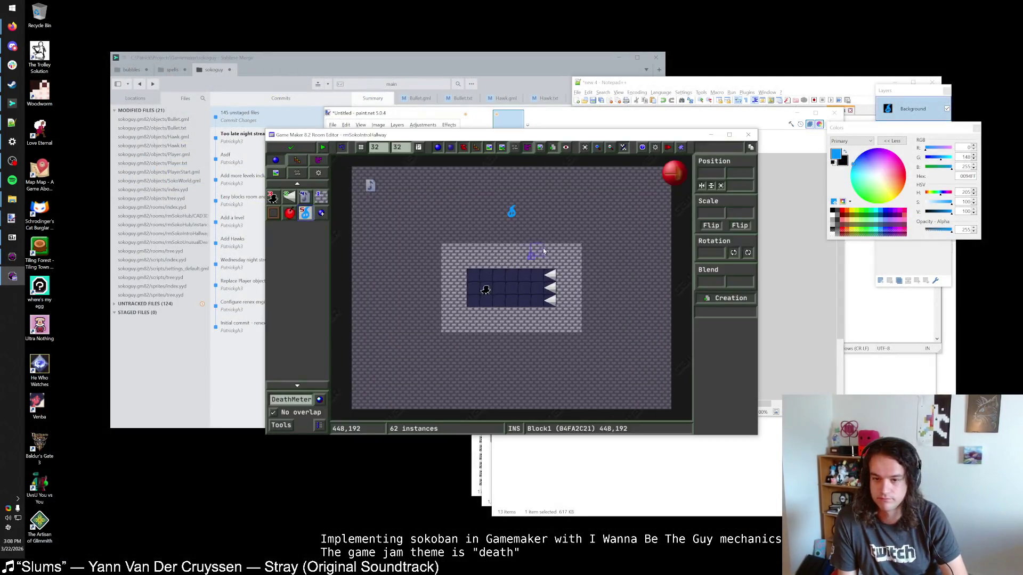
drag(510, 213, 494, 213)
scroll(528, 226, up, 2)
scroll(506, 222, down, 1)
scroll(506, 222, down, 1)
Delete the two floor tiles beside the soul and launch a test run
click(297, 173)
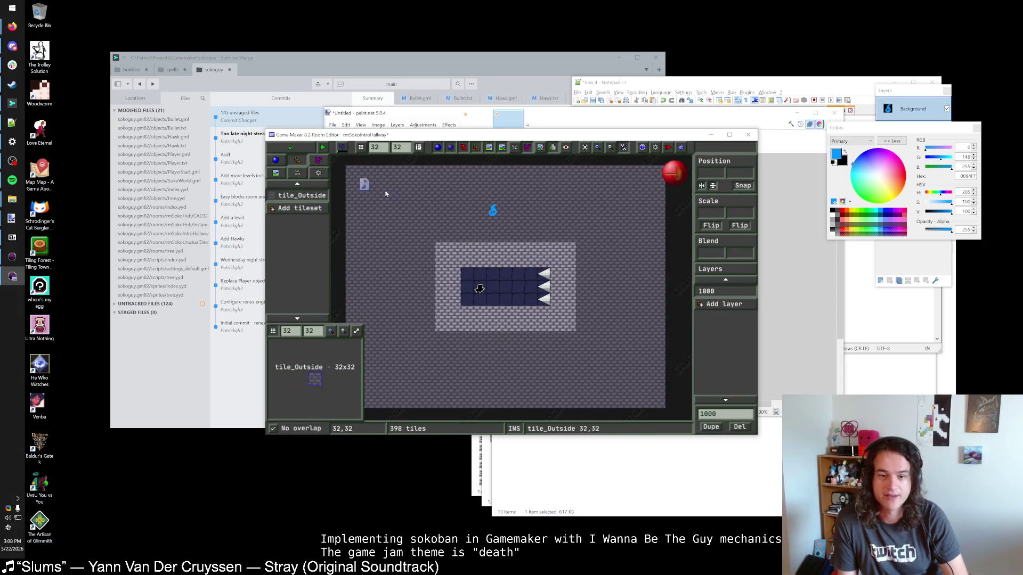
right_click(493, 211)
right_click(505, 210)
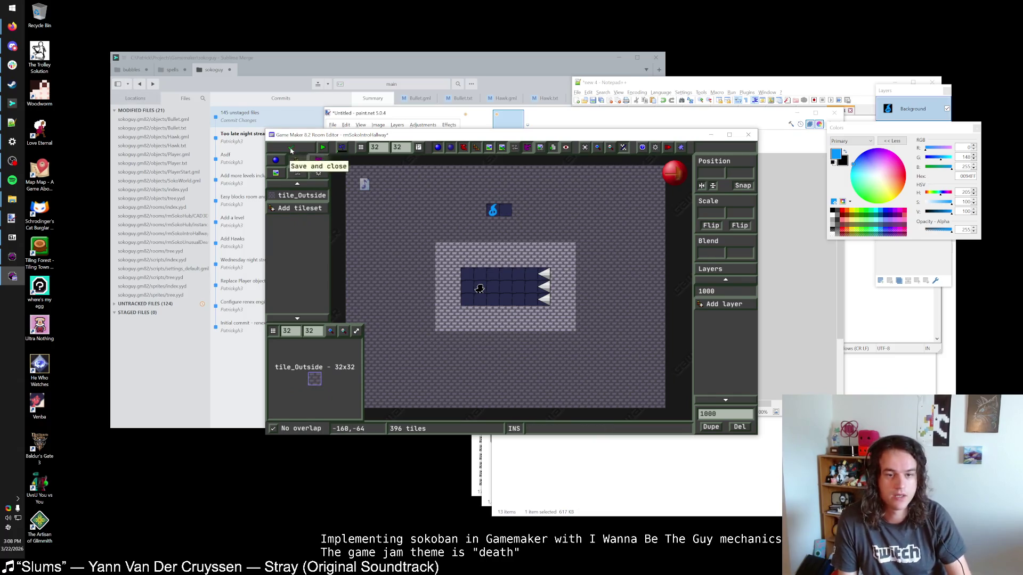
click(320, 149)
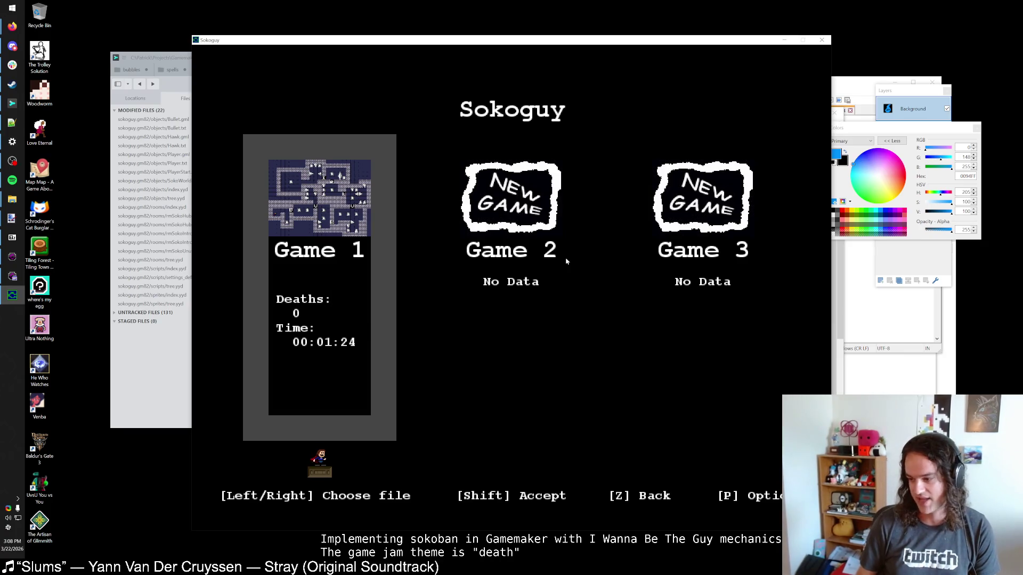
Continue the Game 1 save and start walking through the intro hallway
key(shift)
key(shift)
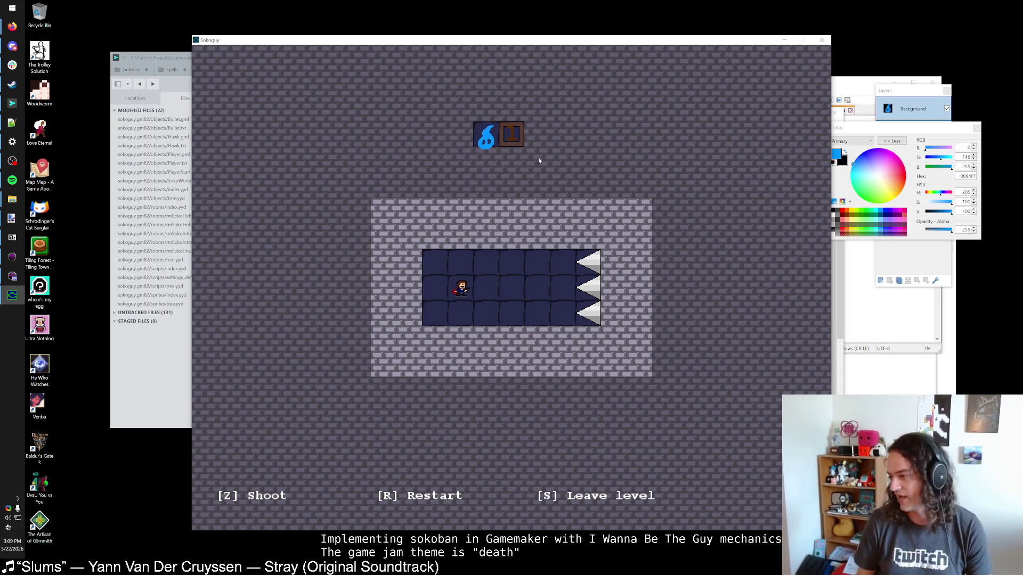
key(Down)
key(Right)
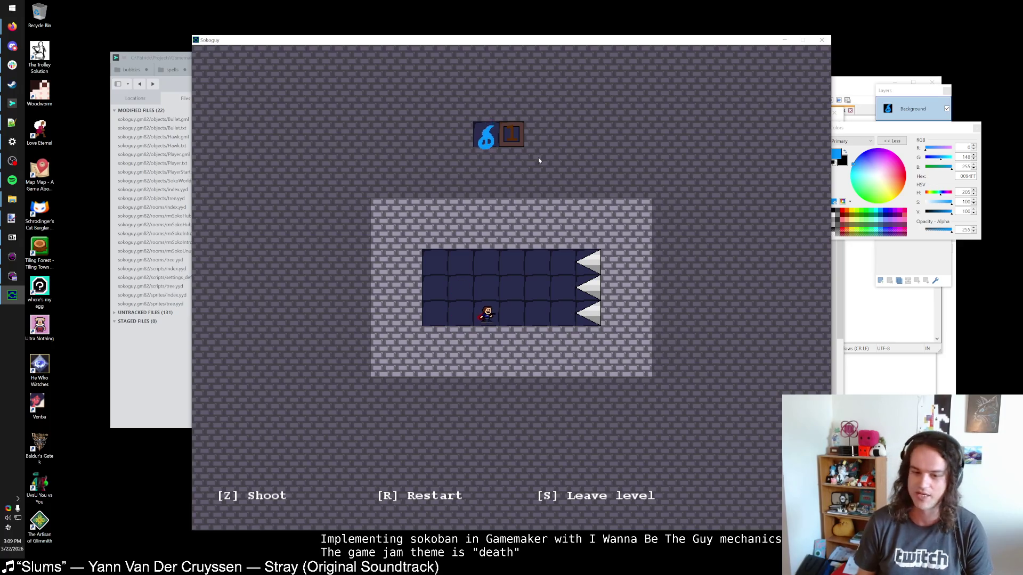
key(Up)
key(Up)
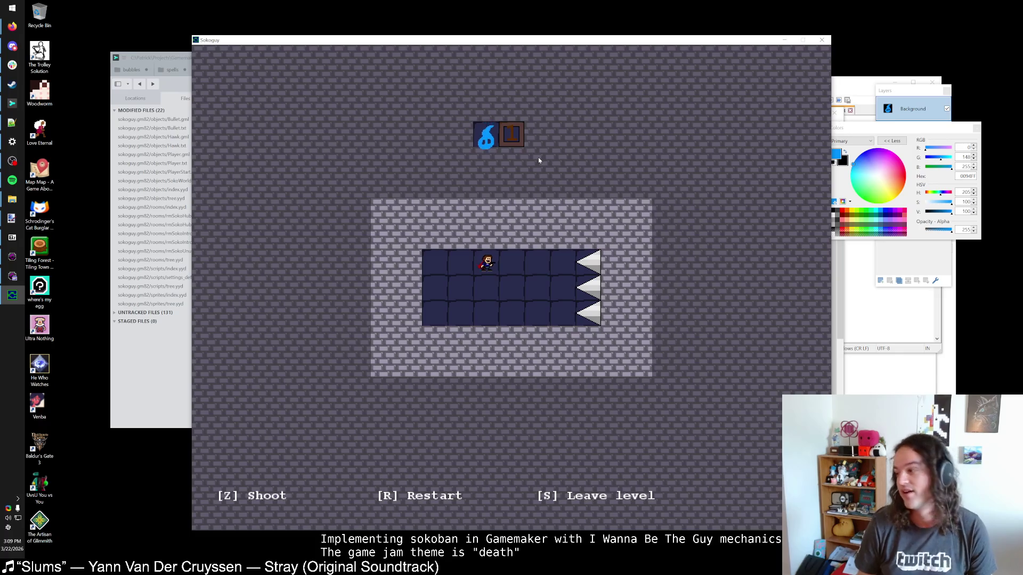
key(Left)
key(Down)
Fire bullets with Z while stepping between rows, then walk right through the spikes to the next level
key(Right)
key(Right)
key(Right)
key(Right)
key(Up)
key(Left)
key(z)
key(Down)
key(z)
key(Down)
key(Up)
key(Right)
key(Right)
Walk up and right into the spike level, die on a spike, and restart with R
key(Up)
key(Up)
key(Up)
key(Right)
key(Right)
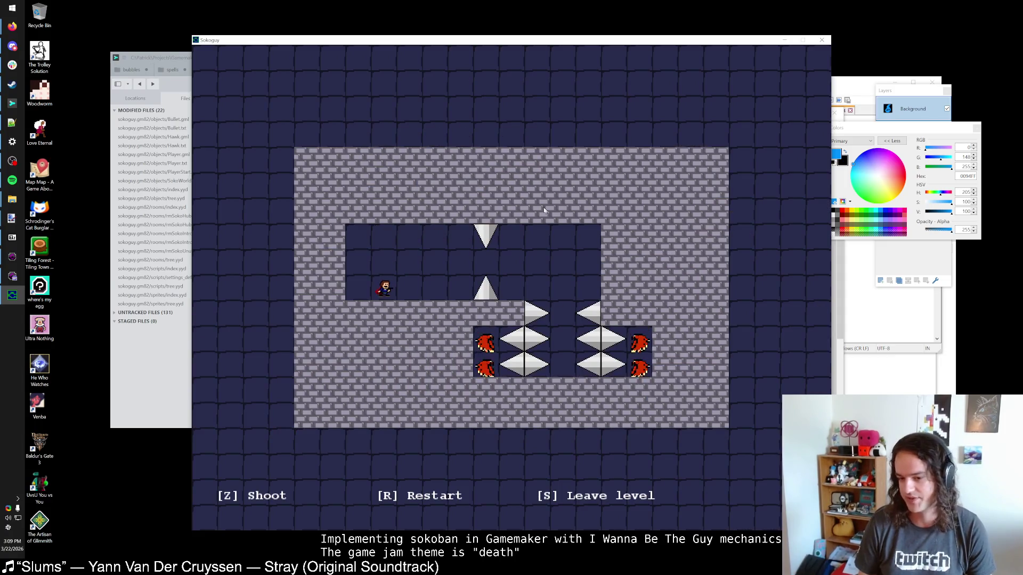
key(Up)
key(Right)
Make your way right through the spike corridor and shoot right at the hawks
key(Right)
key(Right)
key(Right)
key(Down)
key(r)
key(Right)
key(Up)
key(Right)
key(Right)
key(Right)
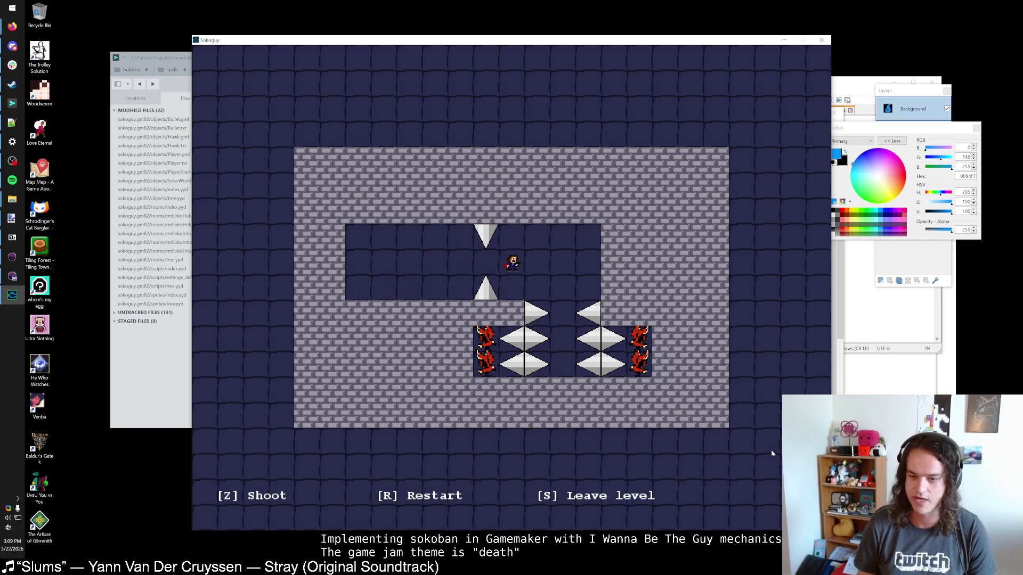
key(Right)
key(Right)
key(Down)
key(Down)
Shoot left at the remaining hawks, leave for the hub map with S, and shift the window left
key(Down)
key(z)
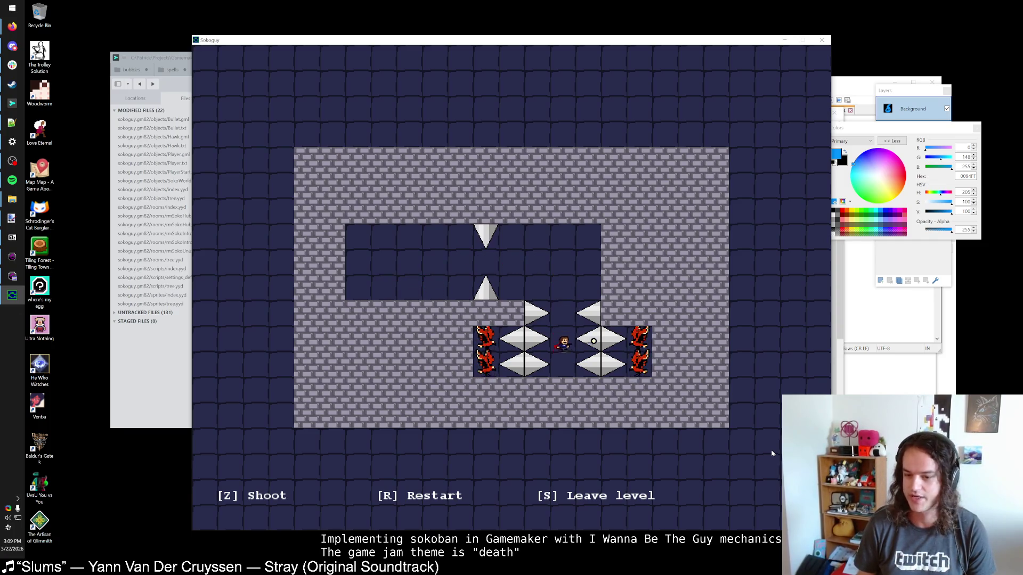
key(Up)
key(Up)
key(Down)
key(Left)
key(z)
key(Down)
key(Up)
key(Up)
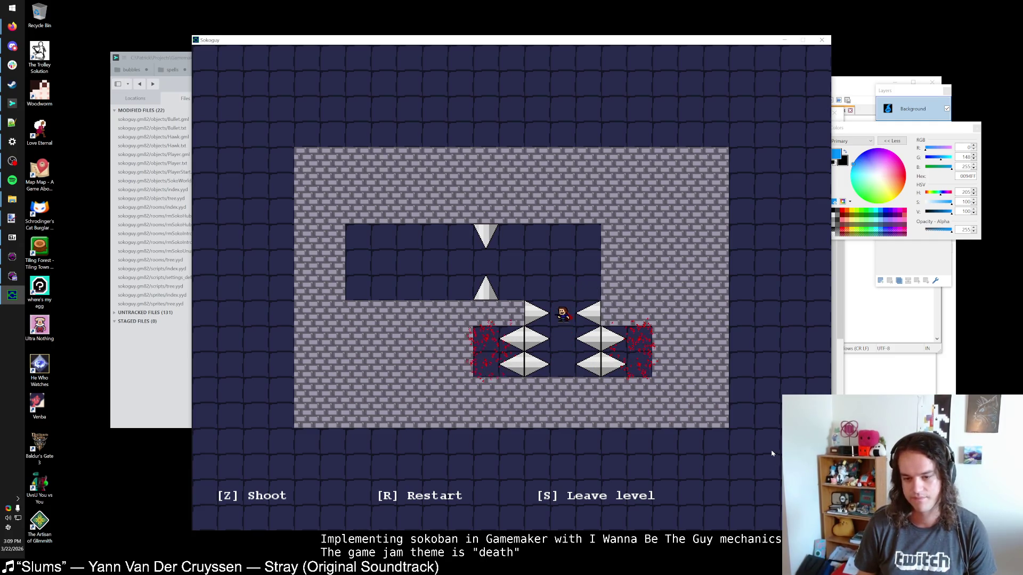
key(s)
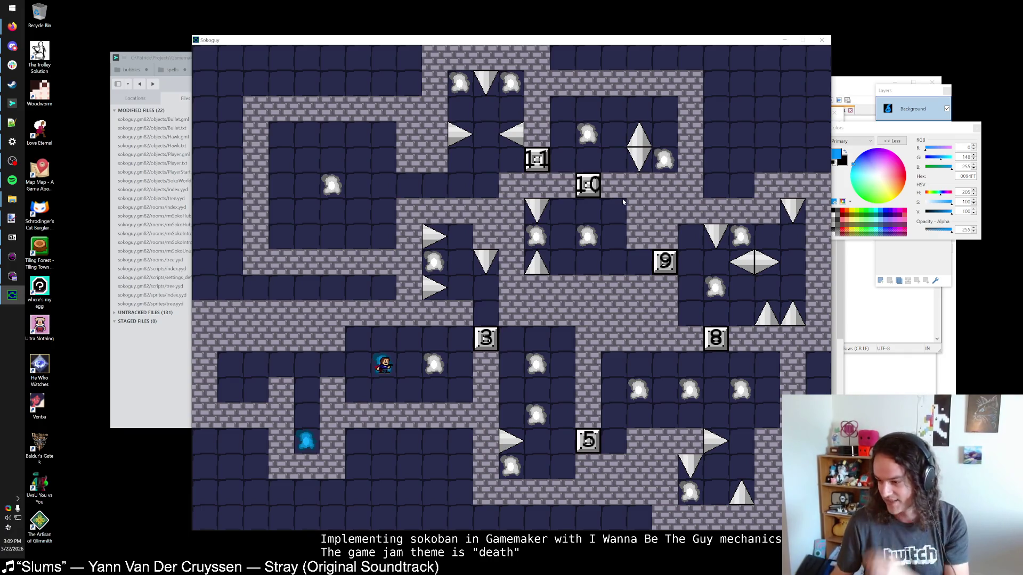
drag(600, 41, 553, 32)
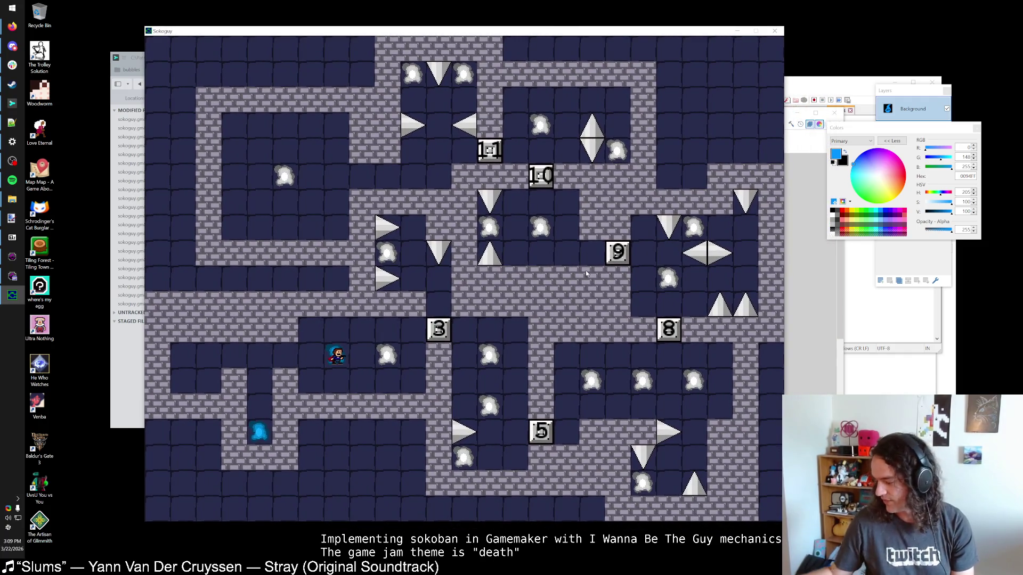
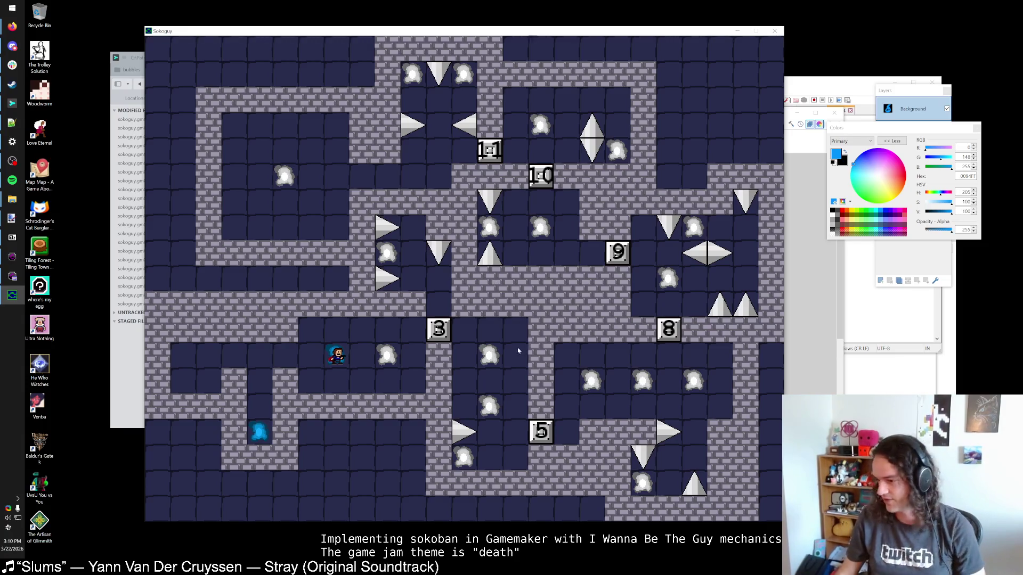
Walk the player right past block 3, then left and down onto the blue warp tile
key(Right)
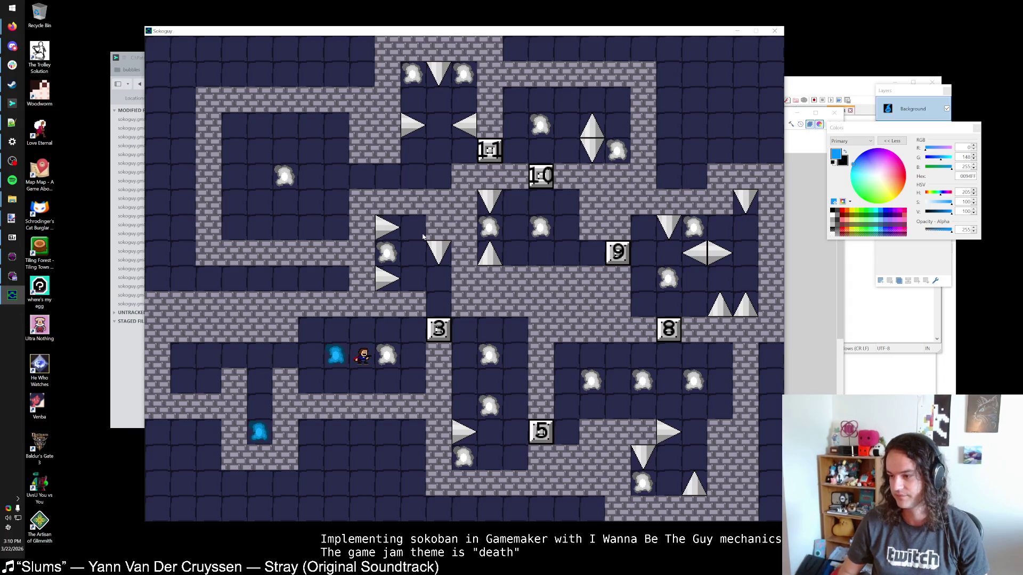
key(Up)
key(Right)
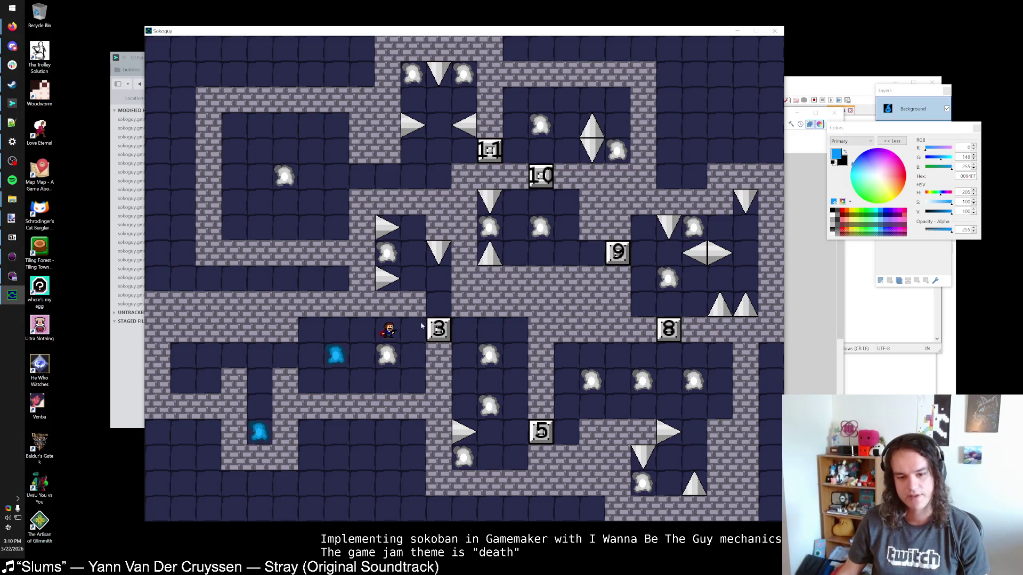
key(Left)
key(Left)
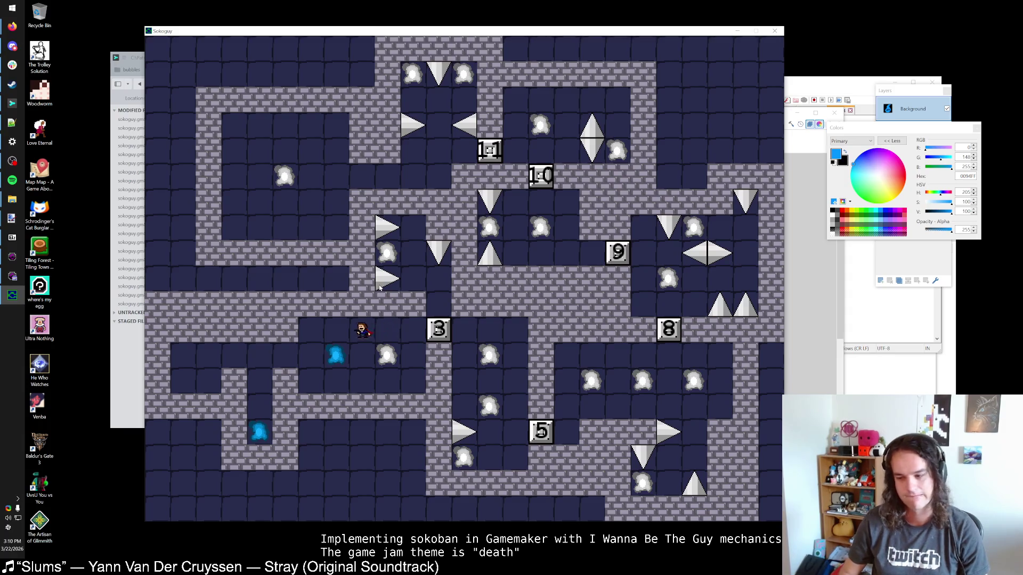
key(Left)
key(Down)
key(Left)
key(Down)
key(Down)
key(Down)
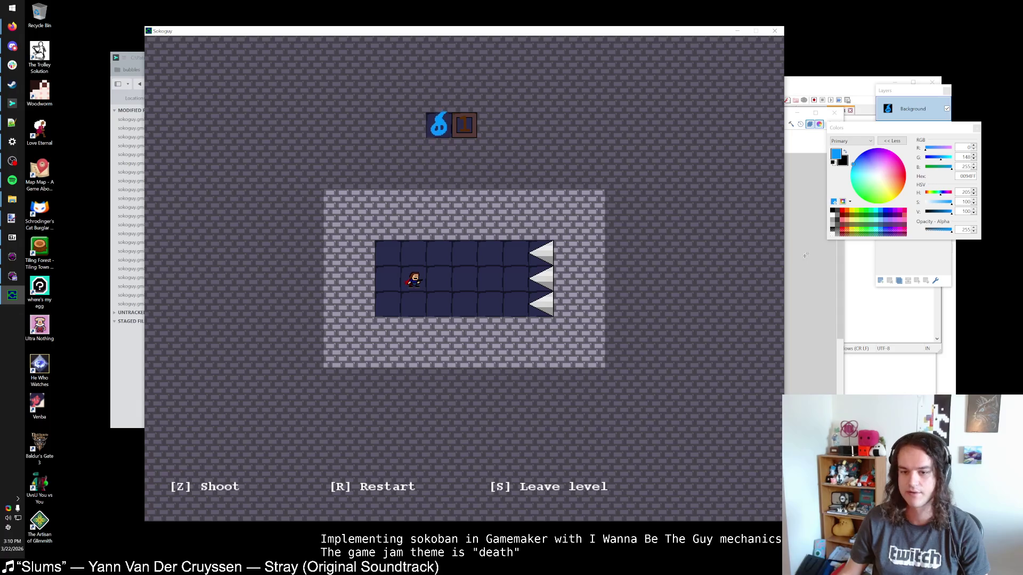
key(alt+Tab)
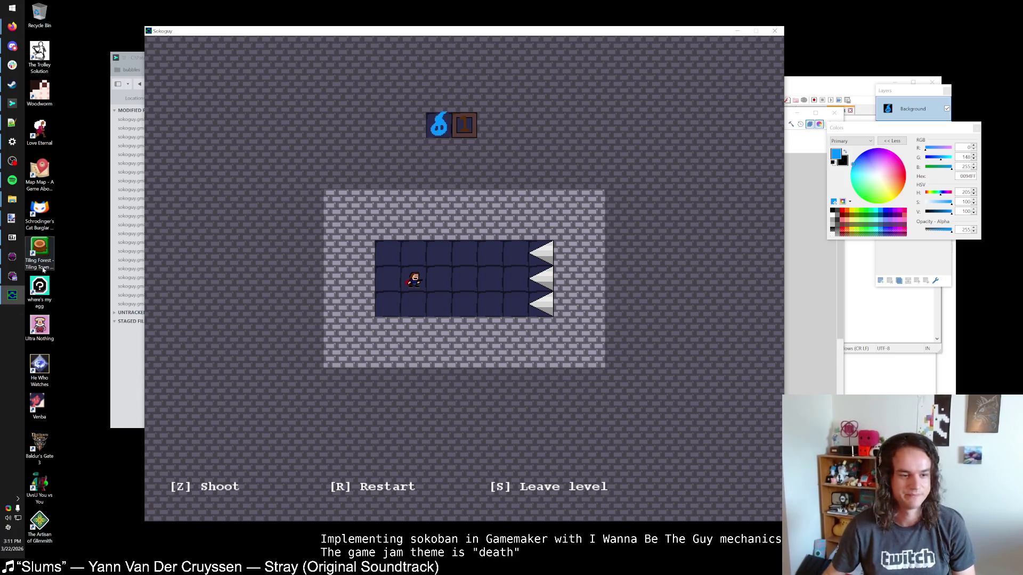
click(13, 277)
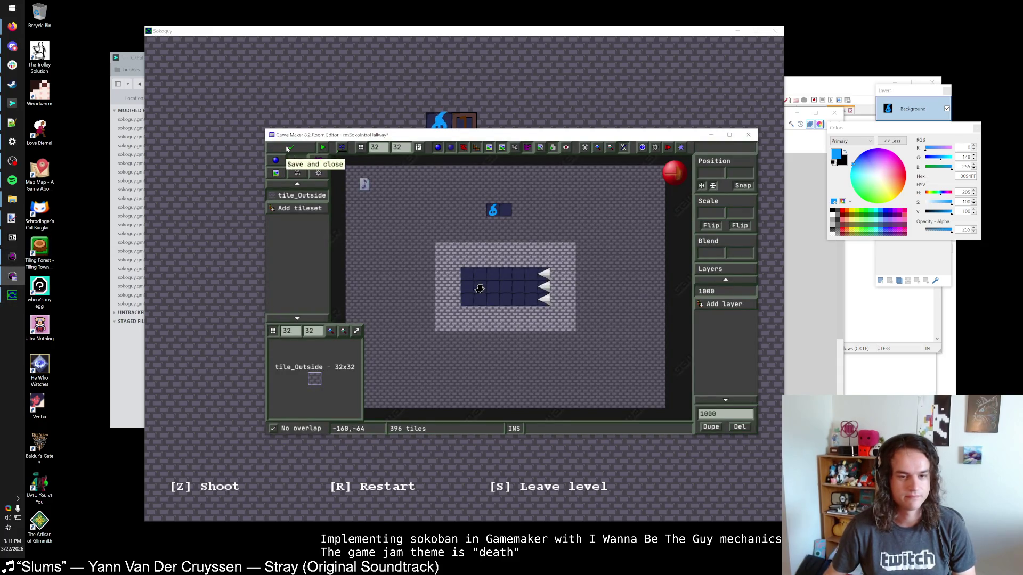
Save the edited room and open the DeathMeter object's Draw event code
click(291, 148)
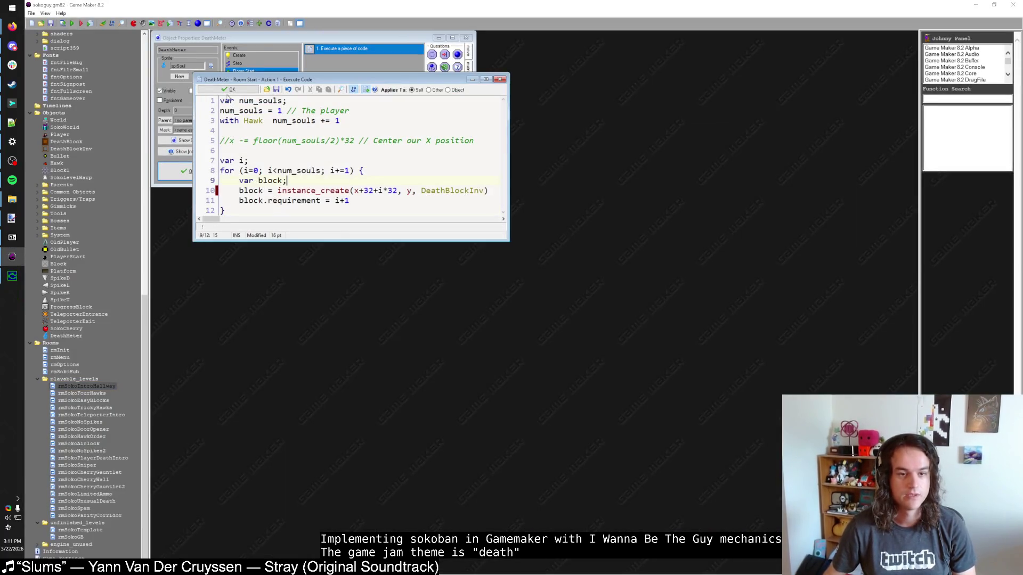
click(229, 91)
click(238, 79)
double_click(341, 48)
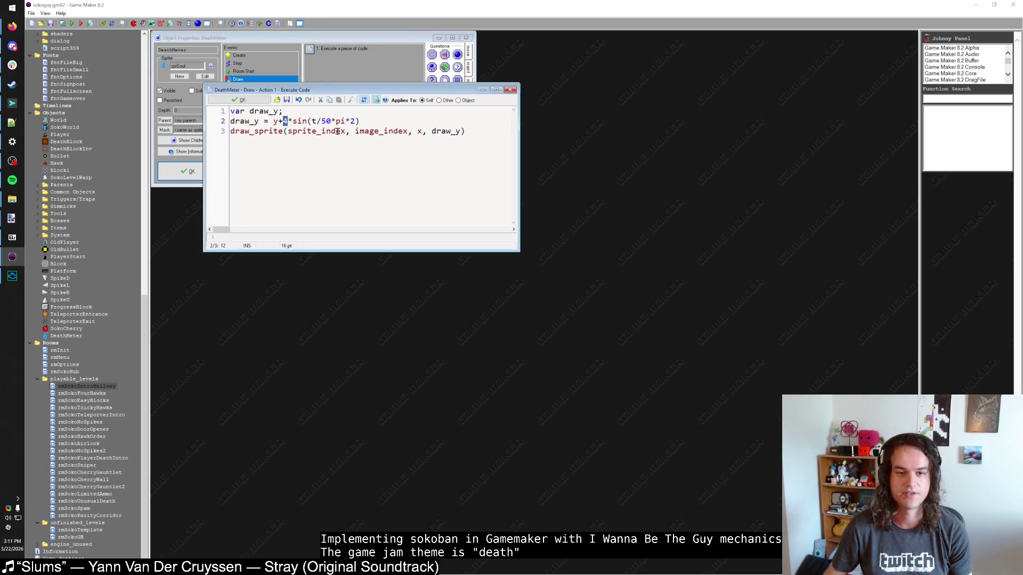
Change the bob to y+3*sin(t/100*pi*2), confirm, and relaunch the game with F5
click(325, 121)
key(BackSpace)
text(10)
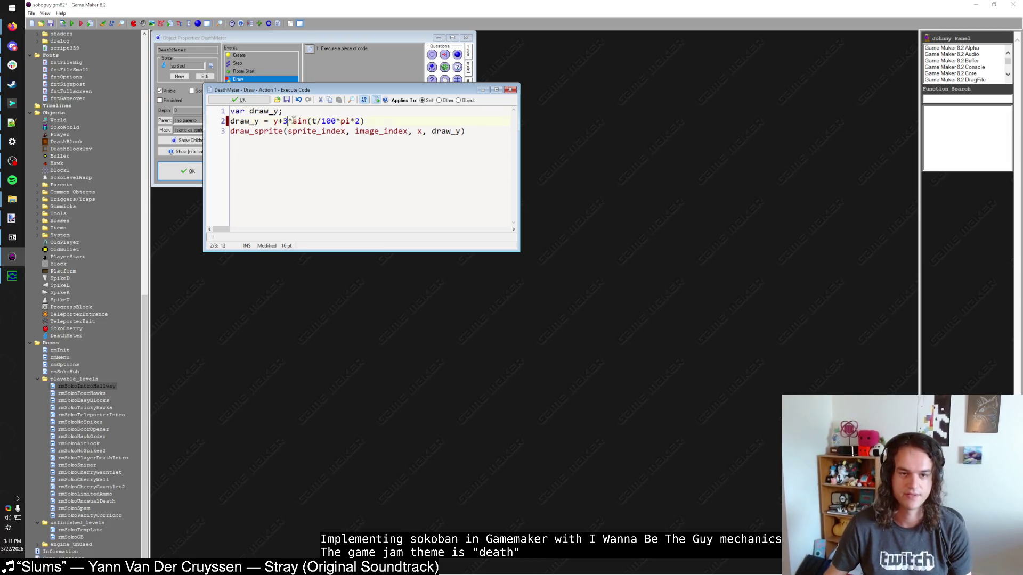
text(3)
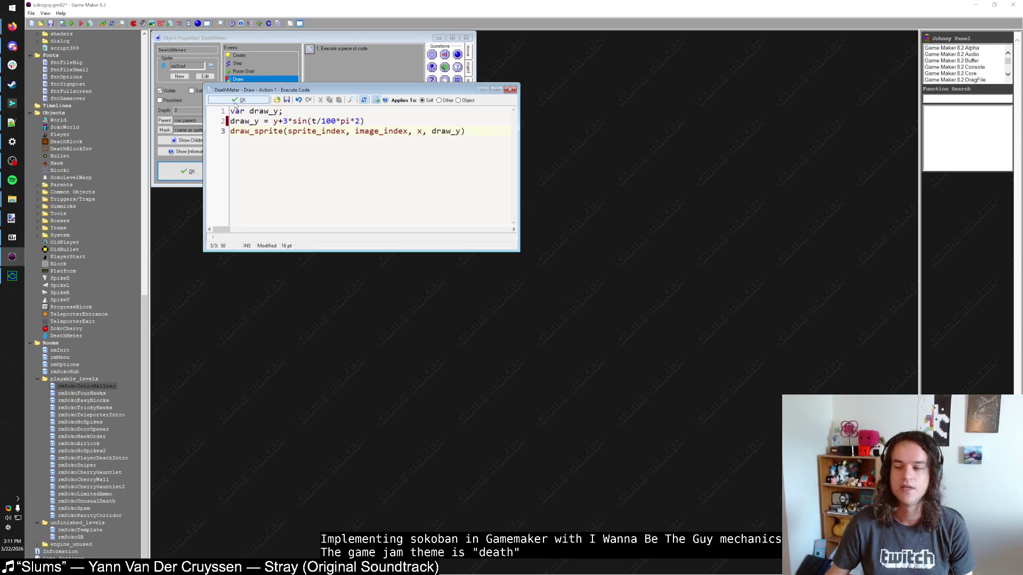
click(238, 101)
key(F5)
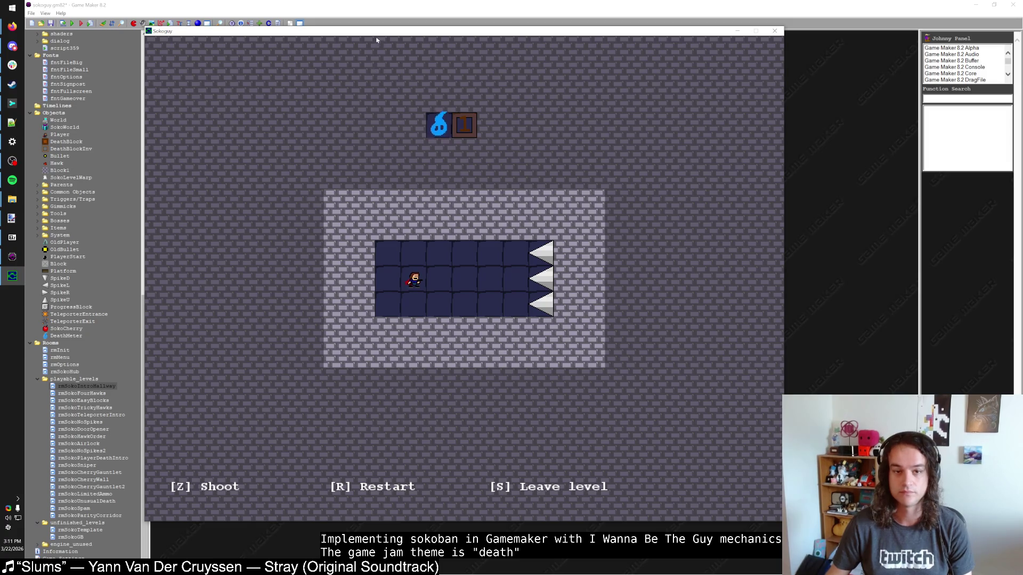
Move the test game window aside, close it, and collapse the Sprites resource group
drag(378, 36, 410, 58)
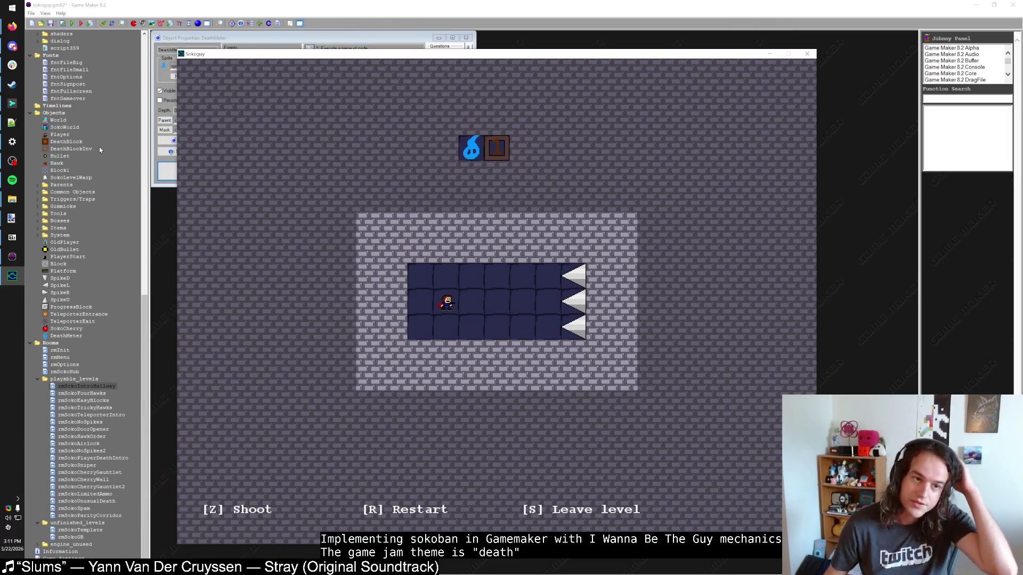
scroll(98, 155, up, 5)
scroll(98, 152, up, 5)
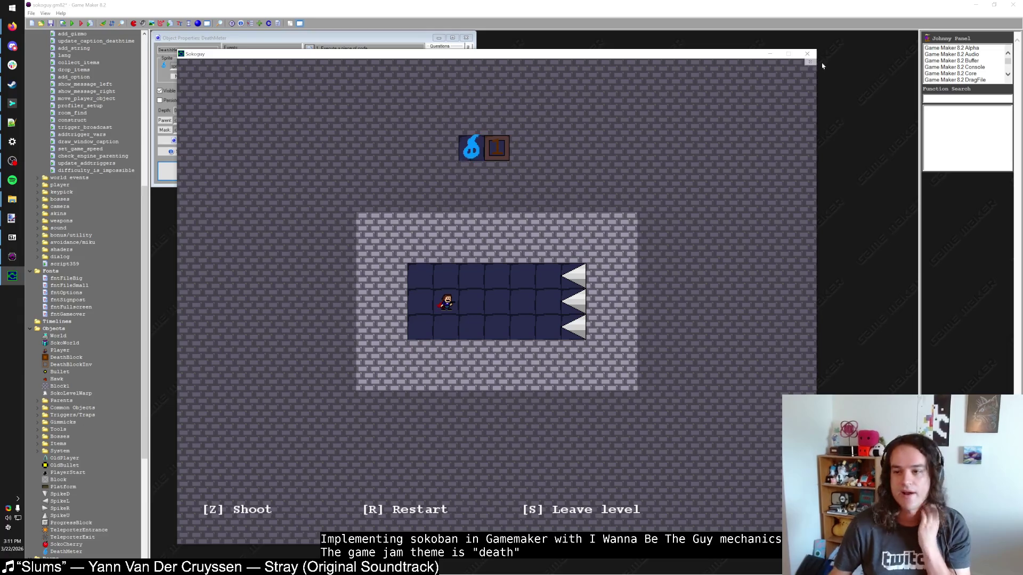
click(808, 55)
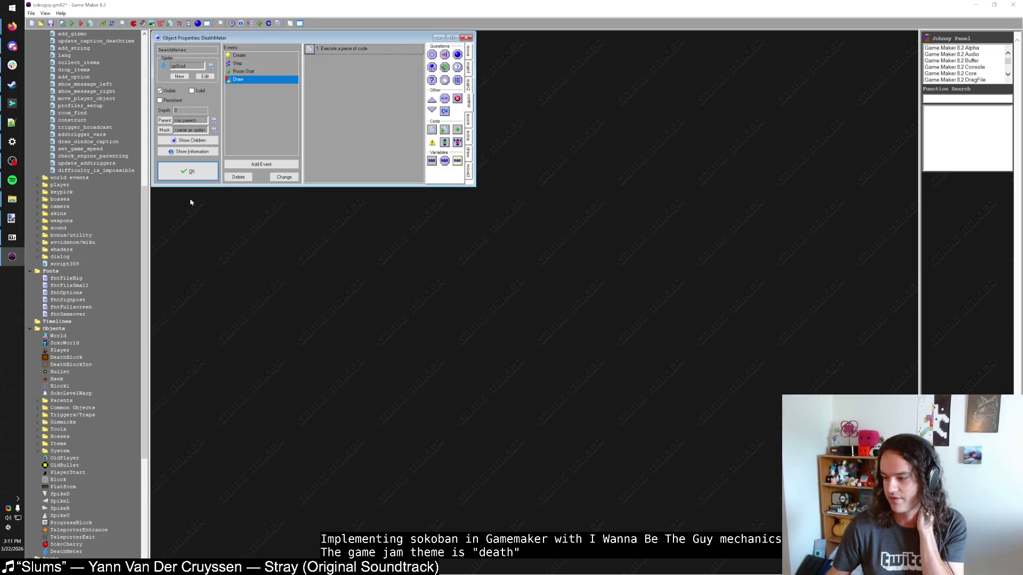
scroll(116, 252, up, 12)
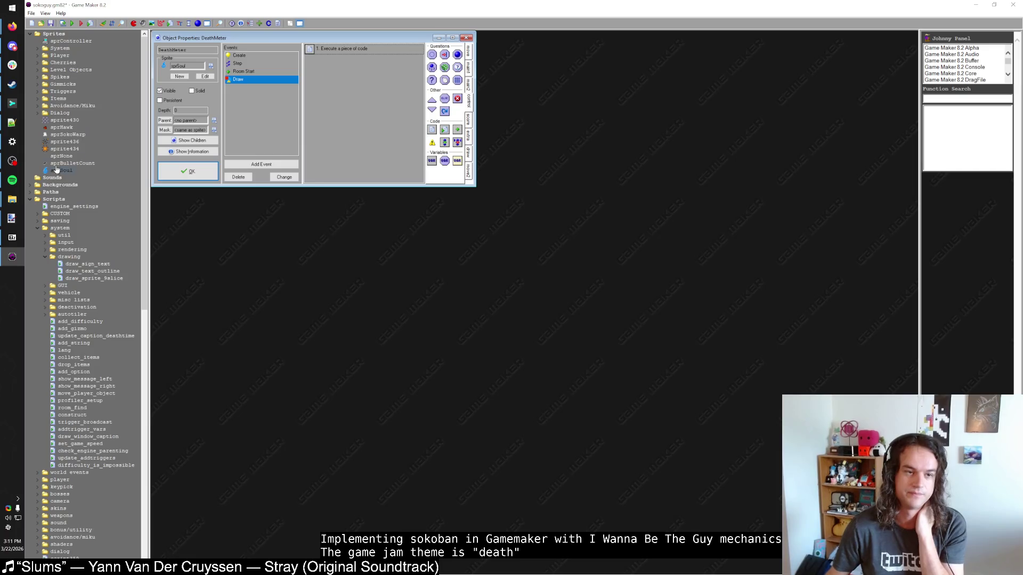
click(31, 35)
Collapse Scripts, Fonts and Objects, open tile_IWBTG maximized, and edit its image
click(30, 62)
click(31, 69)
click(31, 84)
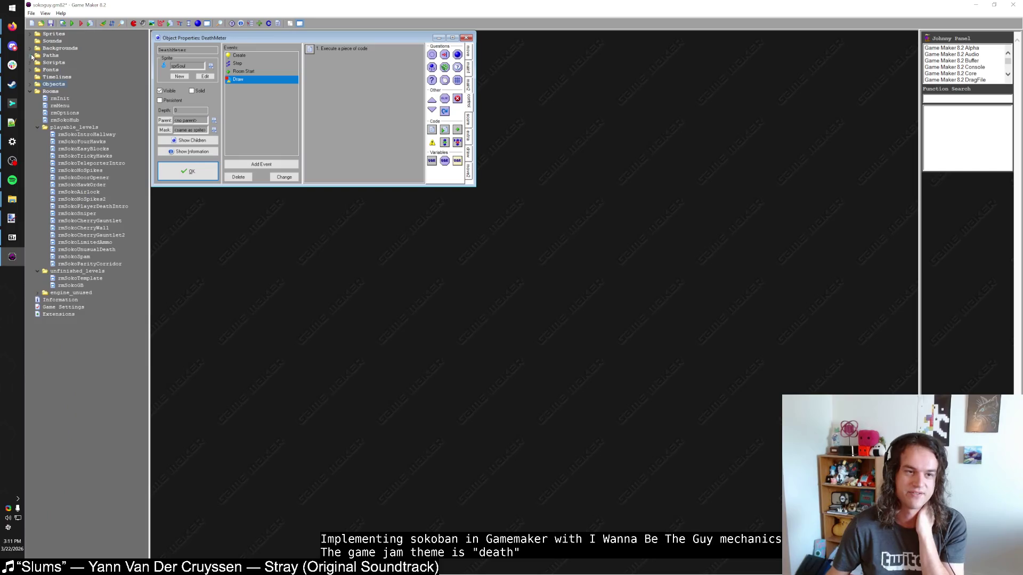
click(31, 48)
double_click(62, 56)
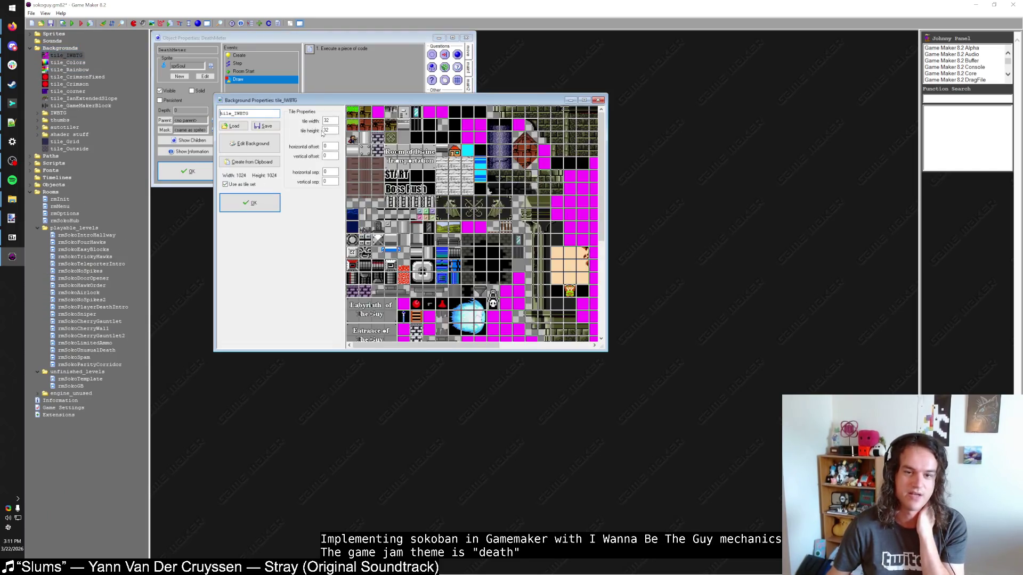
double_click(432, 102)
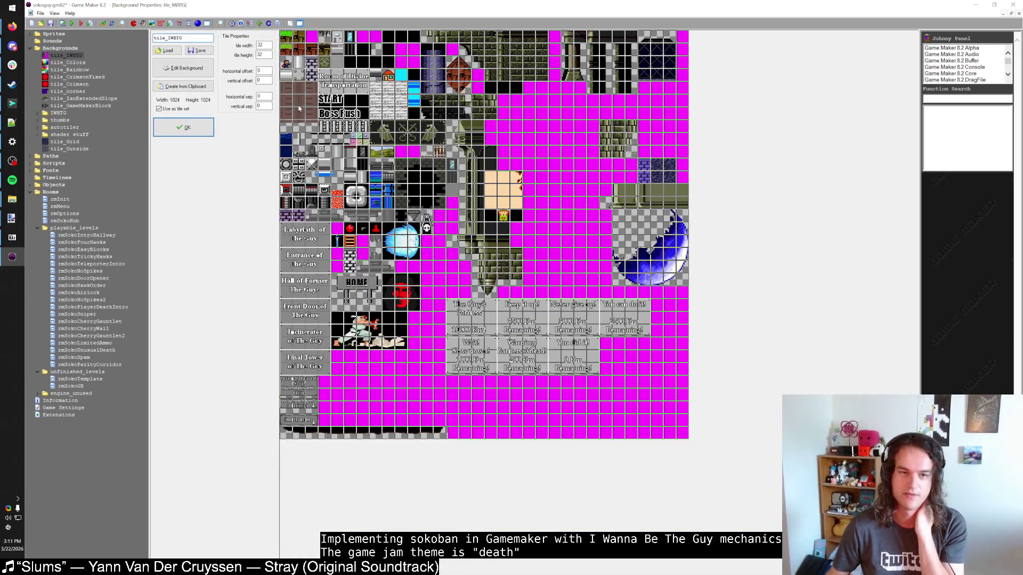
click(183, 68)
scroll(501, 244, up, 2)
scroll(500, 244, down, 4)
Rectangle-select a small group of tiles on the tile_IWBTG sheet and maximize the Image Editor
click(333, 221)
scroll(480, 246, up, 2)
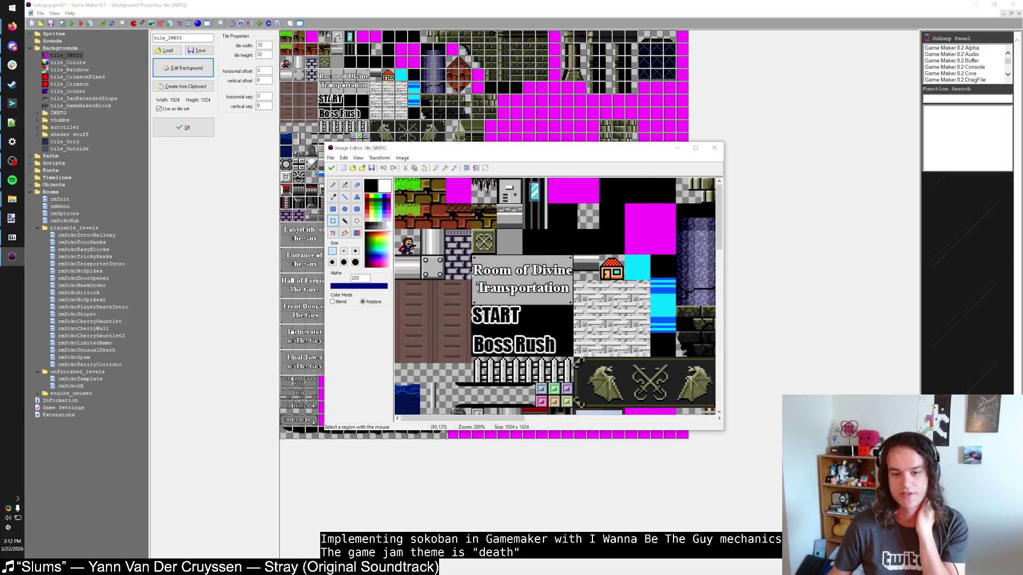
scroll(485, 242, right, 3)
scroll(486, 241, left, 3)
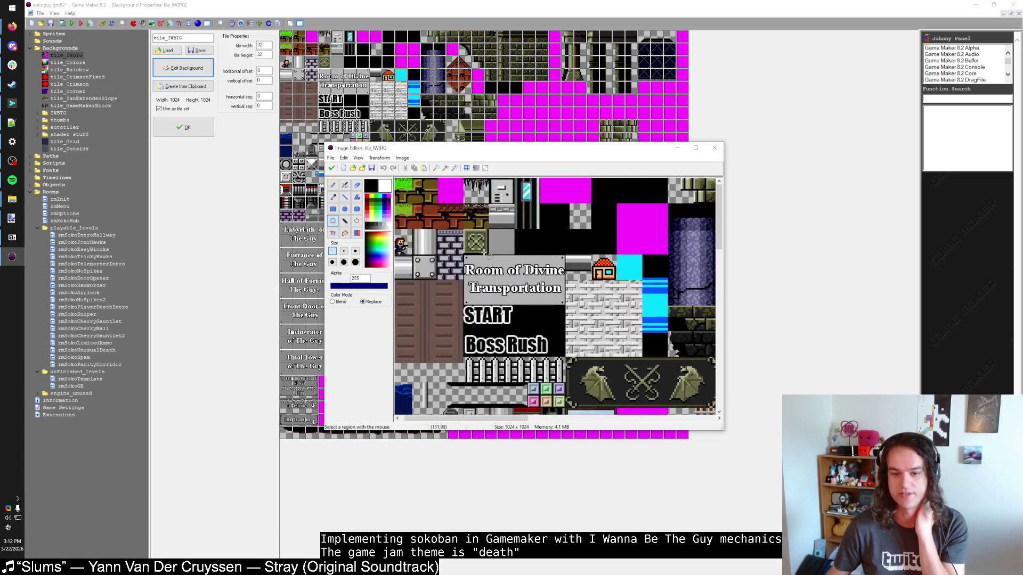
drag(468, 277, 473, 283)
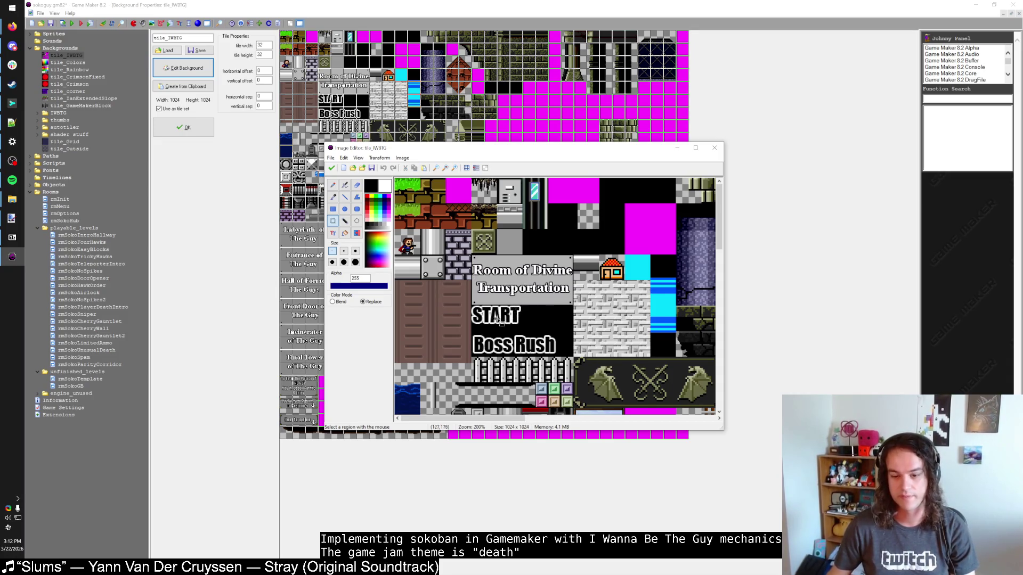
scroll(525, 298, down, 3)
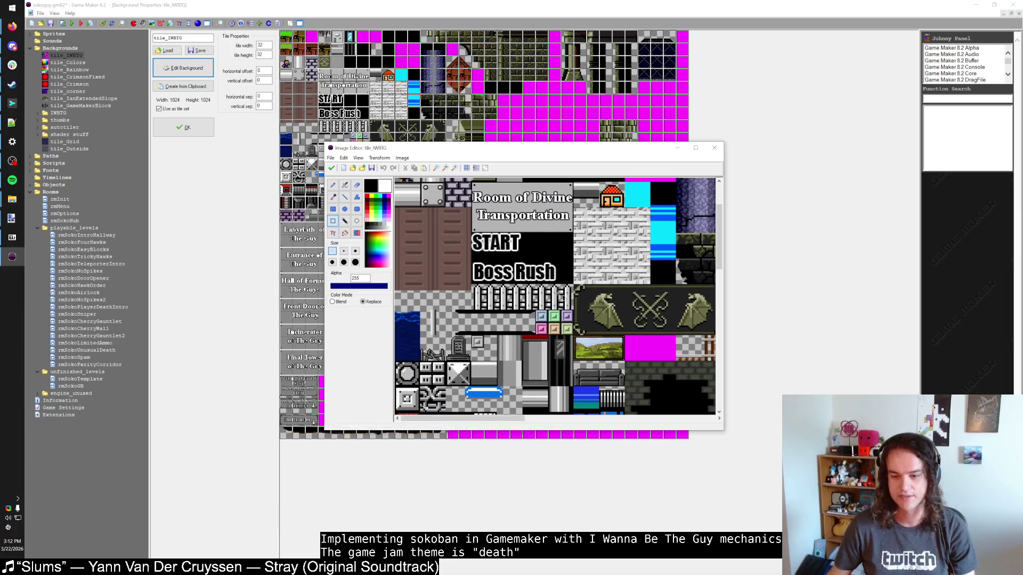
scroll(586, 317, down, 5)
scroll(570, 256, down, 8)
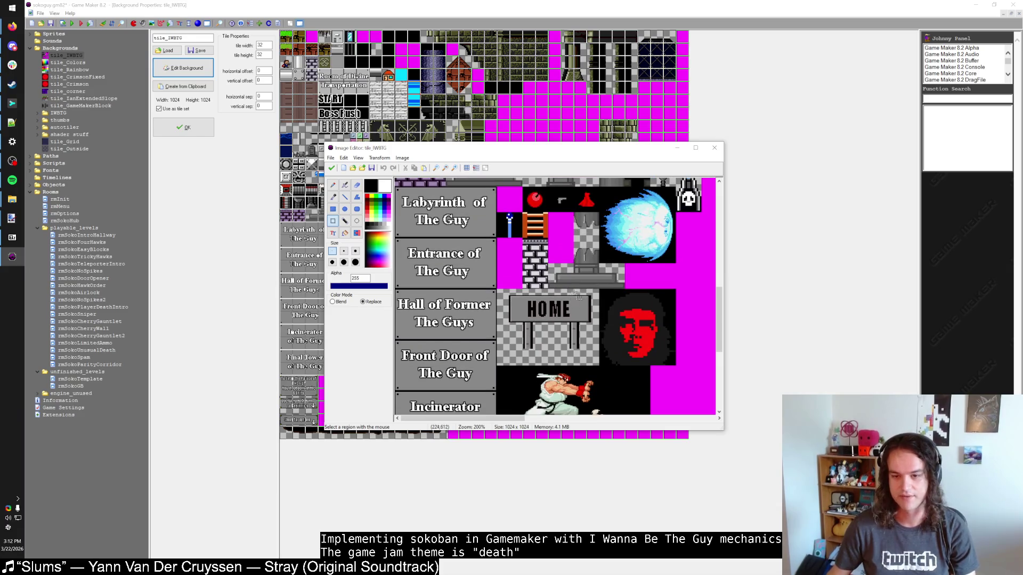
scroll(573, 273, down, 3)
scroll(481, 272, up, 2)
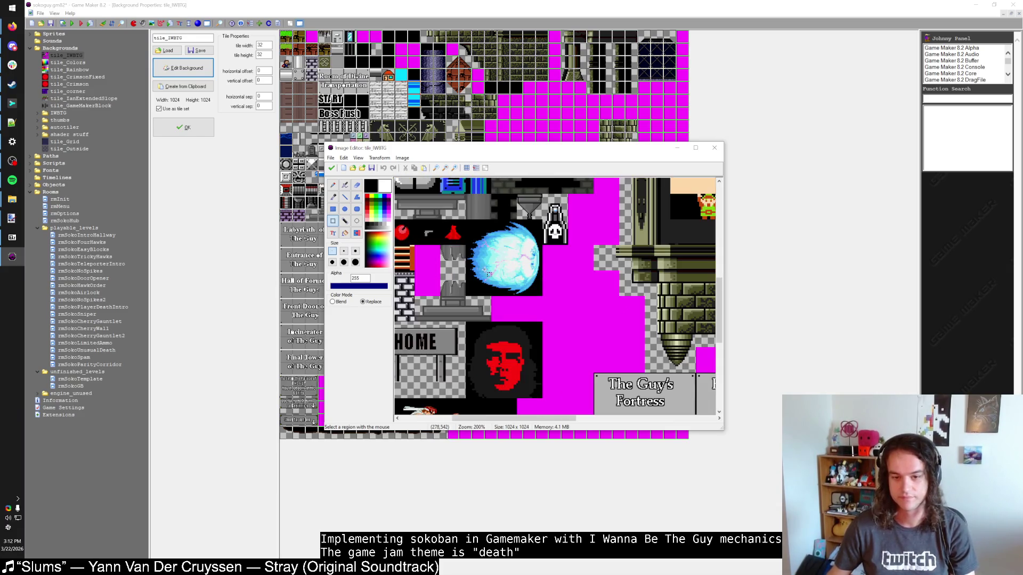
scroll(548, 274, right, 3)
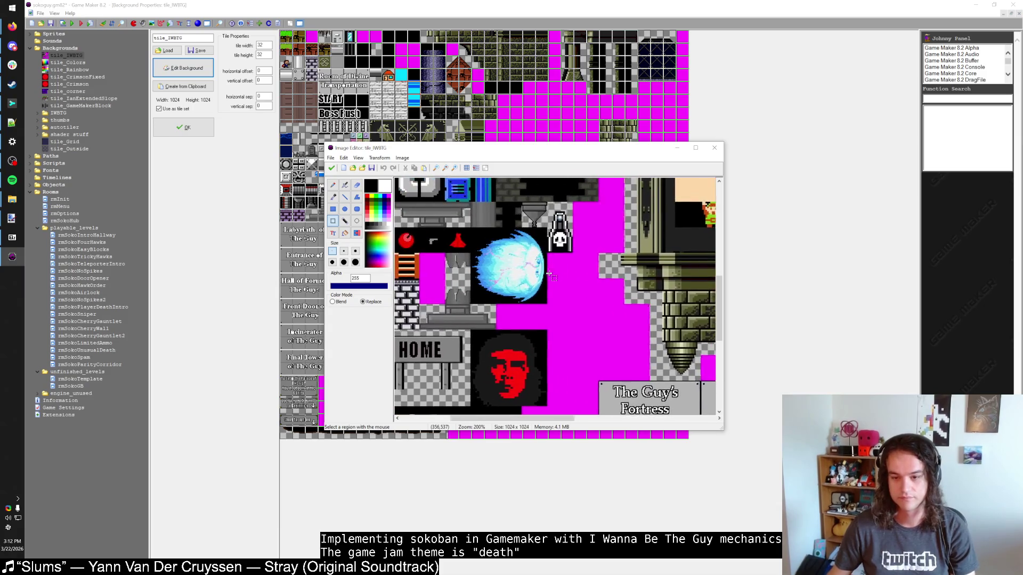
double_click(592, 154)
scroll(469, 277, down, 2)
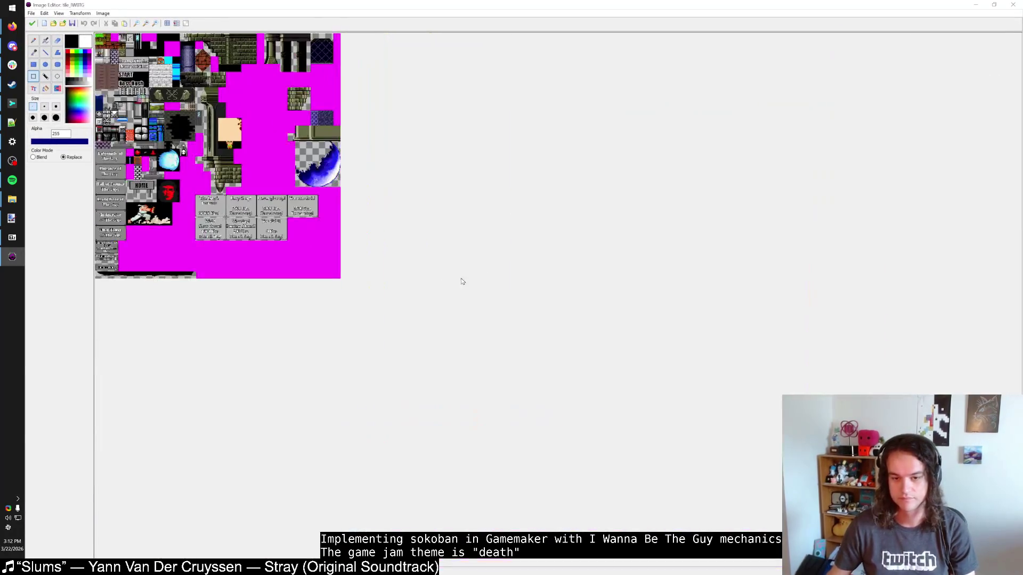
Zoom into the tileset, select the crossed-metal tile, then clear that selection
scroll(301, 246, up, 1)
scroll(352, 259, up, 3)
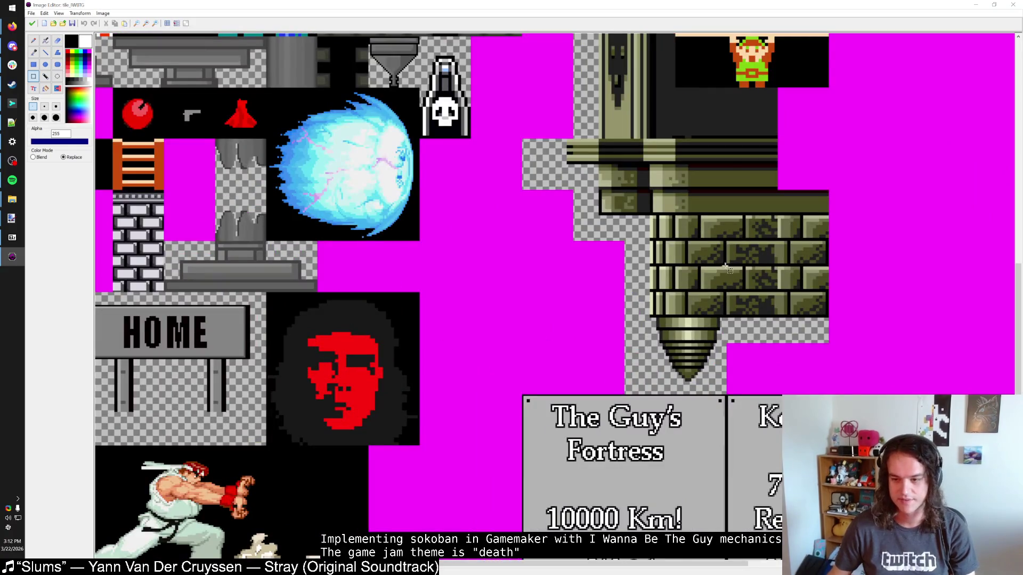
scroll(692, 263, down, 2)
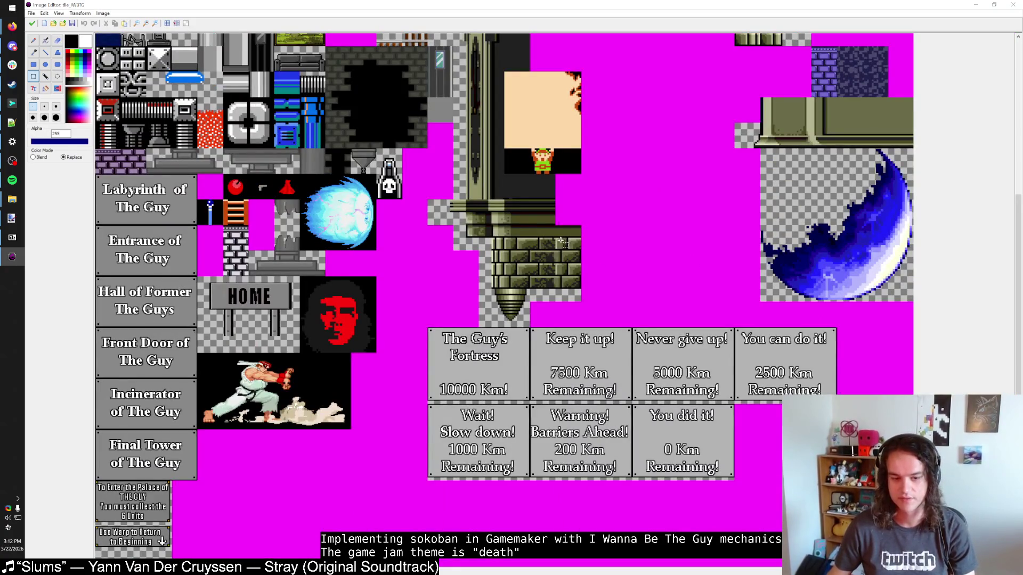
scroll(562, 242, up, 2)
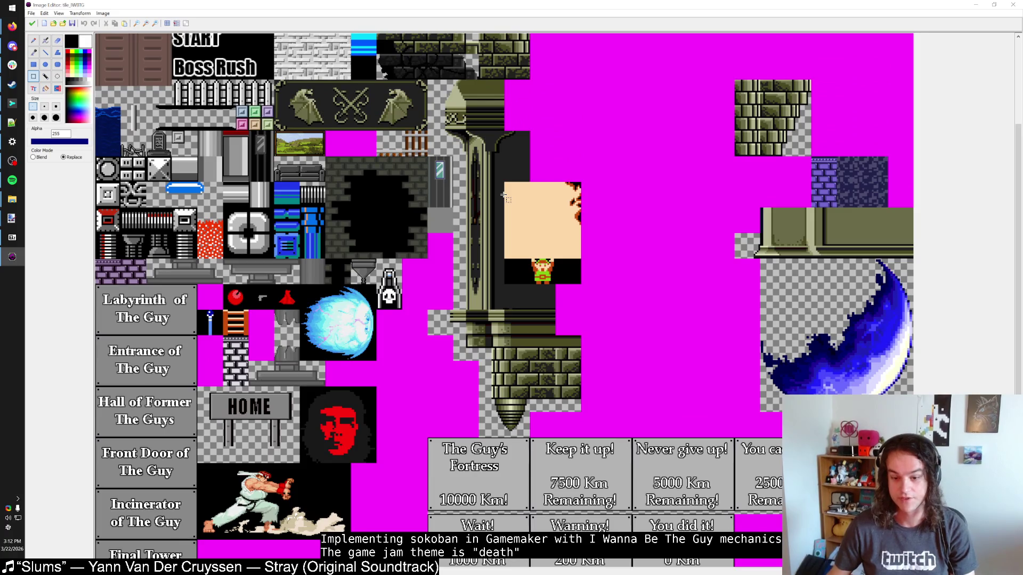
scroll(504, 196, up, 2)
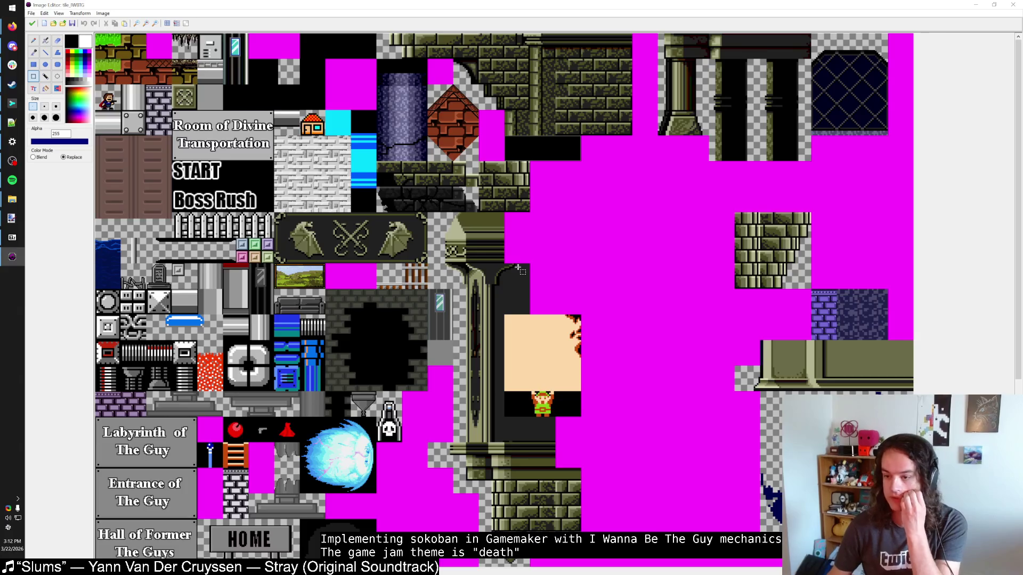
scroll(882, 309, up, 2)
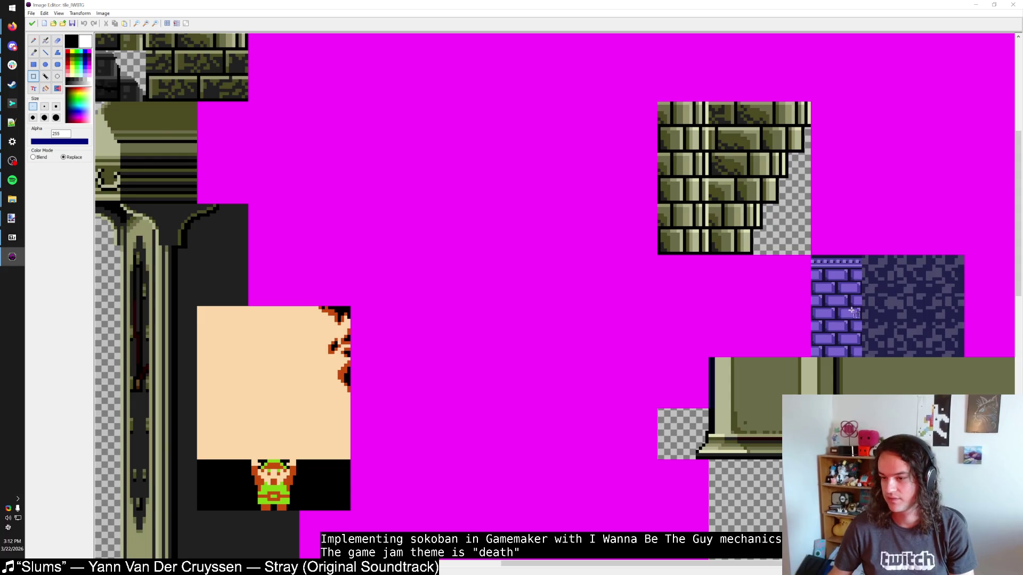
scroll(849, 312, down, 3)
scroll(423, 180, up, 2)
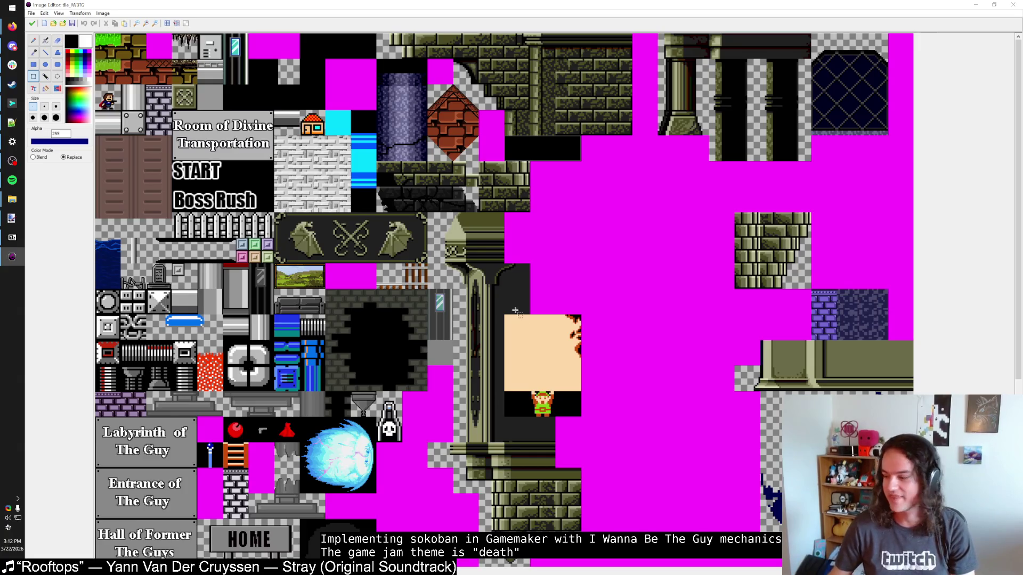
scroll(512, 312, up, 1)
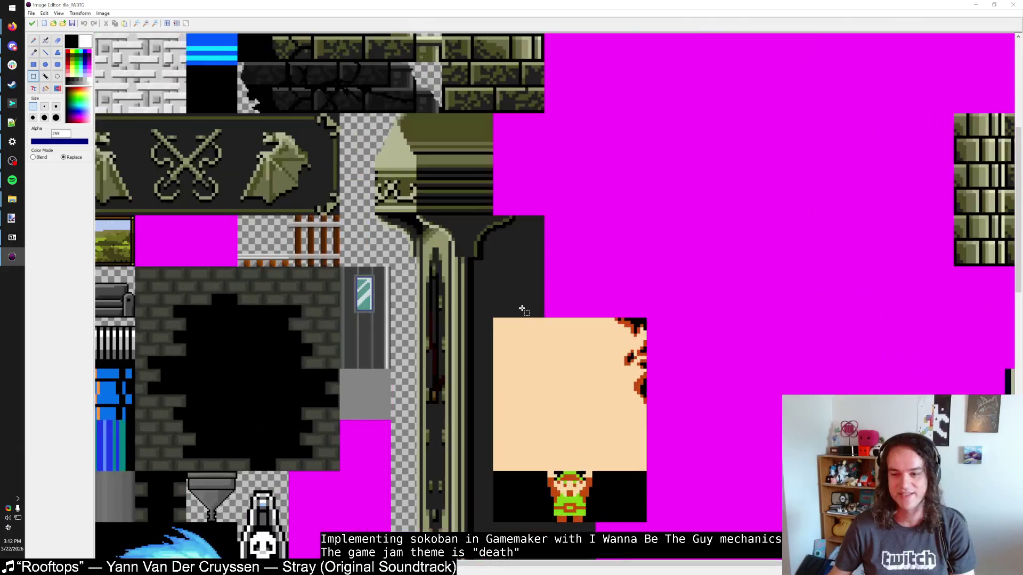
scroll(515, 314, down, 2)
scroll(256, 153, up, 2)
scroll(224, 101, up, 2)
scroll(209, 109, up, 2)
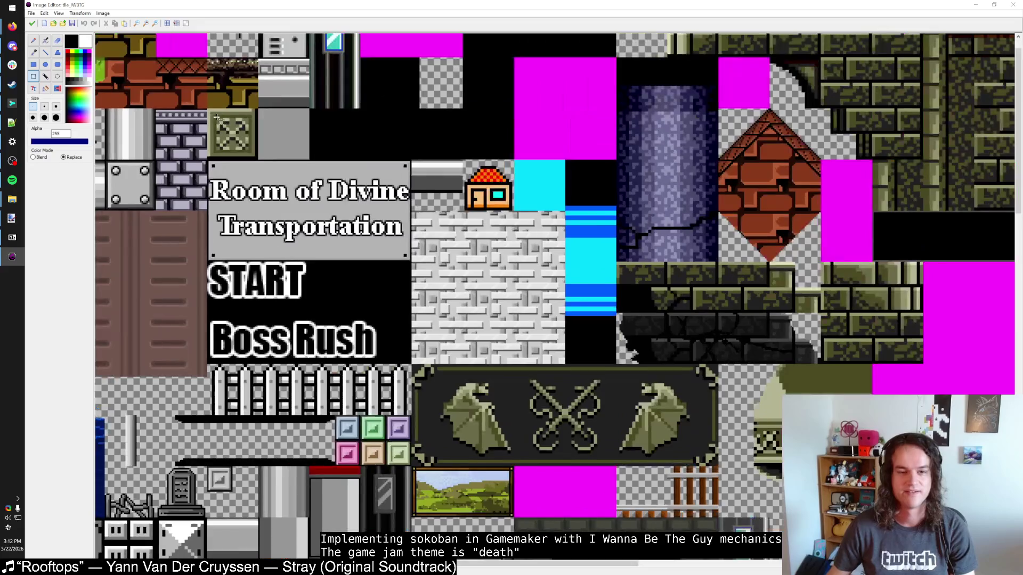
drag(234, 135, 303, 196)
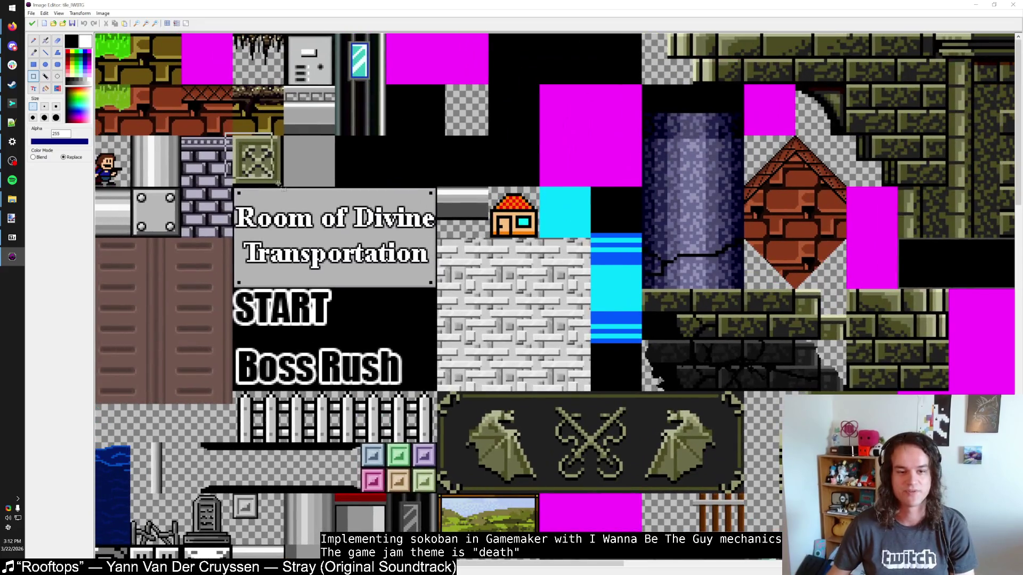
click(329, 179)
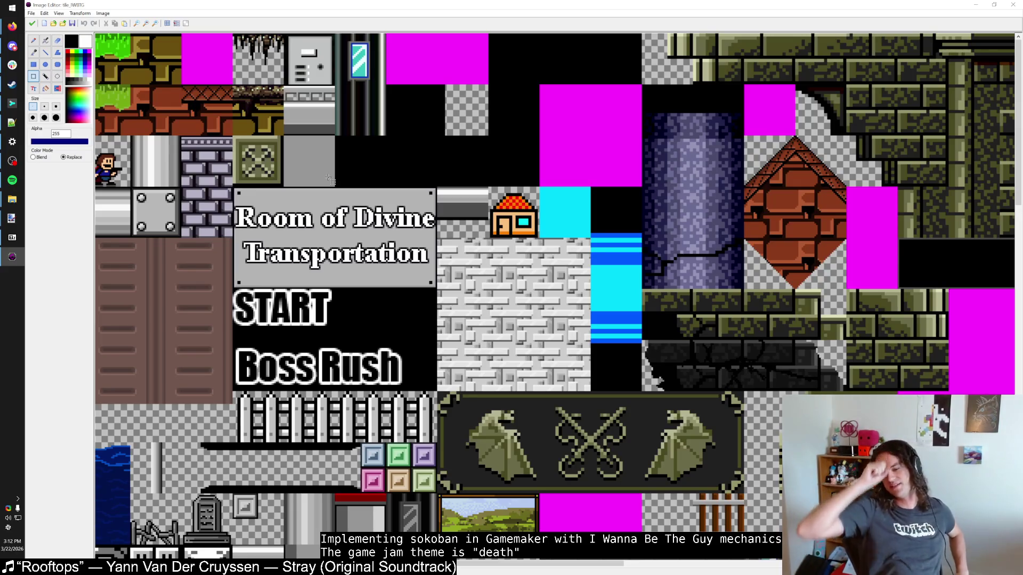
Browse the tileset and drag a selection over another region of tiles
scroll(318, 128, down, 1)
scroll(618, 134, up, 2)
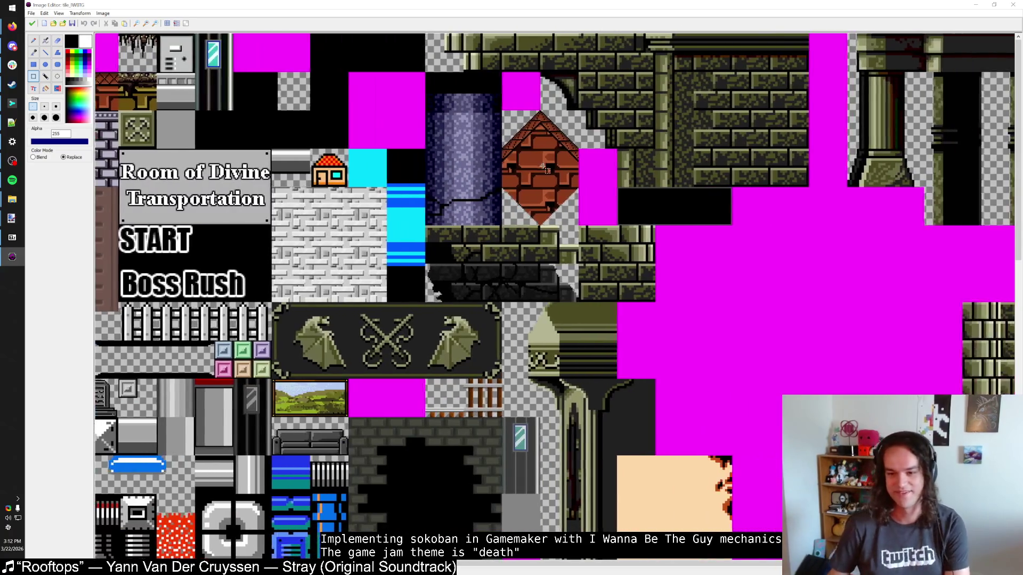
scroll(595, 172, down, 2)
scroll(594, 172, down, 3)
scroll(594, 172, right, 3)
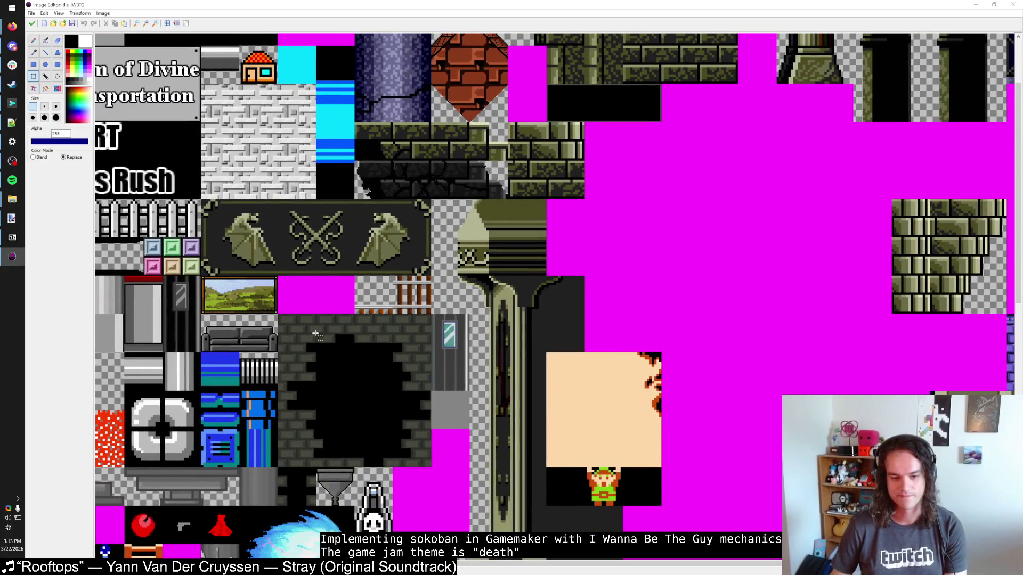
scroll(505, 393, left, 3)
scroll(506, 393, up, 1)
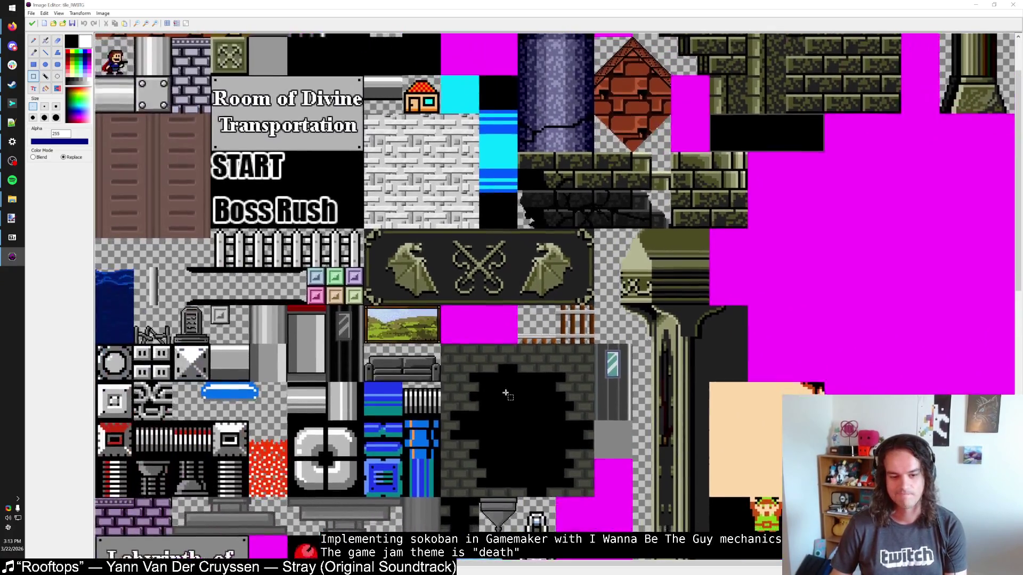
scroll(505, 393, up, 3)
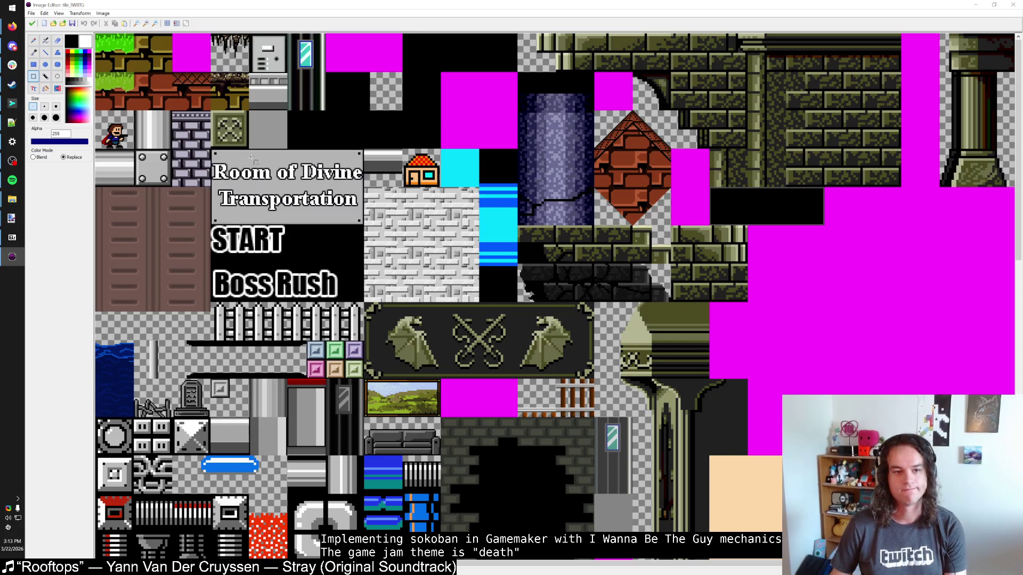
scroll(243, 49, up, 2)
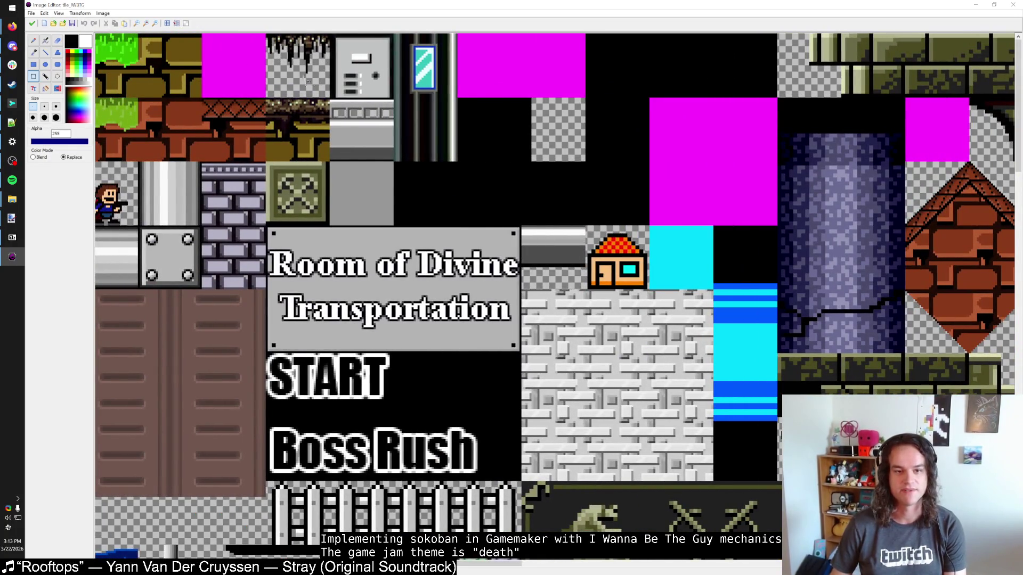
drag(278, 41, 357, 89)
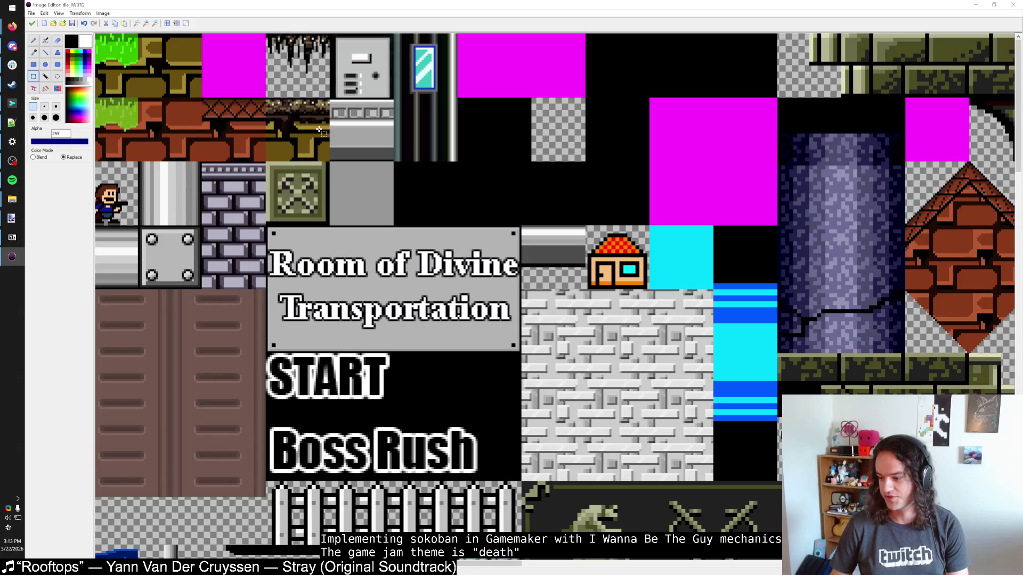
Select one stone-brick tile for copying and close the Image Editor with the checkmark
scroll(319, 130, down, 1)
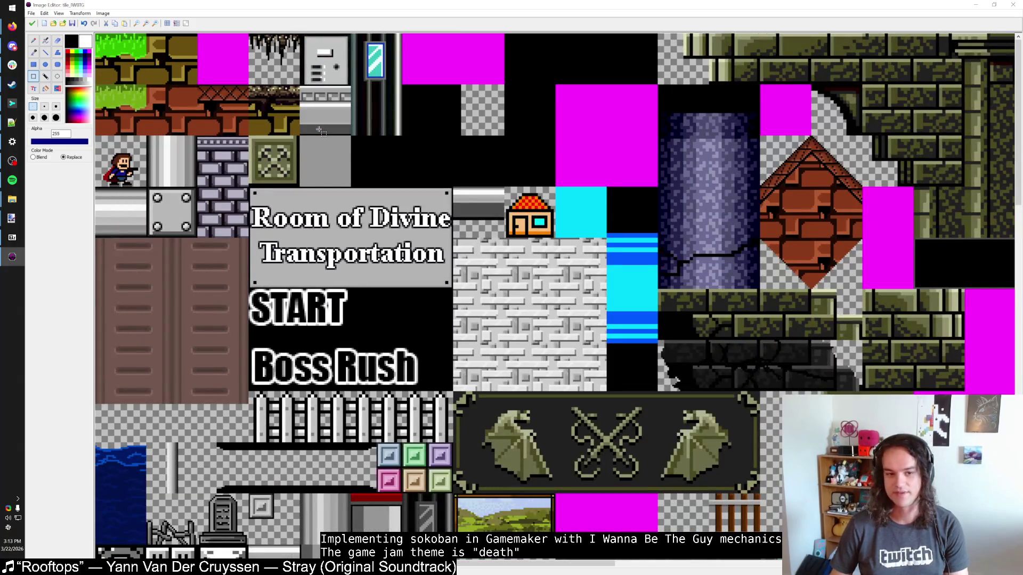
scroll(300, 139, up, 1)
scroll(250, 149, up, 1)
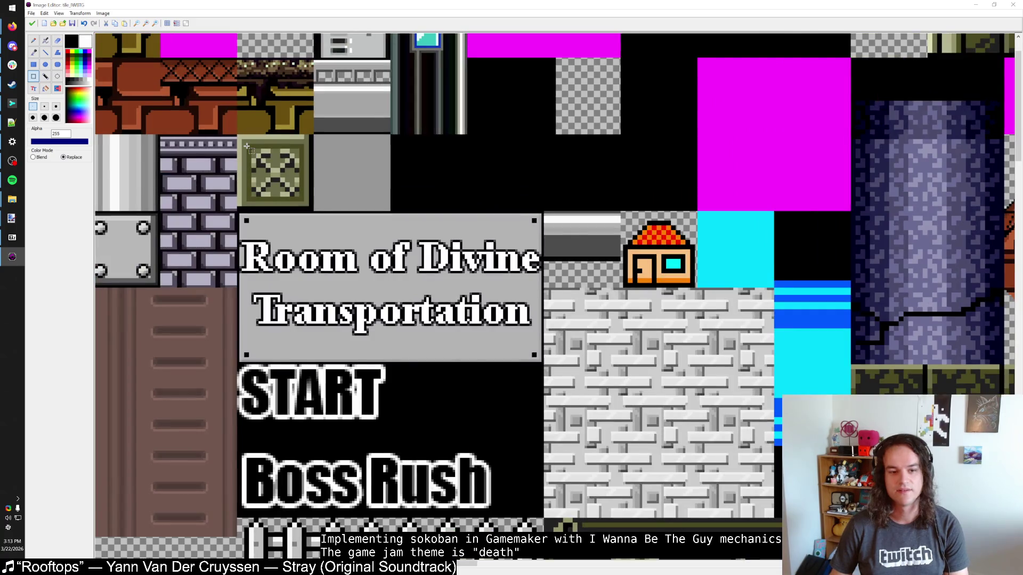
scroll(250, 149, down, 4)
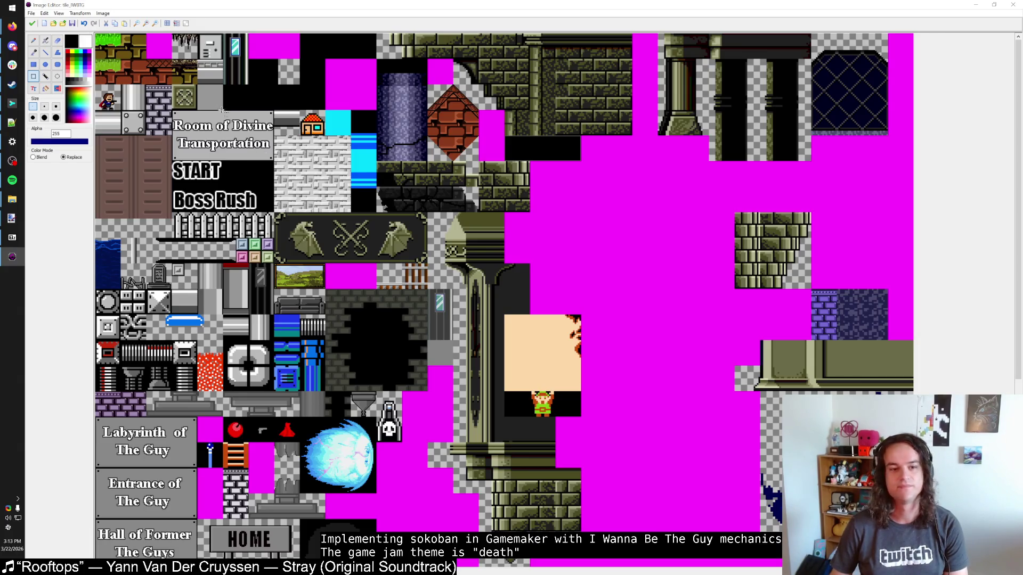
scroll(317, 137, down, 5)
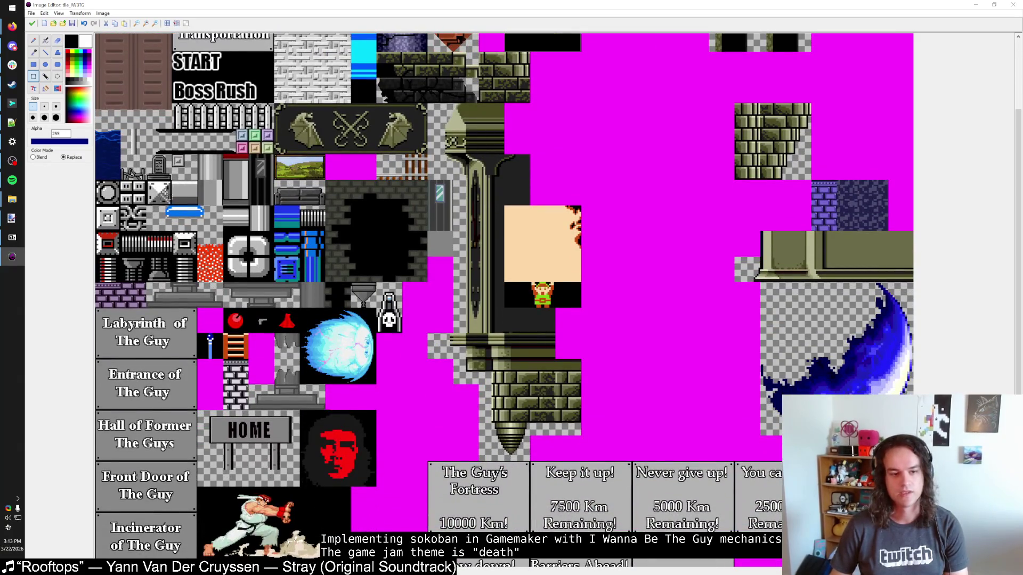
scroll(142, 178, up, 4)
scroll(270, 199, down, 3)
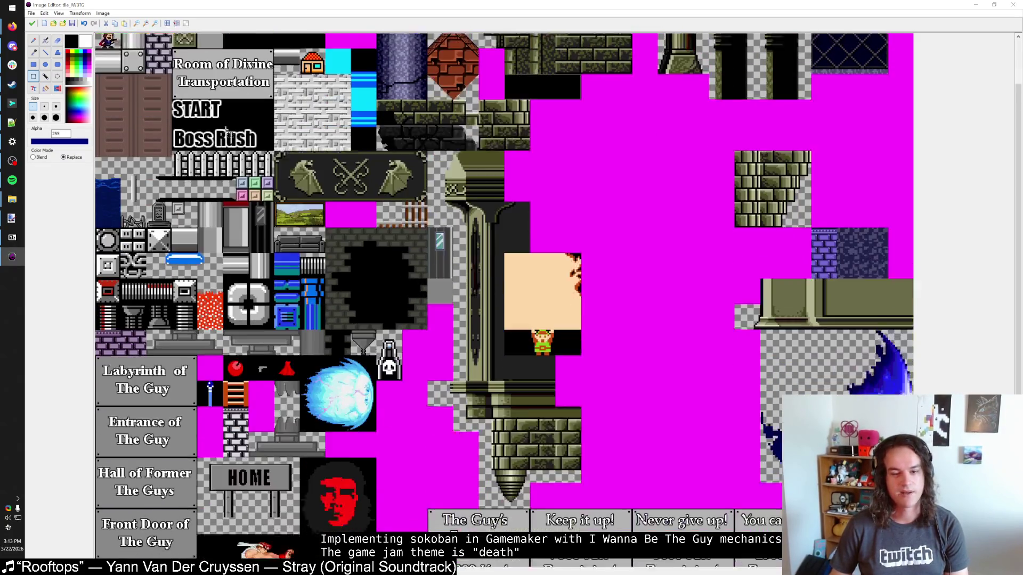
scroll(269, 195, down, 2)
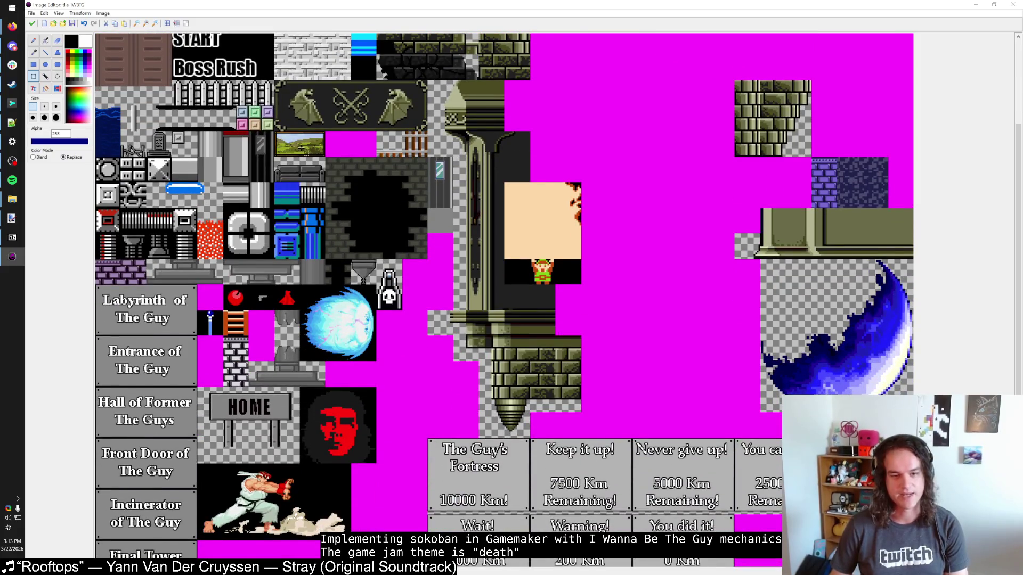
scroll(301, 152, up, 2)
scroll(298, 213, up, 2)
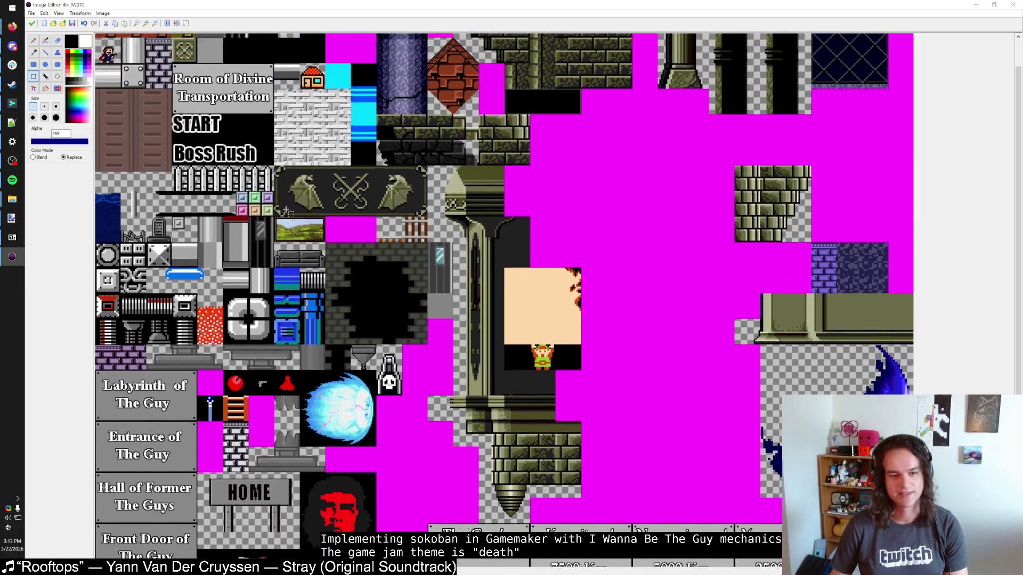
scroll(285, 207, up, 1)
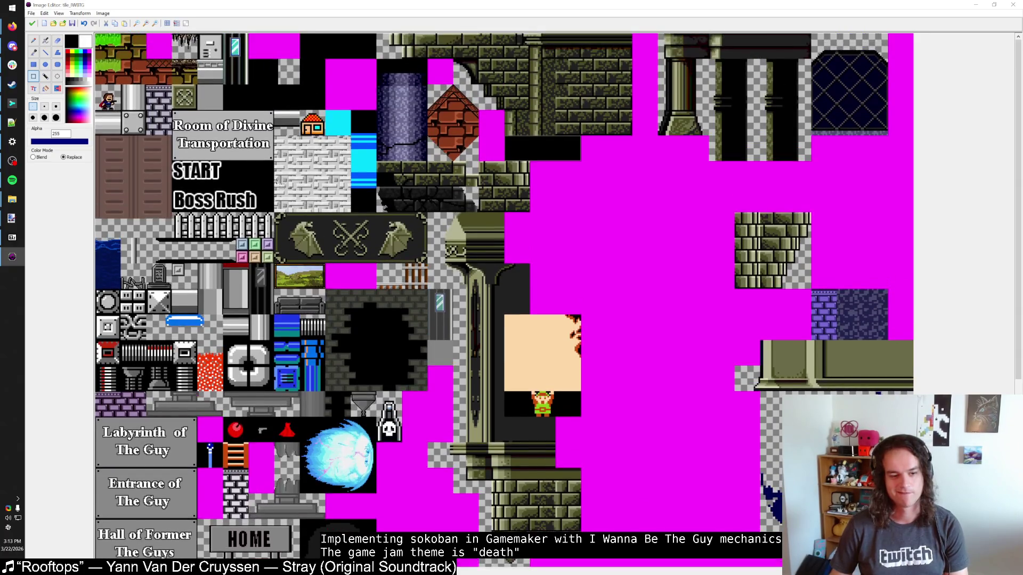
ctrl+scroll(413, 198, up, 2)
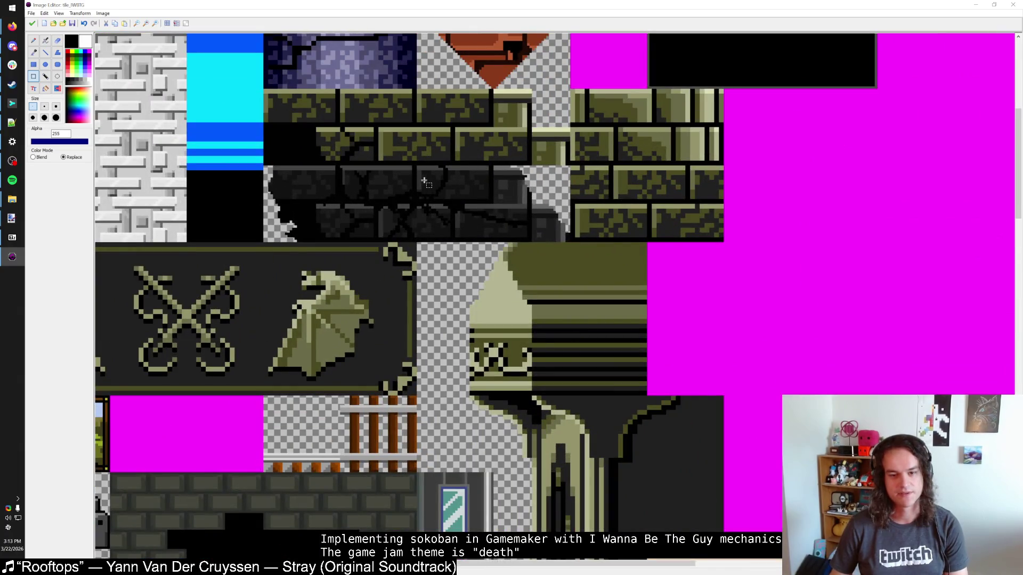
scroll(425, 182, up, 2)
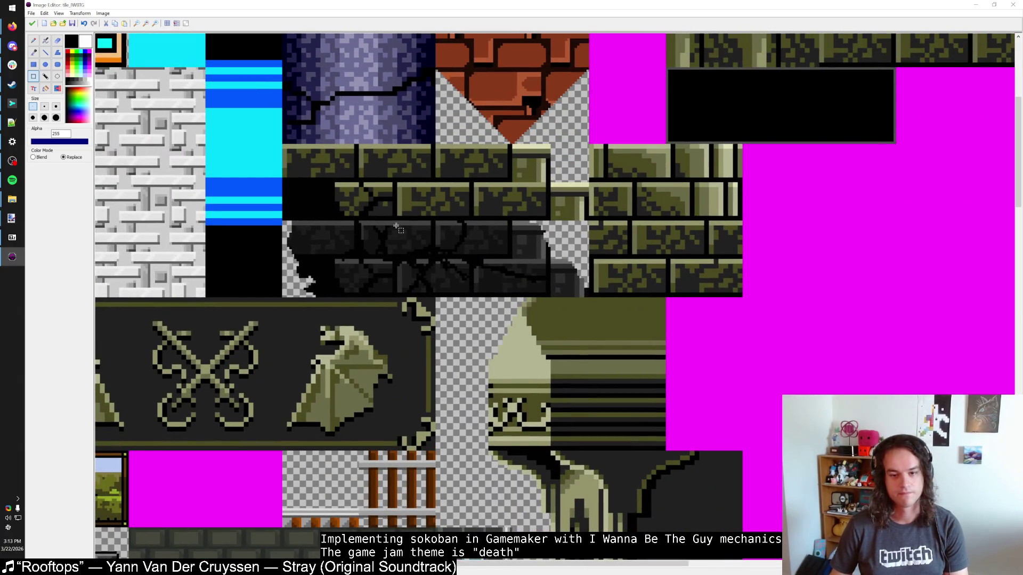
ctrl+scroll(396, 227, up, 1)
ctrl+scroll(396, 227, down, 1)
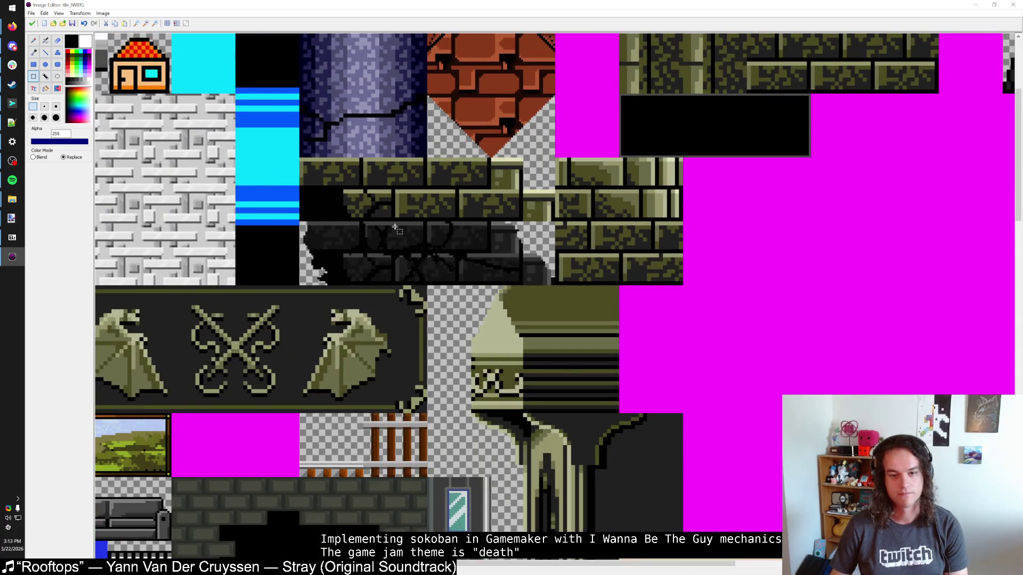
ctrl+scroll(396, 229, up, 1)
ctrl+scroll(396, 229, down, 1)
ctrl+scroll(397, 229, down, 1)
ctrl+scroll(397, 229, down, 1)
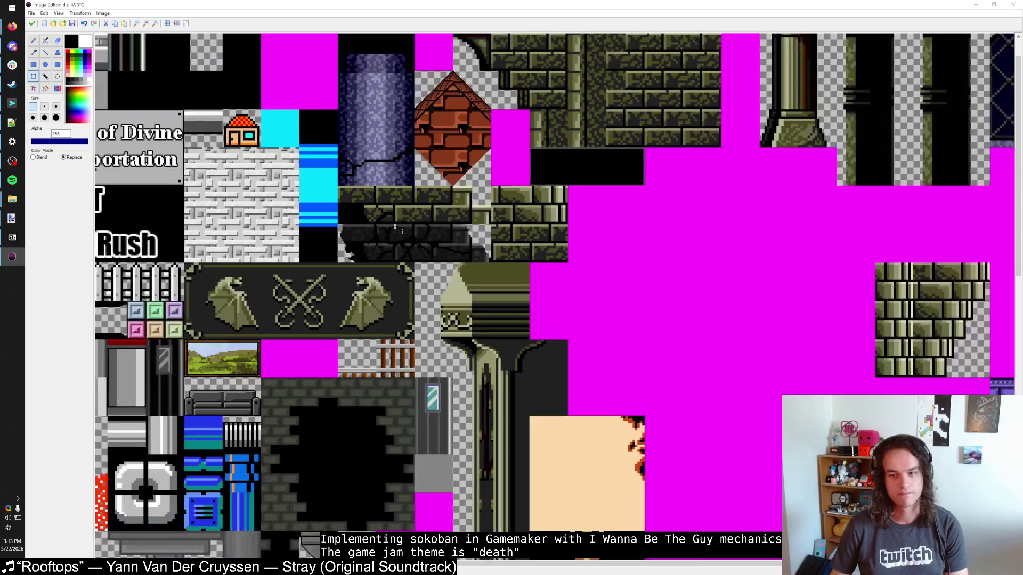
ctrl+scroll(421, 226, up, 2)
ctrl+scroll(486, 299, up, 1)
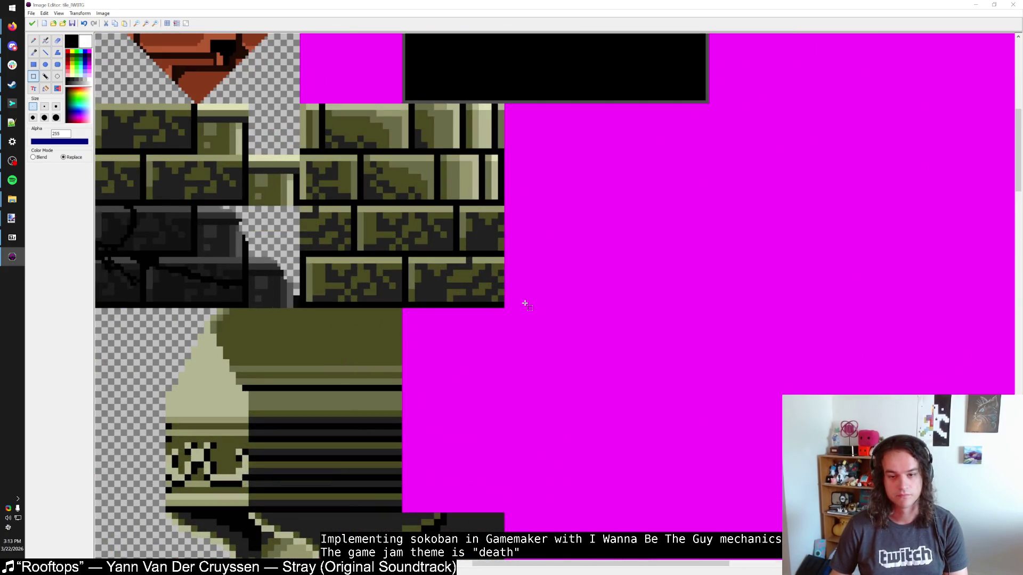
mouse_move(502, 307)
mouse_down()
mouse_move(399, 228)
mouse_move(403, 210)
mouse_up()
ctrl+scroll(399, 228, down, 1)
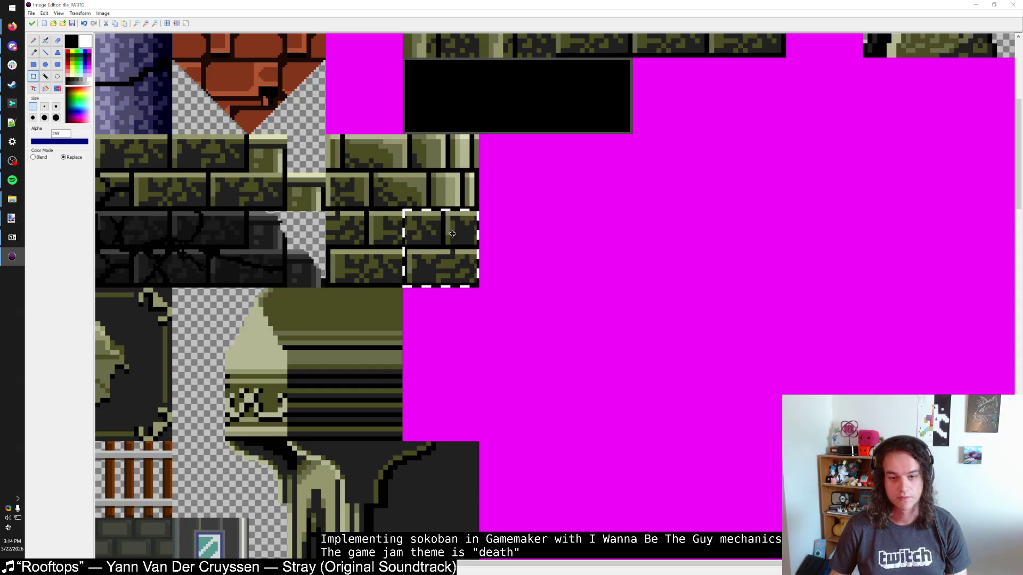
click(33, 24)
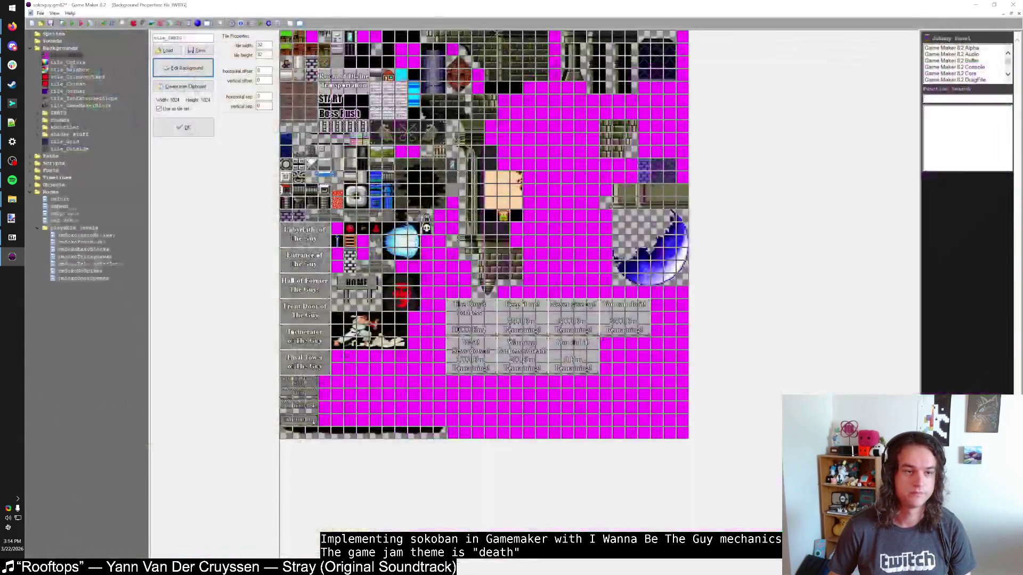
Insert a new background named tile_Grid and paste the stone-brick tile into its image
right_click(66, 147)
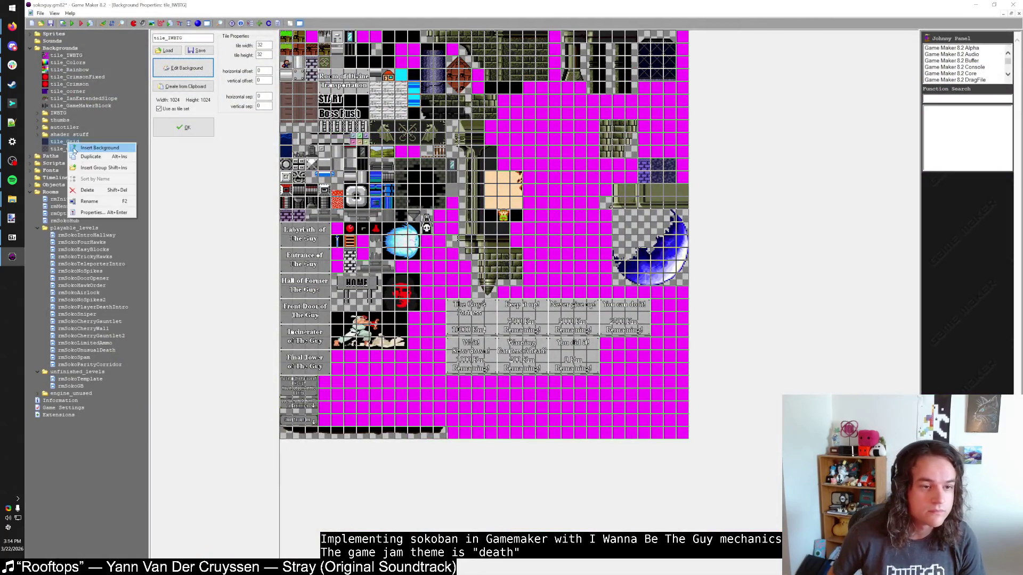
click(89, 159)
click(77, 150)
text(tile_Grid2)
key(Return)
click(183, 68)
key(ctrl+v)
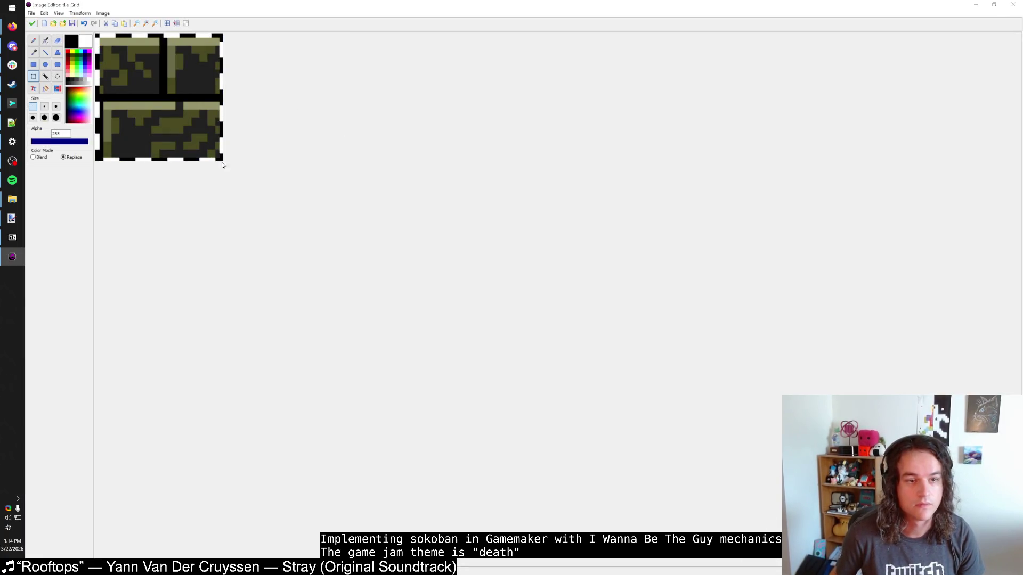
Paste the stone-brick tile into a new image in paint.net
click(102, 13)
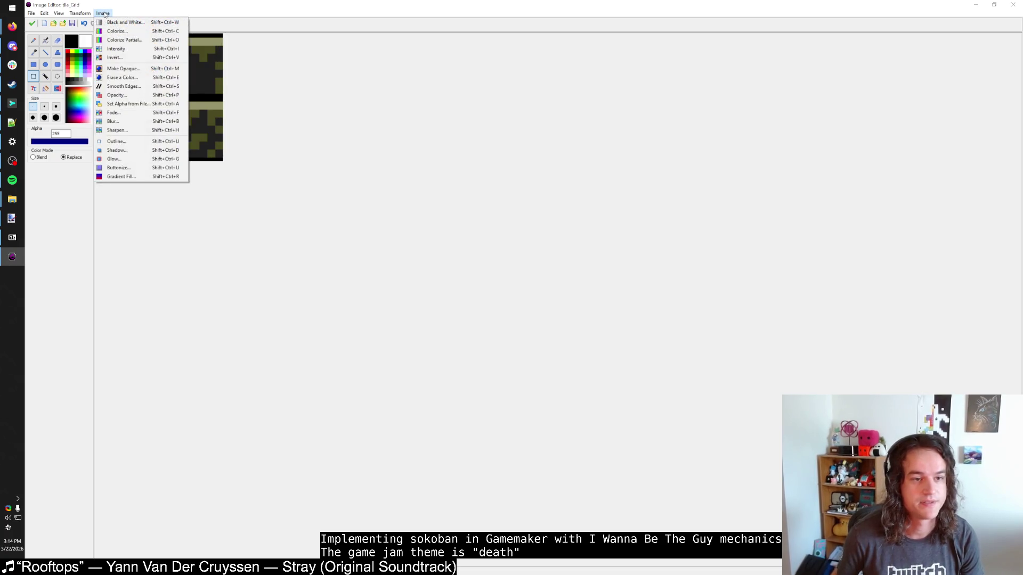
mouse_move(12, 219)
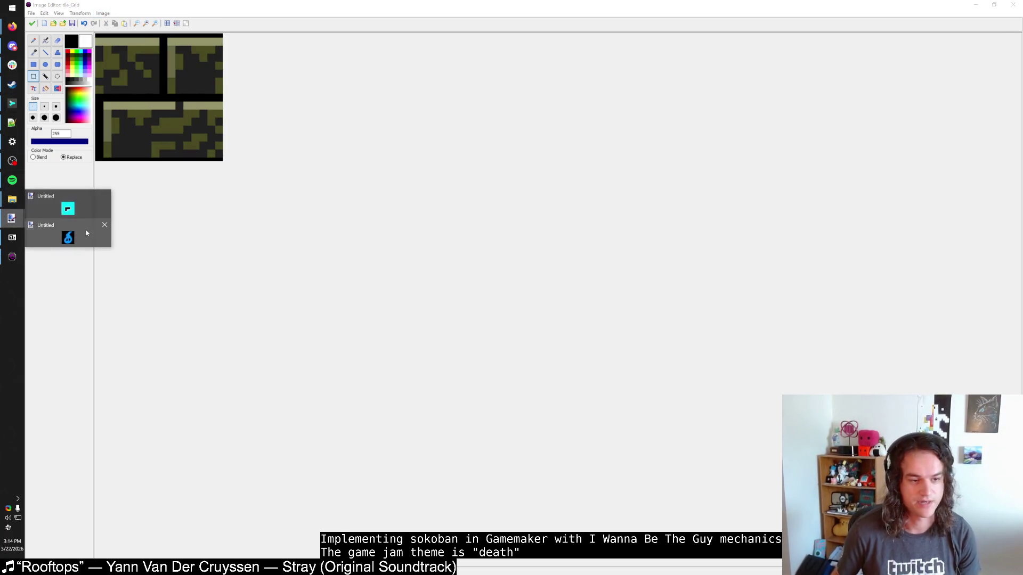
click(86, 233)
key(ctrl+alt+v)
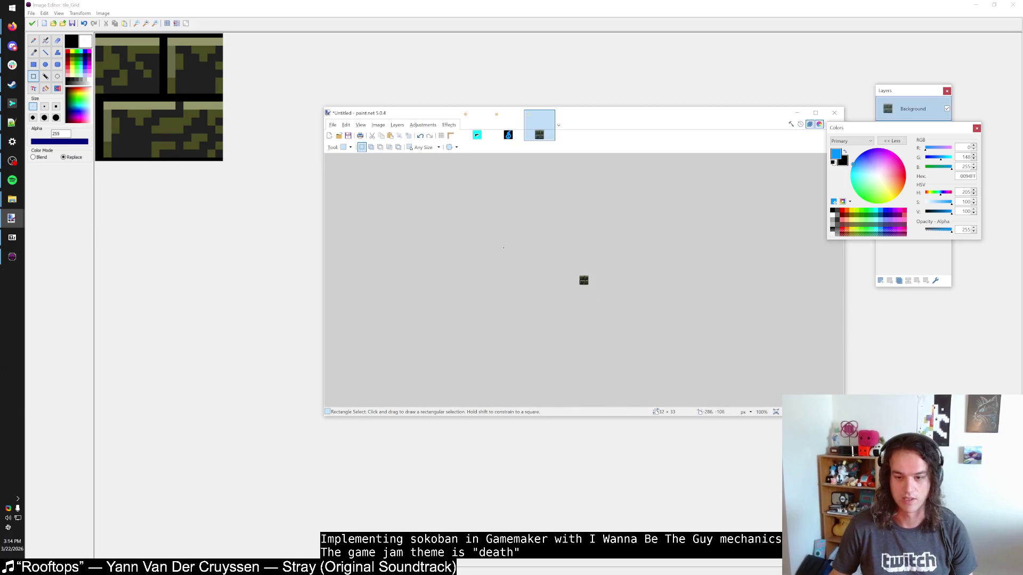
Shift the brick tile's hue to 48 with Hue/Saturation to tint it blue
scroll(566, 274, up, 4)
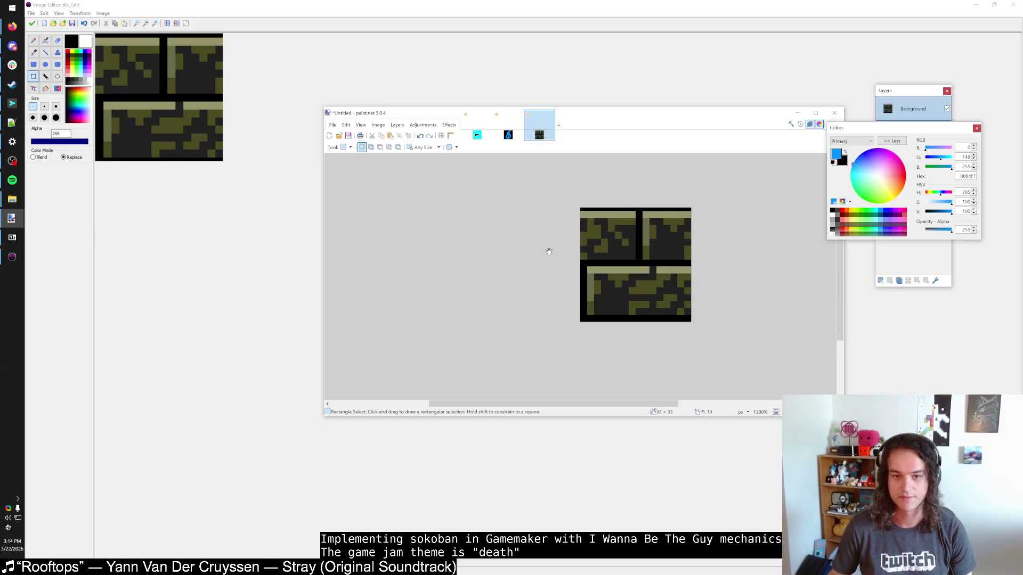
click(422, 125)
click(439, 221)
drag(564, 243, 597, 246)
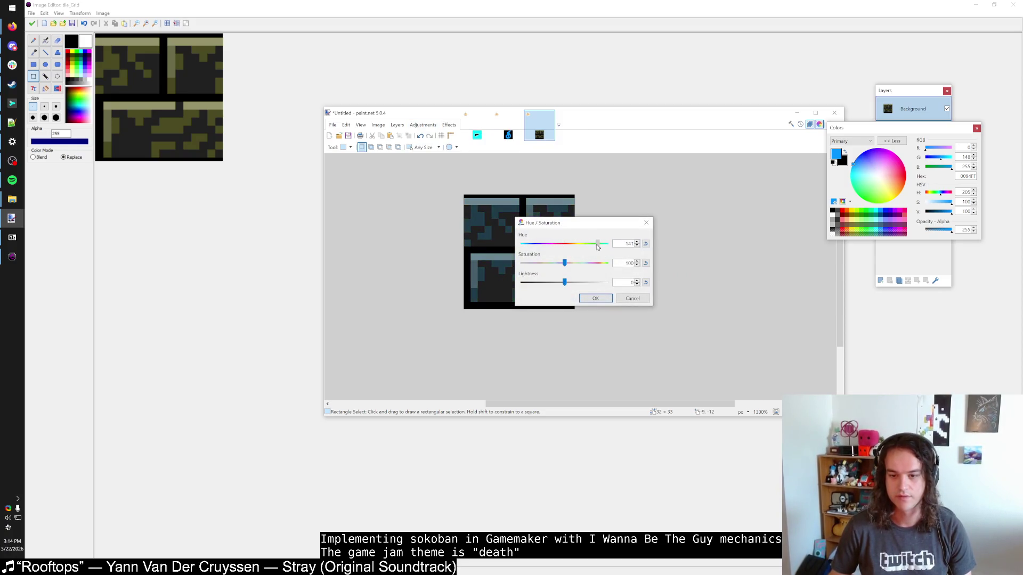
click(595, 298)
Sample the dark grey brick colour and flood-fill a dark brick area with navy
scroll(507, 233, up, 5)
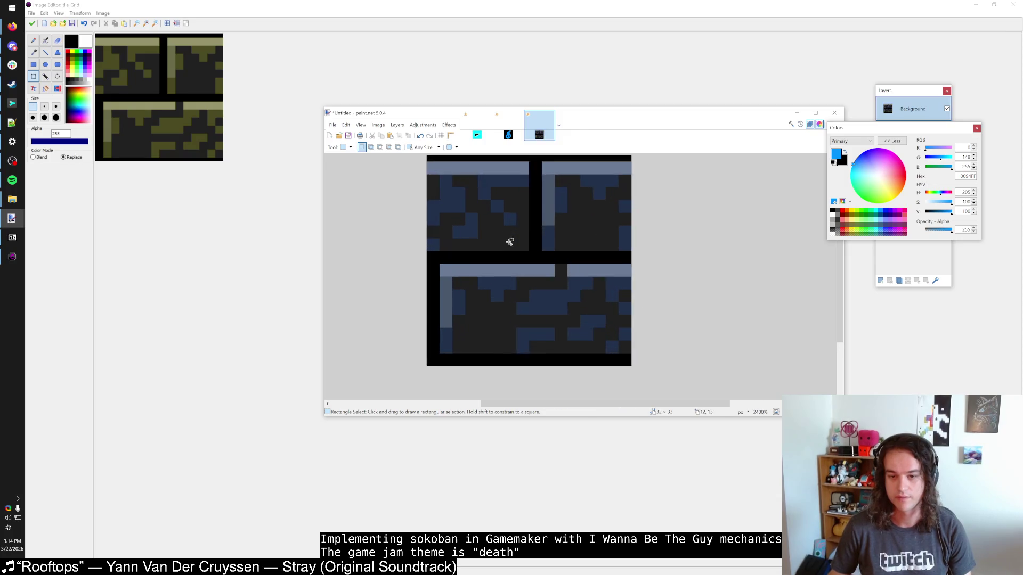
key(k)
click(508, 228)
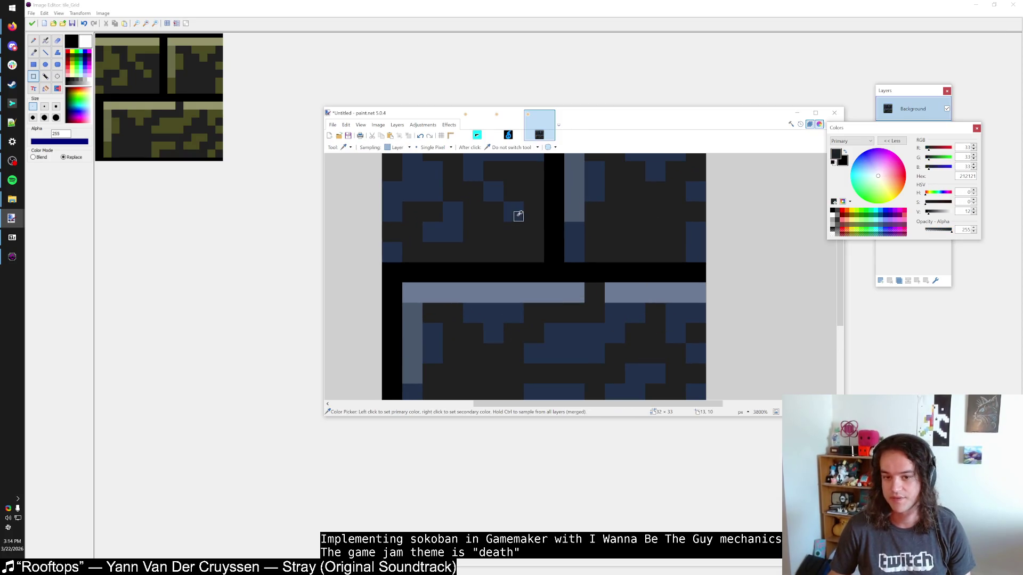
click(519, 211)
key(f)
click(514, 262)
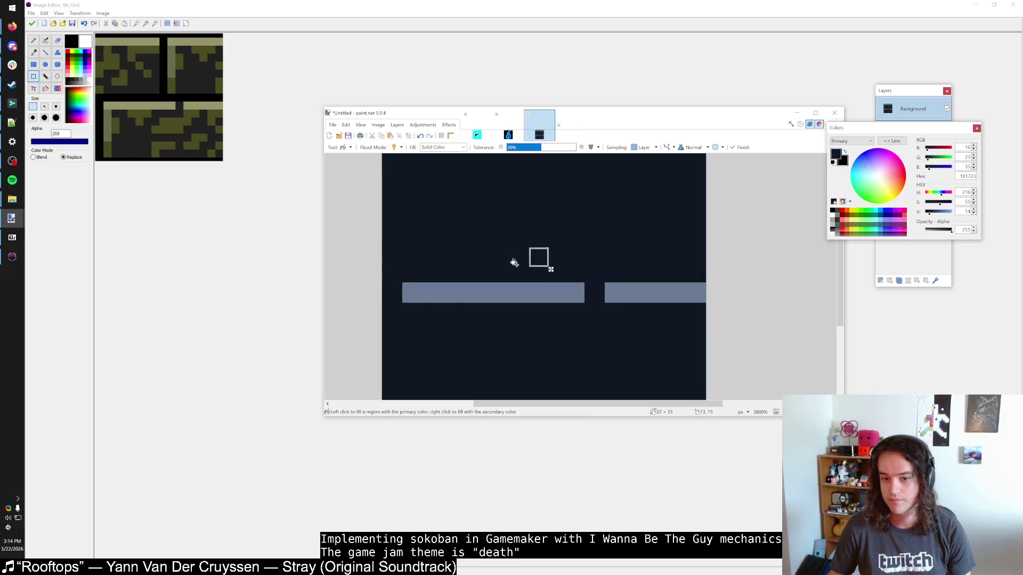
Lower fill tolerance to zero and refill every dark grey pixel with navy
click(531, 148)
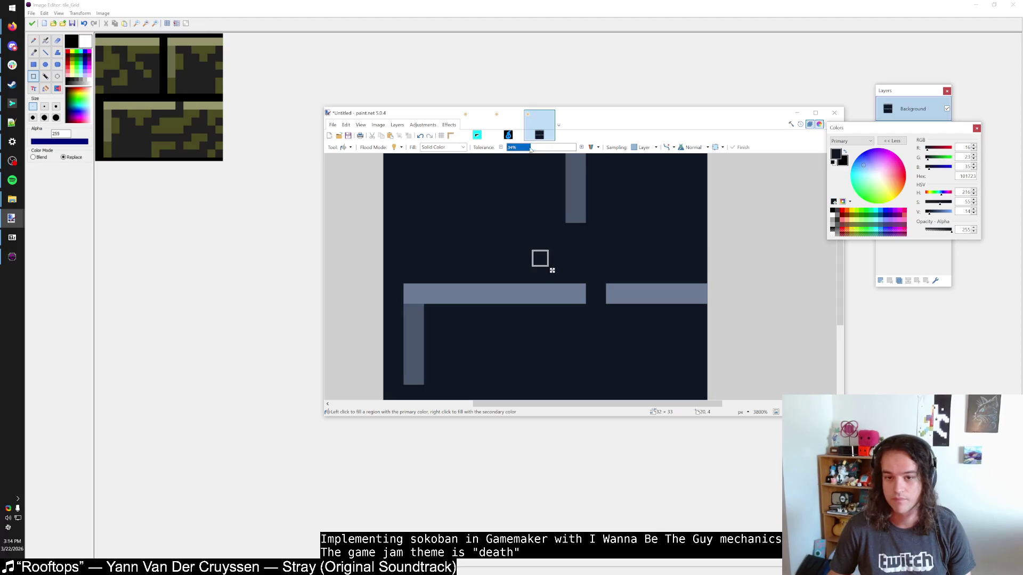
drag(531, 148, 507, 148)
scroll(474, 232, down, 3)
scroll(532, 229, up, 2)
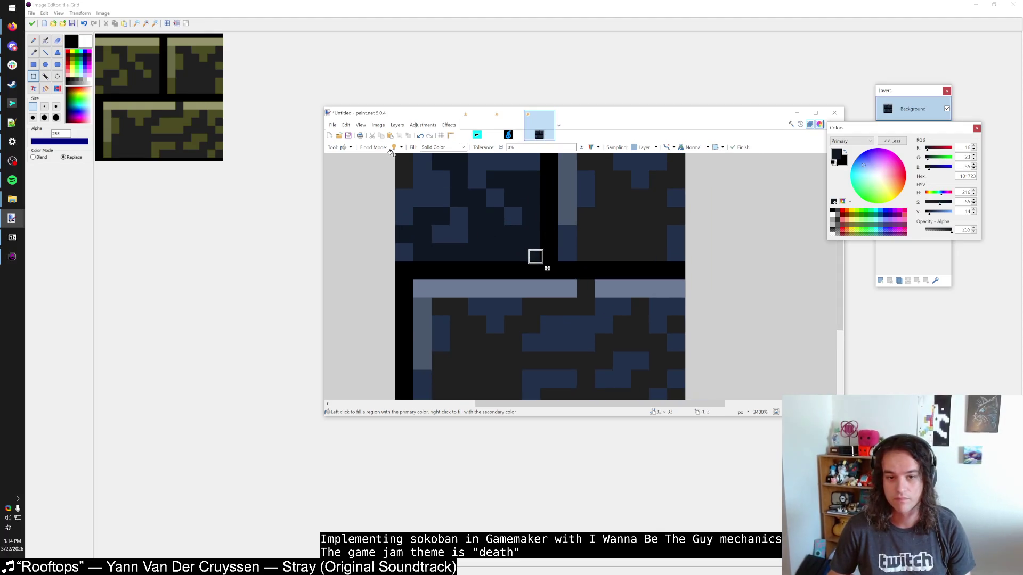
click(535, 257)
scroll(532, 256, down, 2)
scroll(514, 275, up, 3)
key(s)
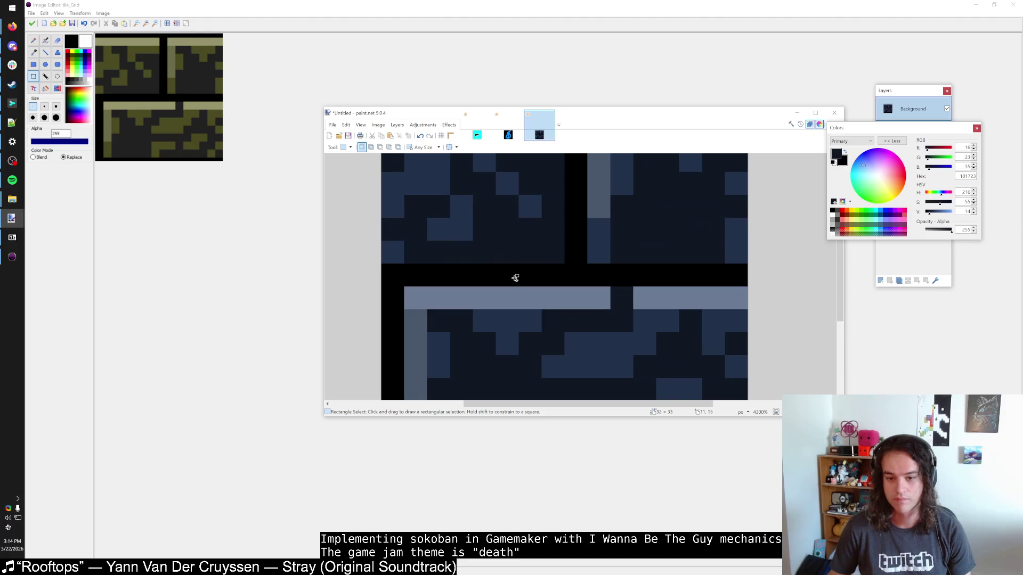
Recolour the black mortar with a dark navy sampled from the tile
key(k)
click(534, 279)
click(651, 246)
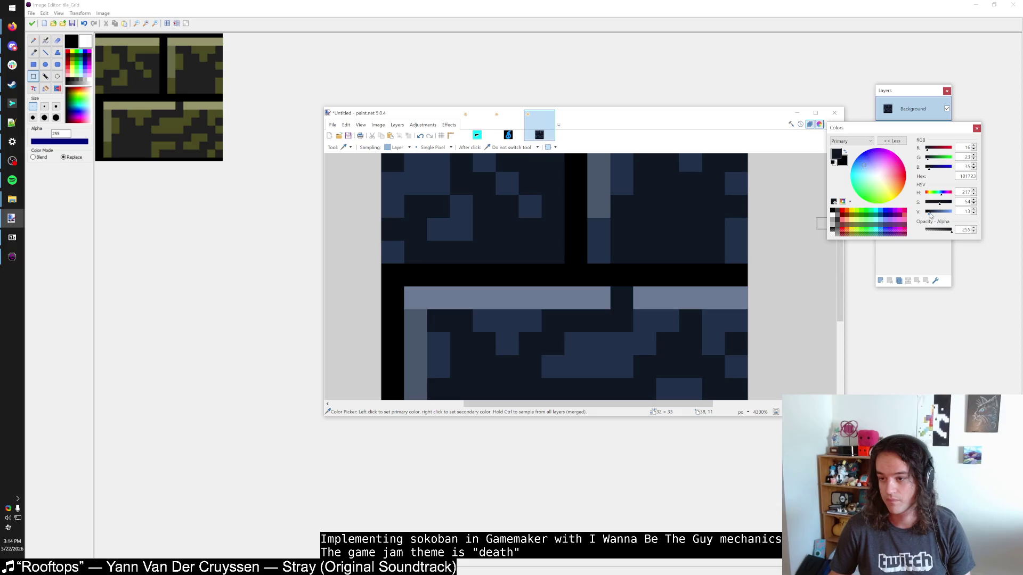
key(f)
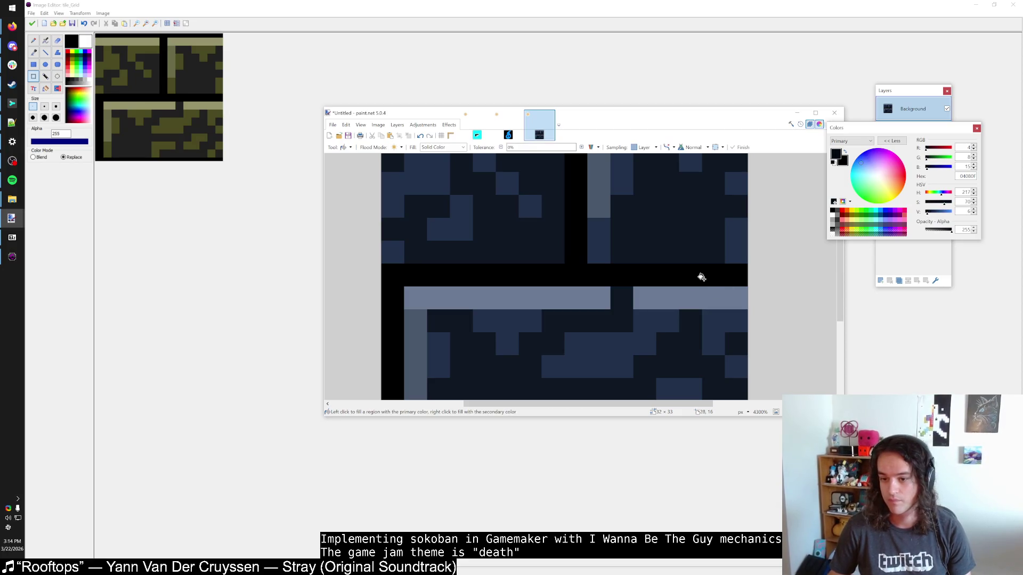
click(597, 274)
scroll(581, 295, down, 1)
scroll(611, 290, up, 1)
key(s)
Lower the tile's contrast with Adjustments > Brightness/Contrast
key(f)
scroll(611, 290, down, 3)
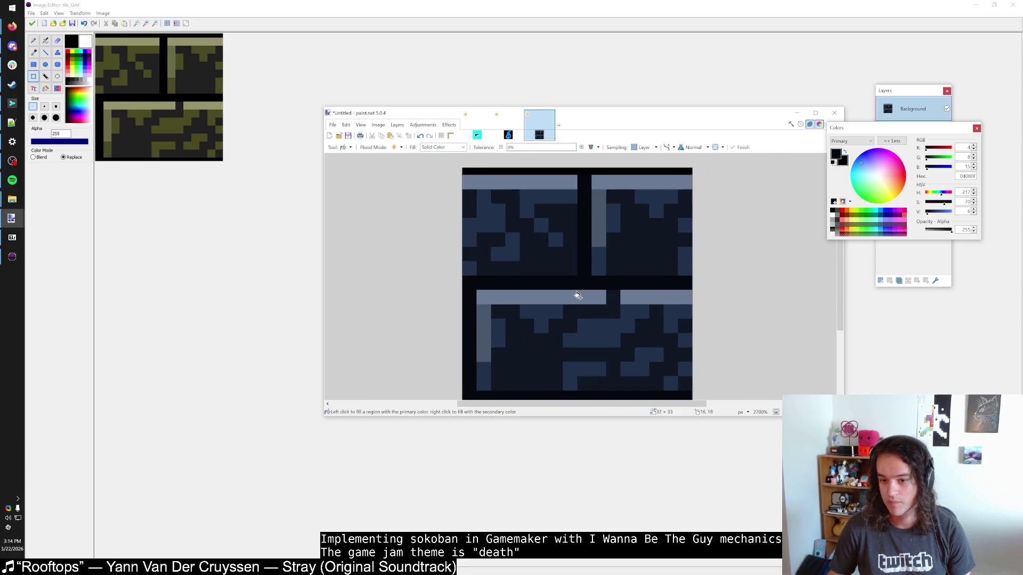
scroll(487, 278, up, 3)
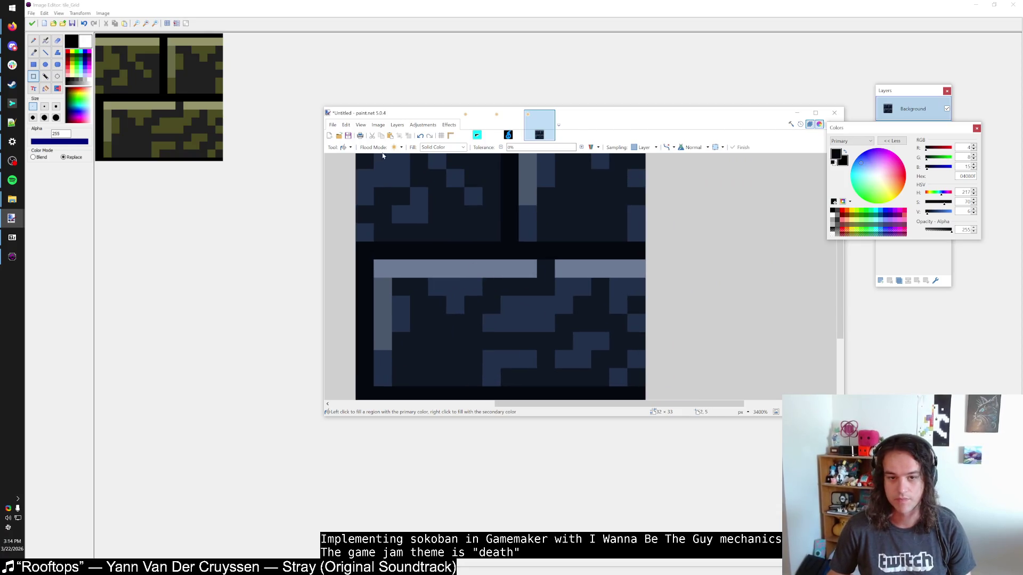
click(429, 127)
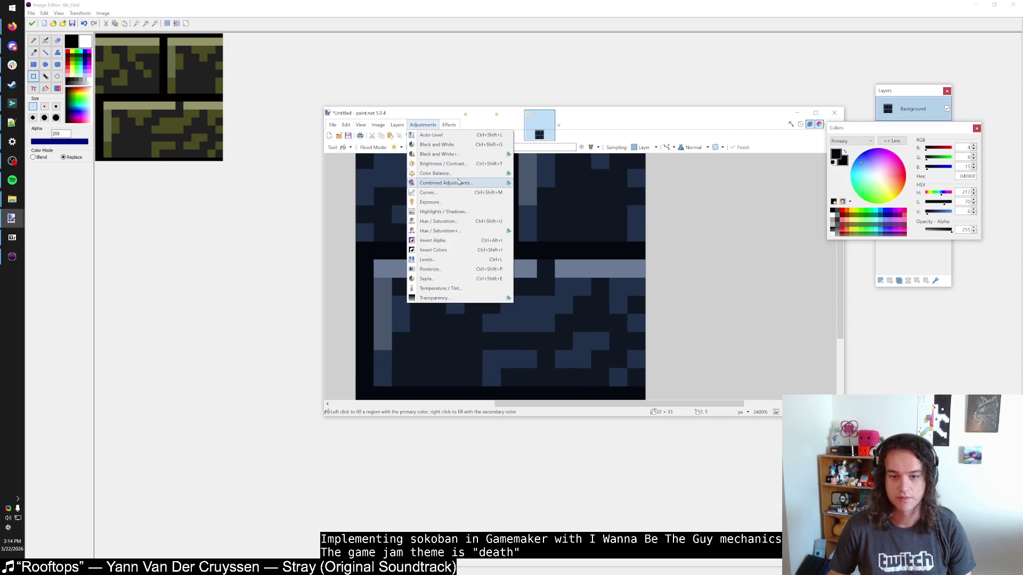
click(463, 163)
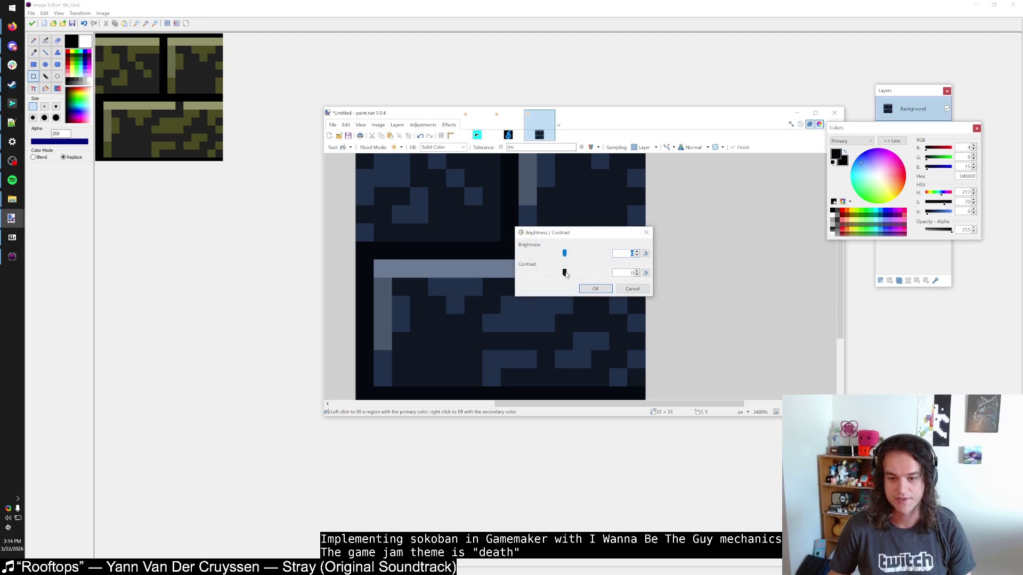
mouse_move(564, 272)
mouse_down()
mouse_move(536, 272)
mouse_move(538, 255)
mouse_move(531, 274)
mouse_move(534, 255)
mouse_up()
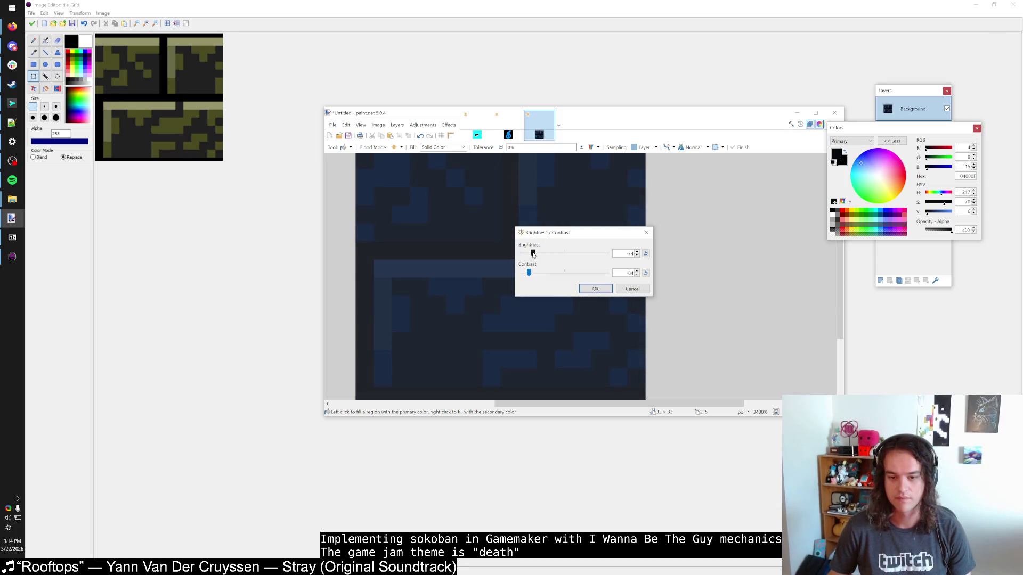
click(588, 289)
scroll(529, 315, down, 2)
scroll(529, 309, up, 2)
scroll(543, 310, down, 1)
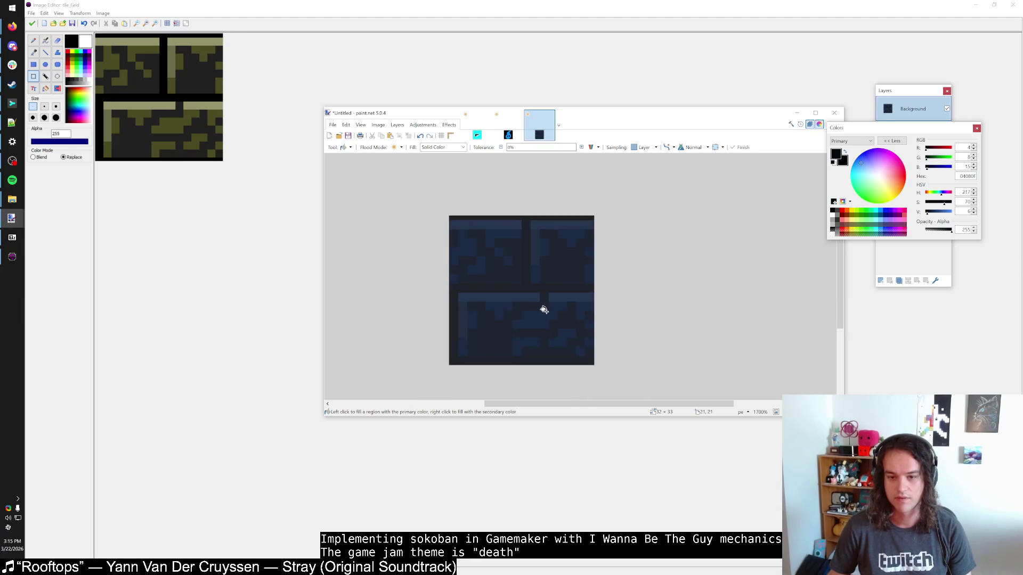
Fill the gaps between bricks with a darker blue sampled from a brick
scroll(543, 309, up, 2)
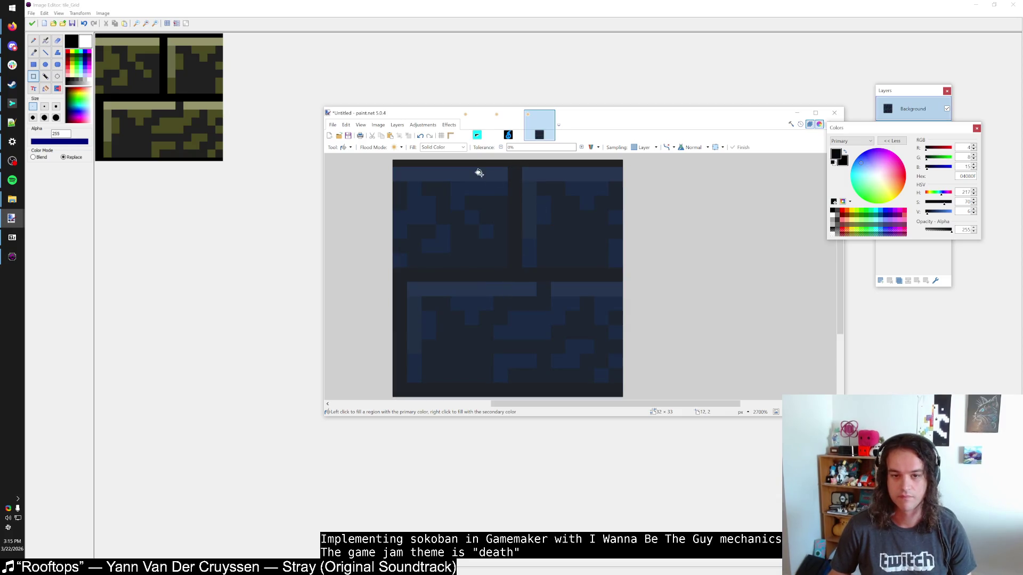
key(k)
click(603, 212)
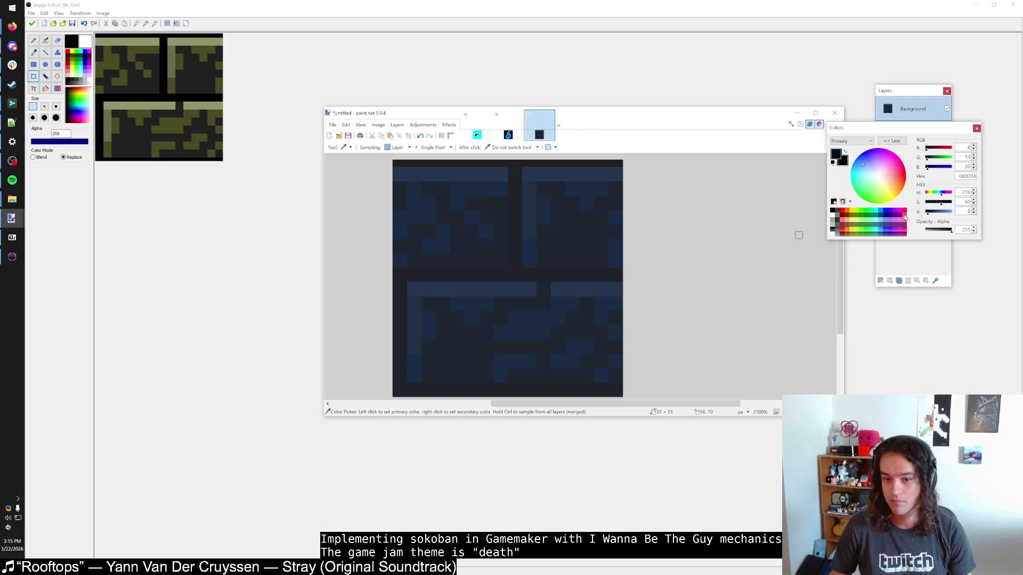
key(f)
click(553, 279)
Fill the bricks' dark pixels with an adjusted, slightly brighter blue
key(k)
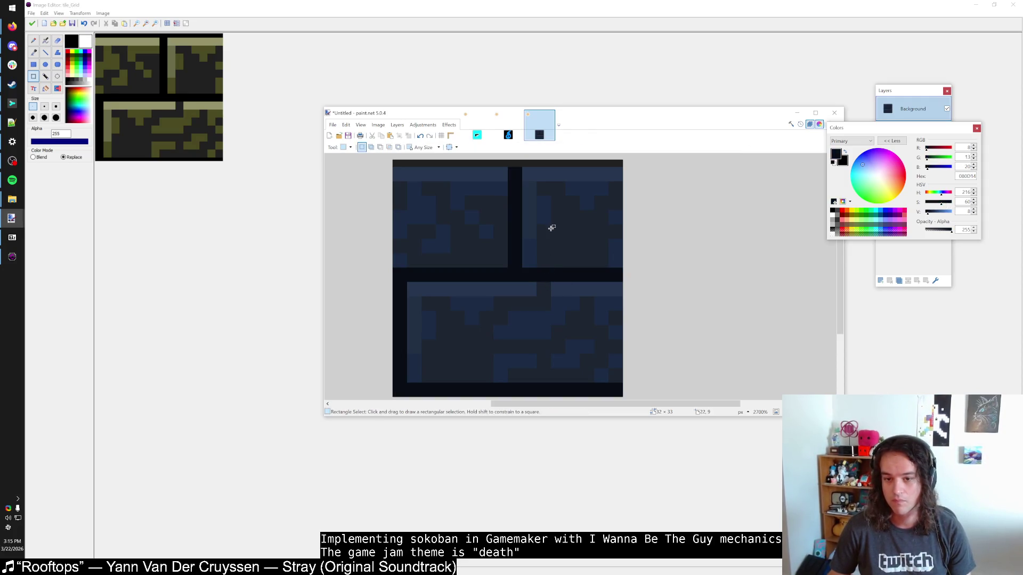
click(931, 212)
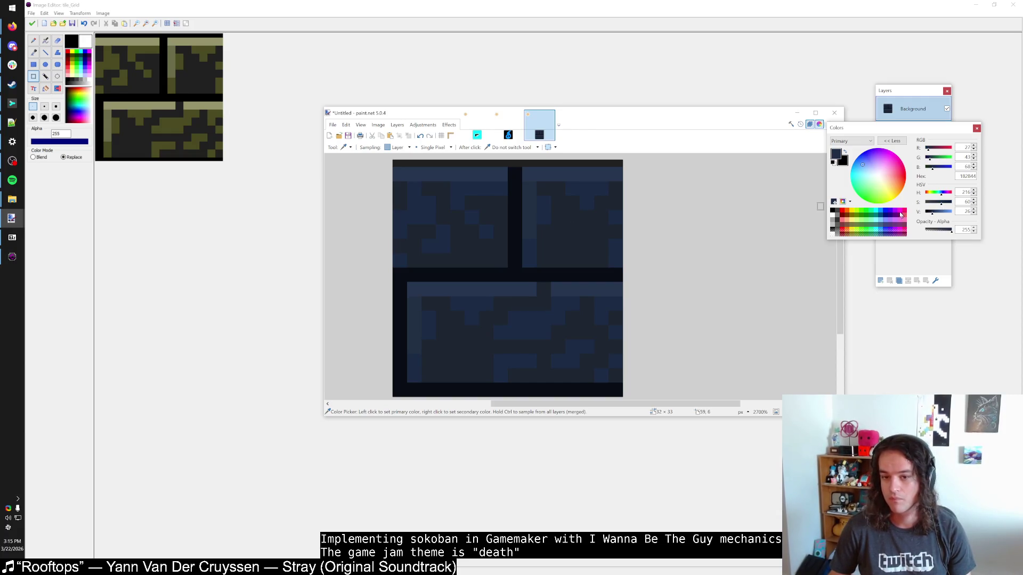
click(929, 212)
key(f)
click(589, 243)
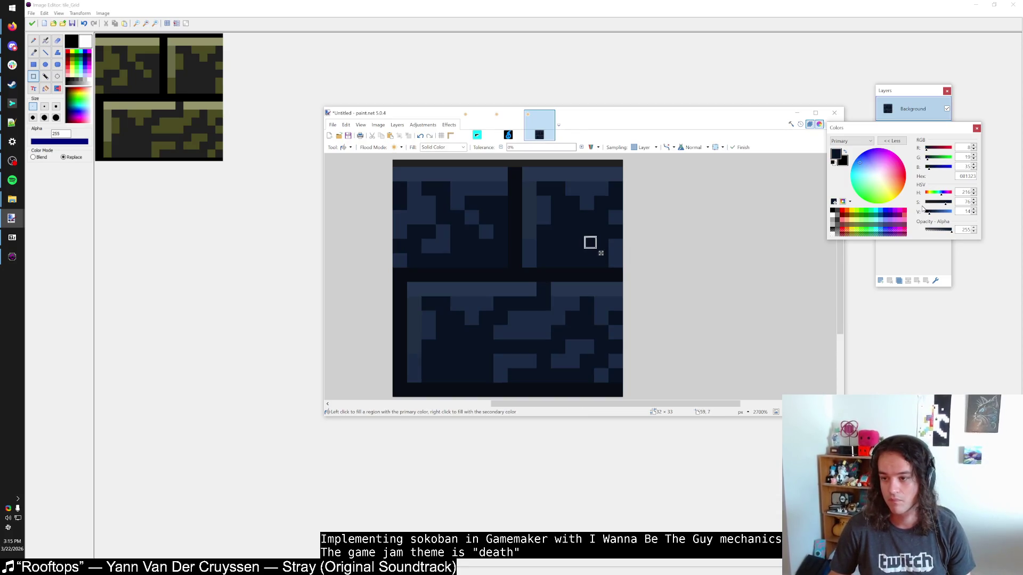
click(931, 212)
key(s)
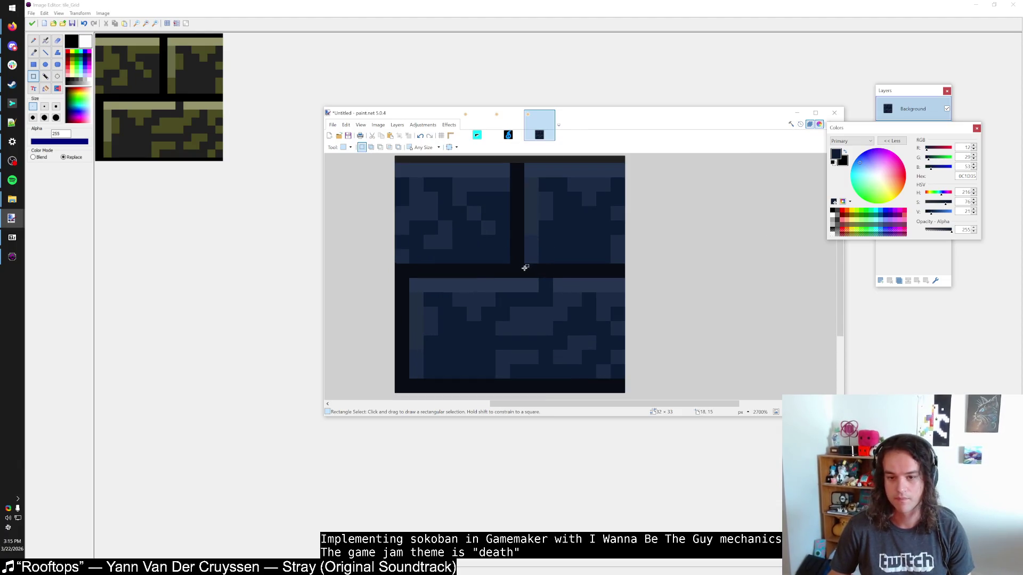
Repaint the mortar in a near-black dark blue matched to the bricks
click(928, 212)
key(f)
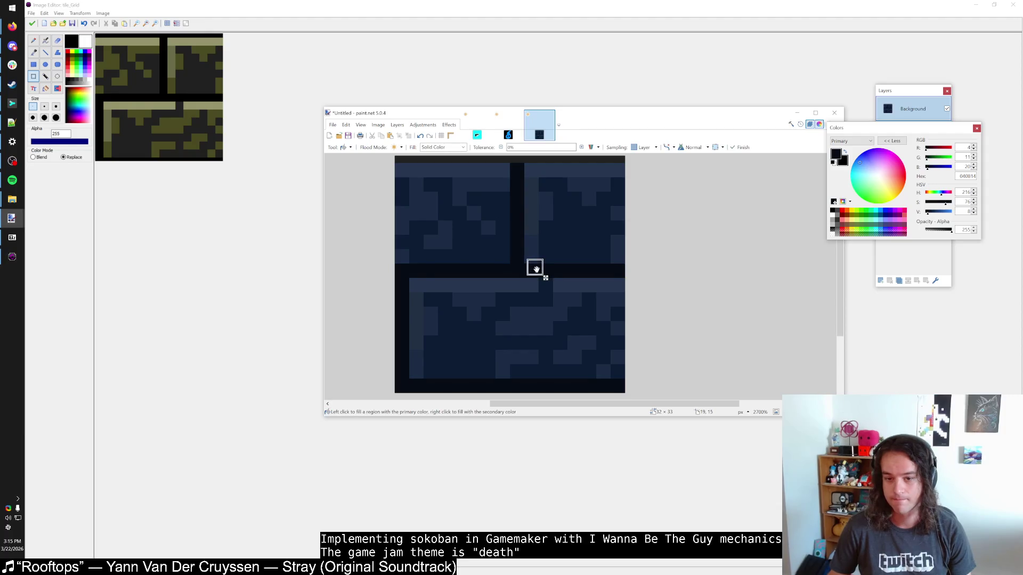
click(932, 212)
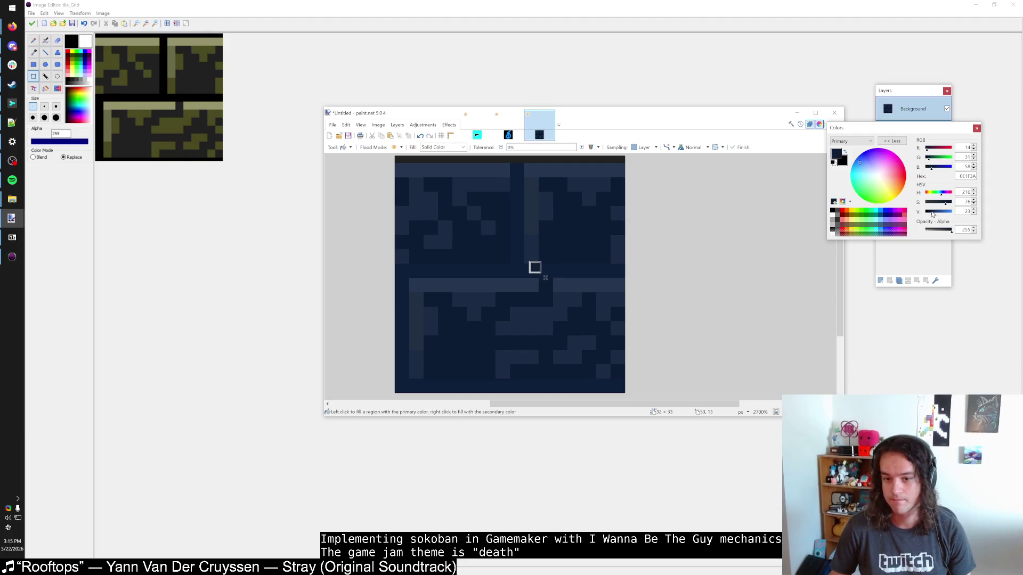
key(k)
click(549, 209)
click(930, 212)
key(s)
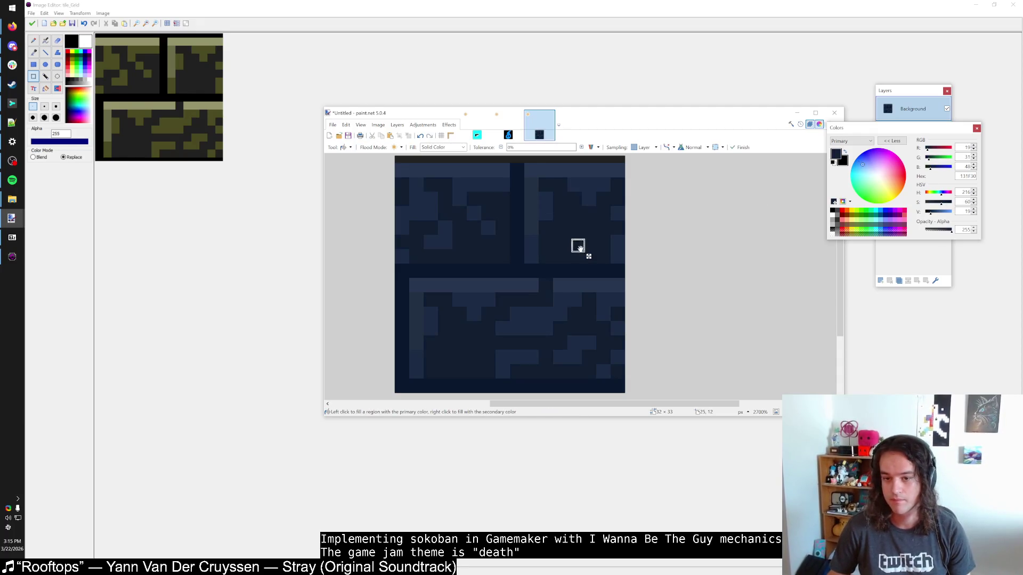
Copy the finished tile and paste it into Game Maker's tile_Grid background image
scroll(559, 262, down, 3)
scroll(560, 263, up, 2)
scroll(522, 264, down, 2)
key(s)
click(397, 126)
key(Escape)
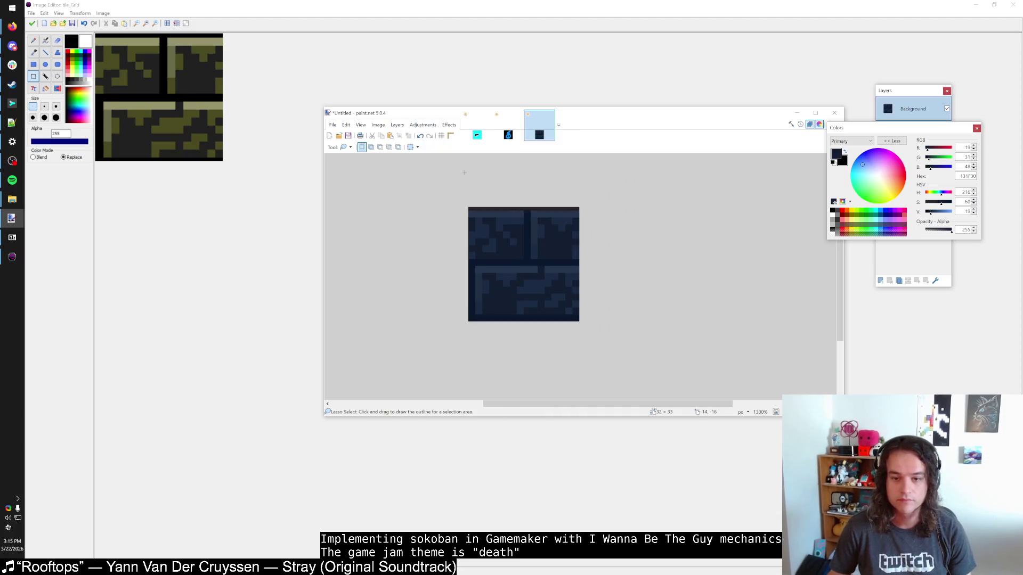
click(260, 41)
key(ctrl+v)
click(32, 23)
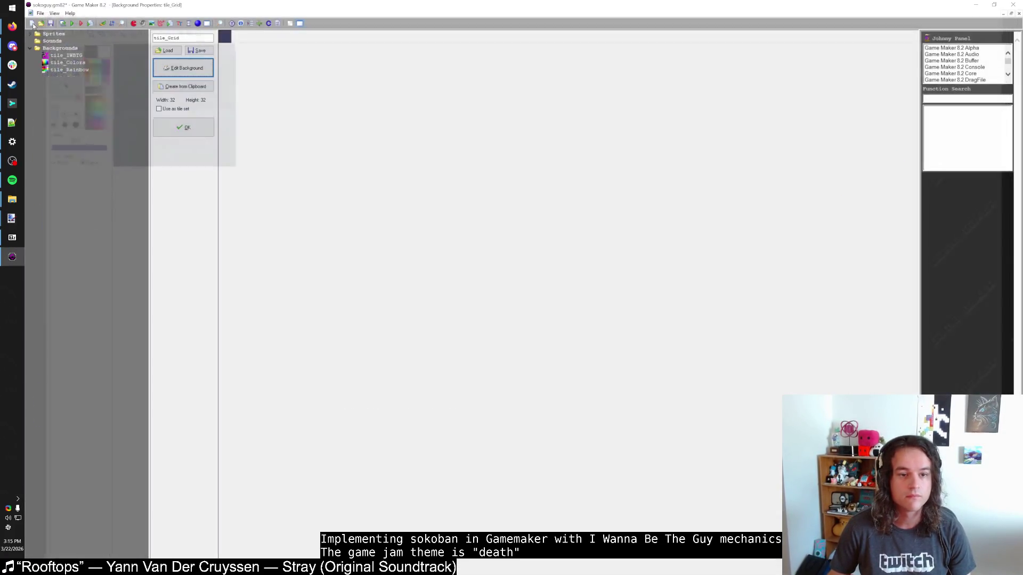
Close tile_Grid's properties and inspect the rmSokoIntroHallway spike corridor's new navy brick floor
click(185, 126)
click(185, 127)
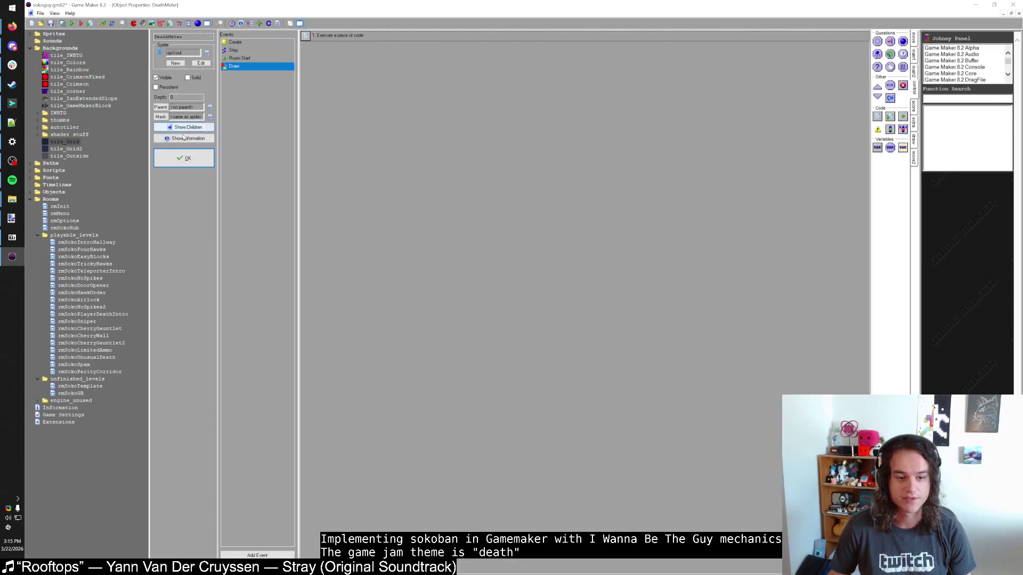
key(F5)
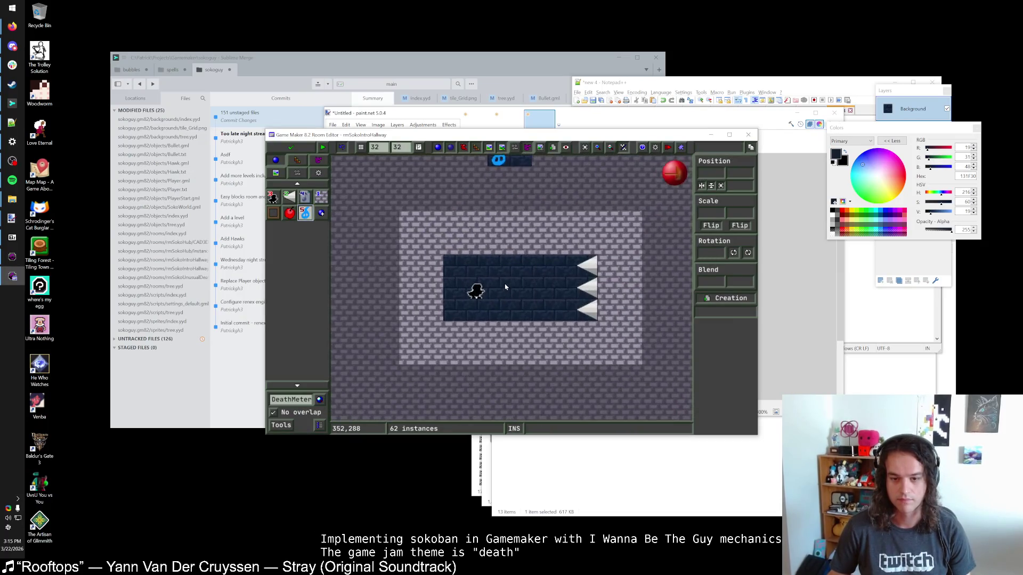
scroll(505, 286, up, 4)
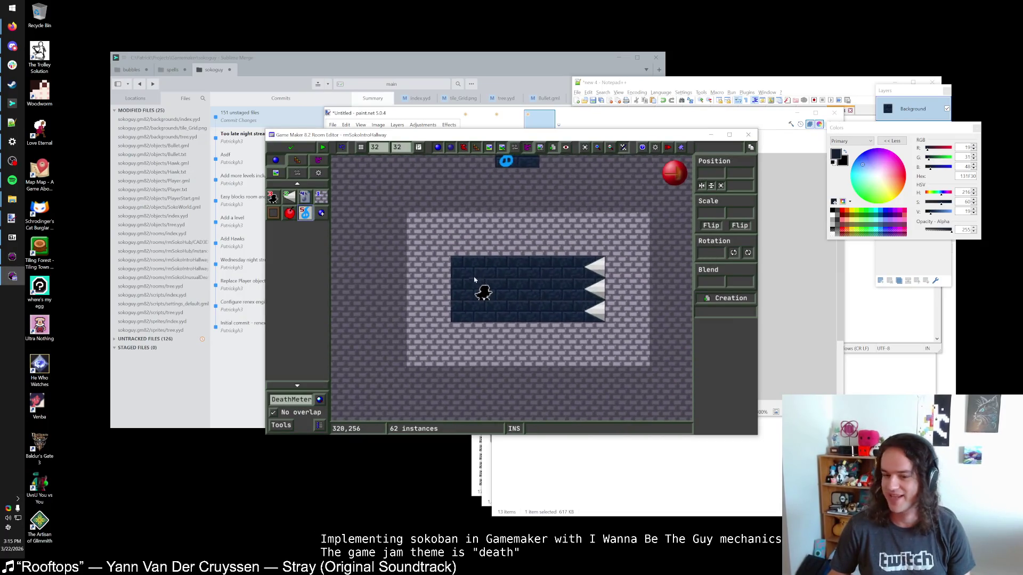
scroll(467, 274, up, 4)
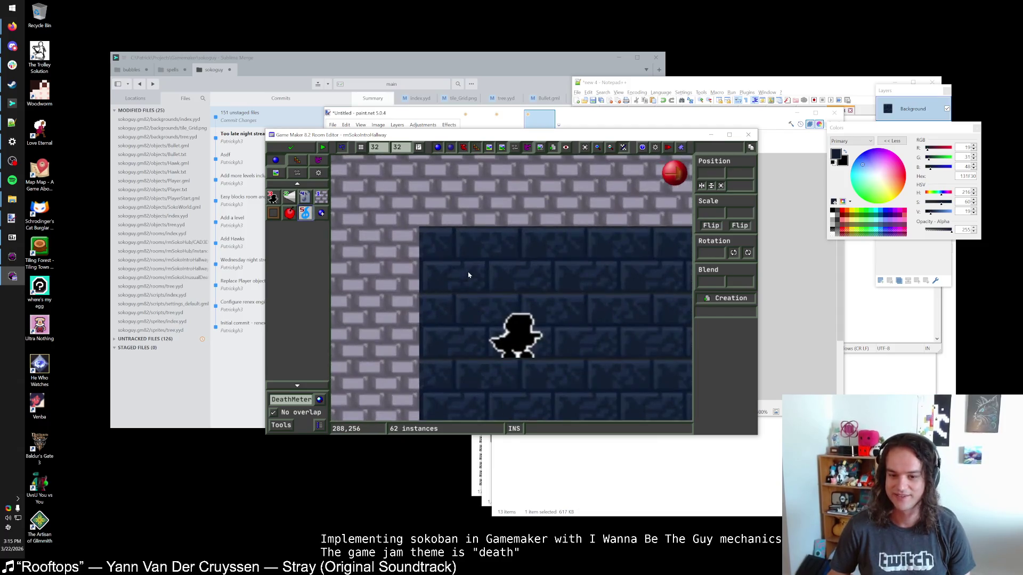
scroll(475, 276, down, 4)
scroll(475, 276, down, 2)
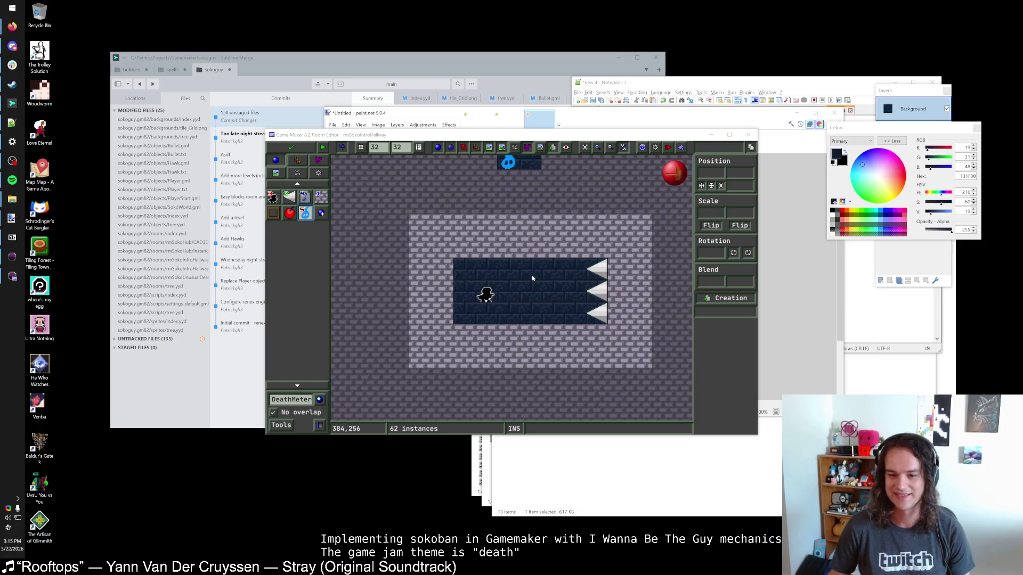
drag(541, 135, 522, 149)
scroll(490, 275, down, 2)
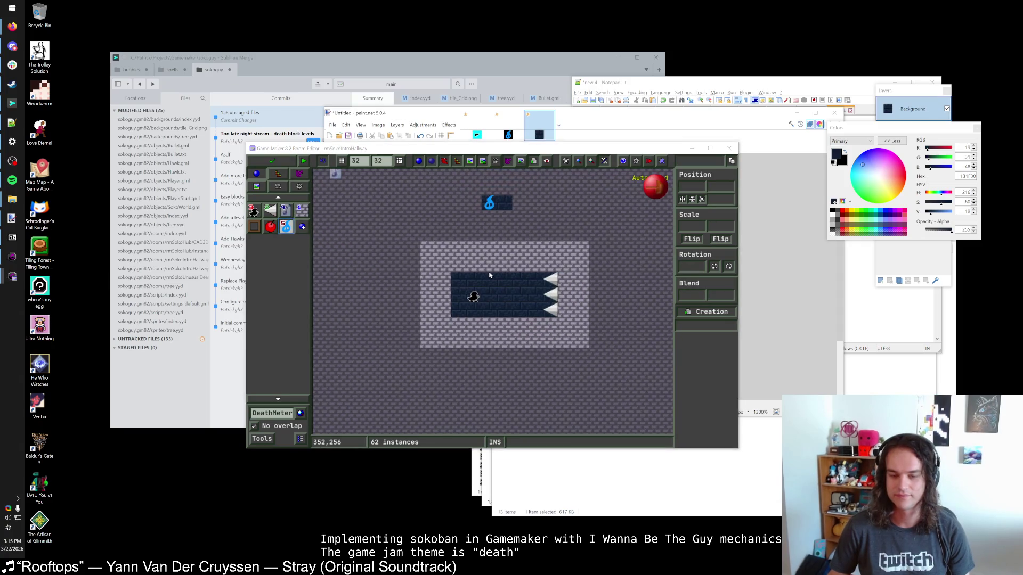
key(alt+Tab)
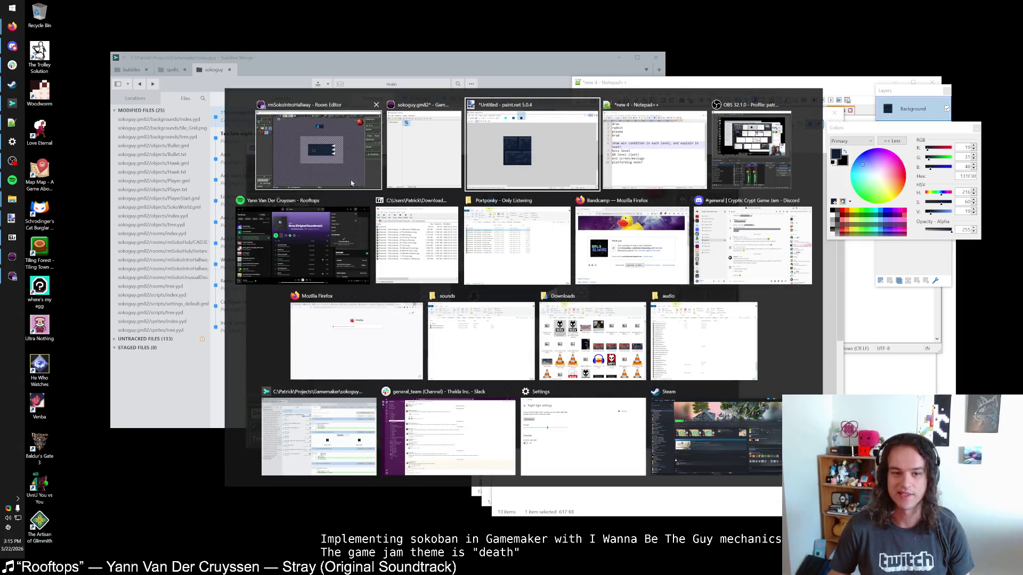
Open the tile_IWBTG tileset for editing and select its olive crate tile for copying
click(334, 164)
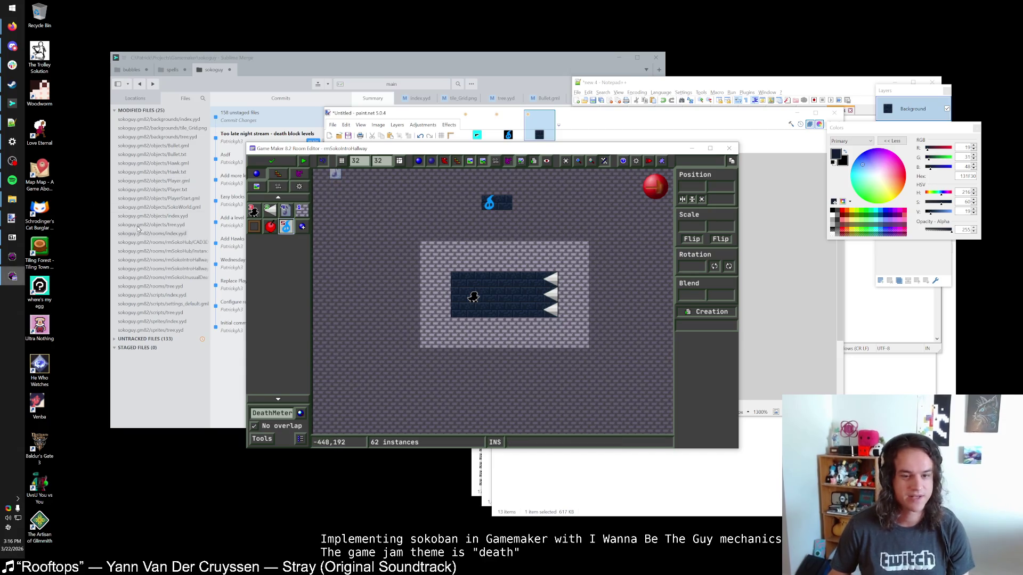
click(269, 161)
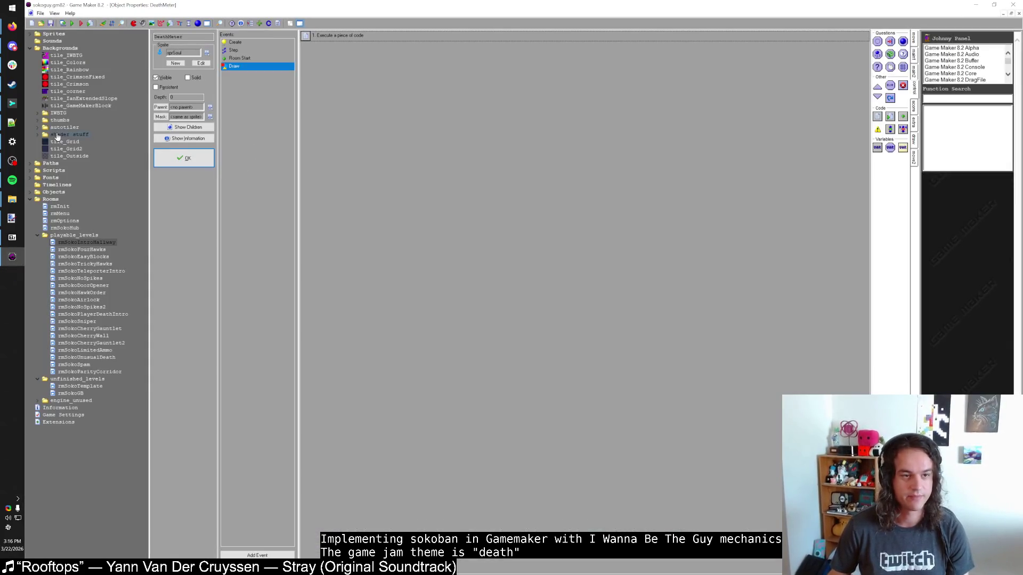
double_click(66, 55)
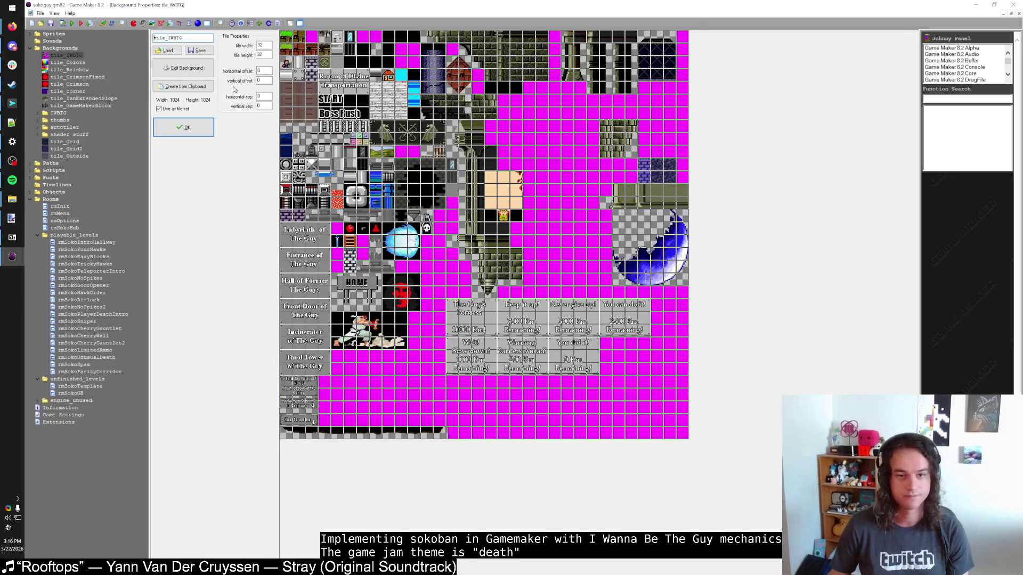
click(184, 68)
scroll(306, 75, up, 3)
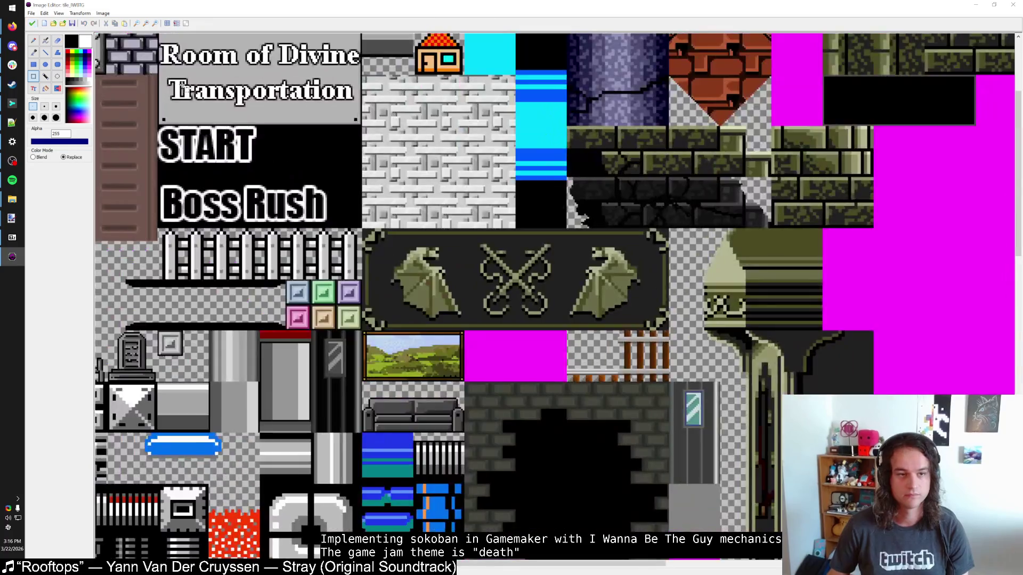
scroll(312, 144, up, 2)
mouse_move(265, 131)
mouse_down()
mouse_move(366, 213)
mouse_move(367, 233)
mouse_up()
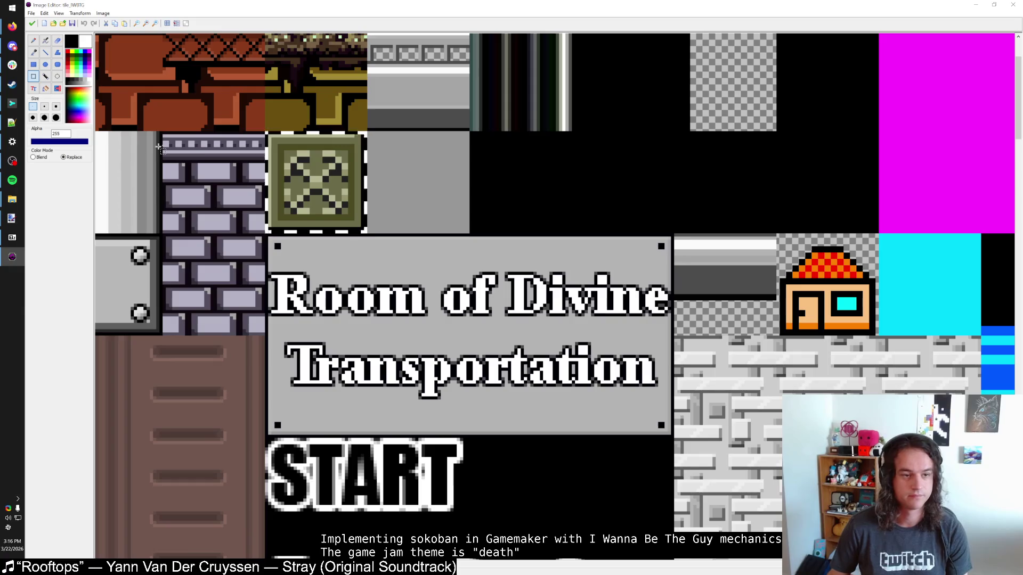
mouse_move(12, 218)
click(64, 229)
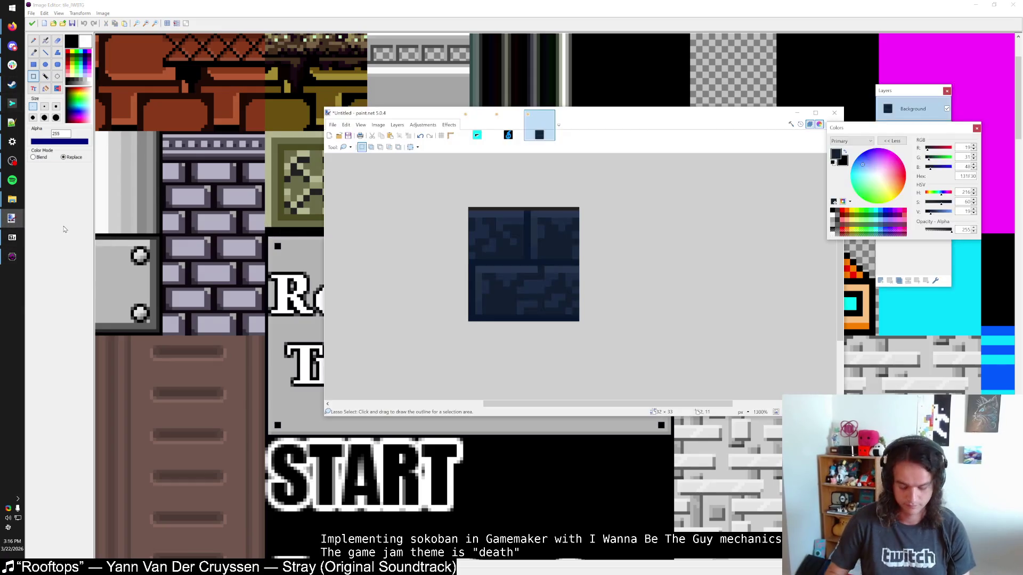
Paste the crate tile as a new image and refill its inner 24x24 area with olive
key(ctrl+alt+v)
scroll(562, 279, up, 1)
scroll(562, 279, up, 5)
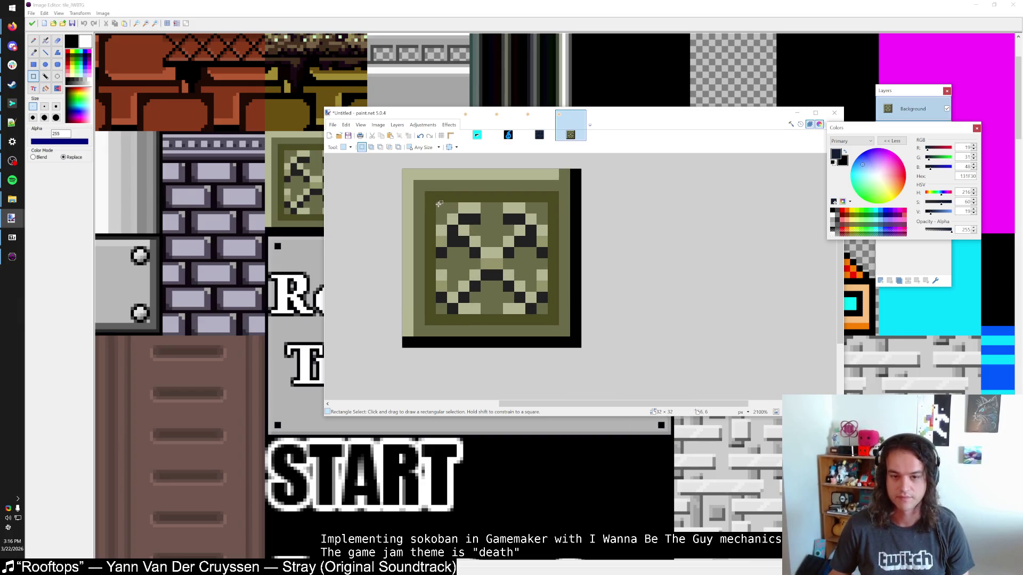
drag(426, 191, 556, 325)
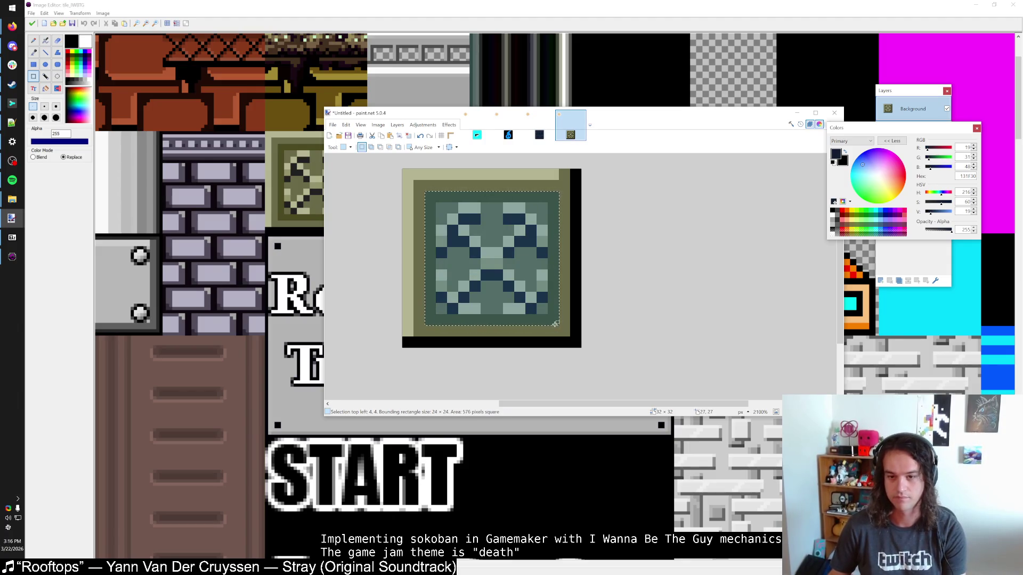
key(Delete)
key(k)
click(568, 281)
key(f)
click(541, 273)
key(s)
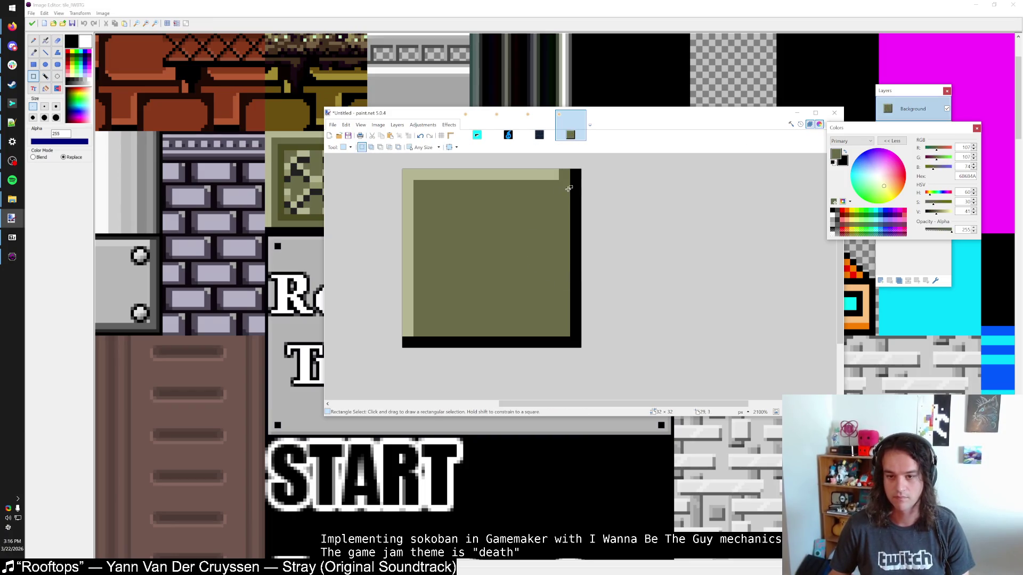
Fill the crate tile's inner area with navy sampled from the brick tile
key(ctrl+shift+Tab)
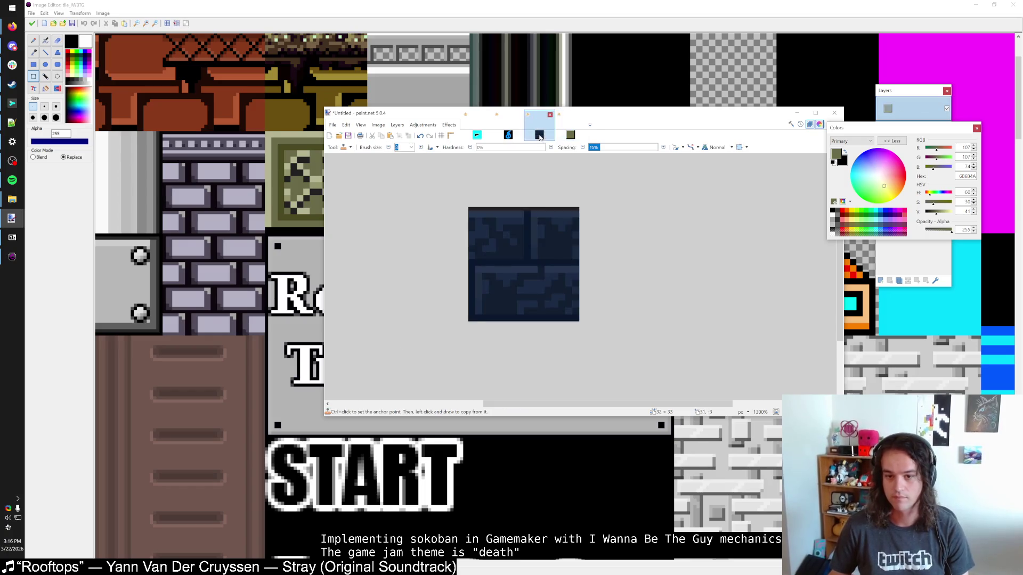
scroll(539, 254, up, 3)
key(k)
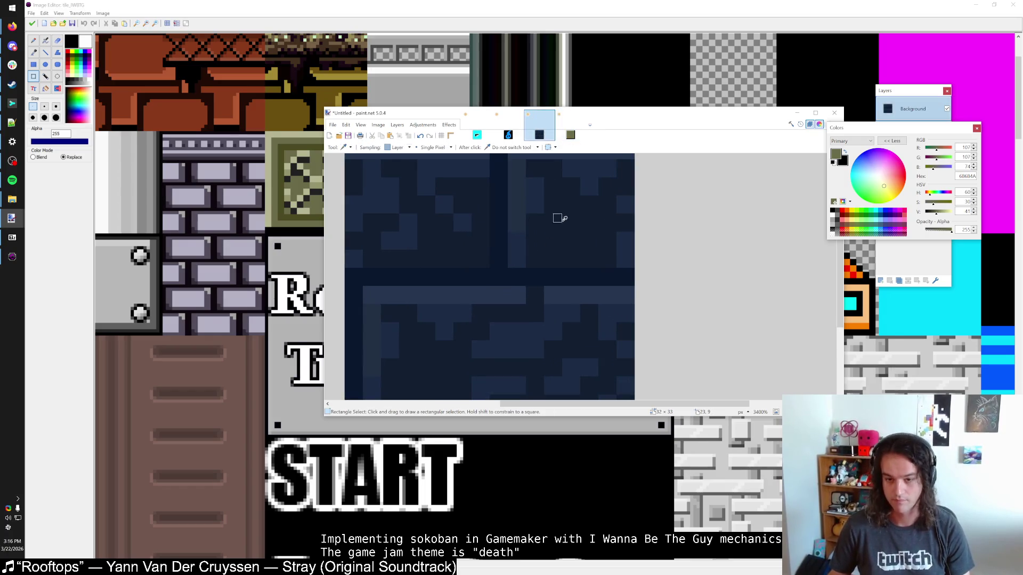
click(560, 219)
key(ctrl+Tab)
key(f)
click(539, 250)
key(s)
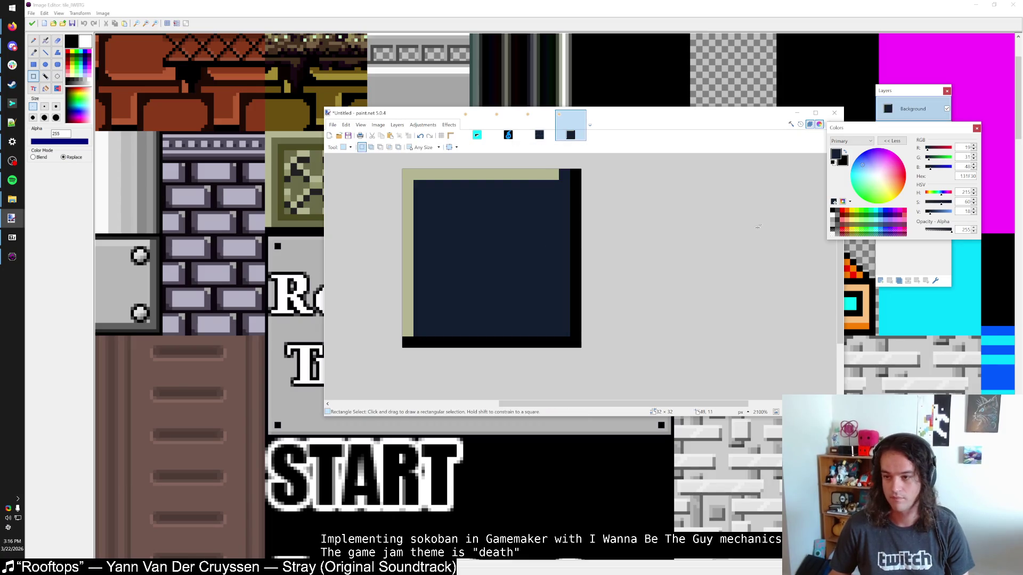
Recolour the olive border navy and the black right and bottom edges near-black navy
drag(931, 214, 932, 214)
key(f)
click(539, 173)
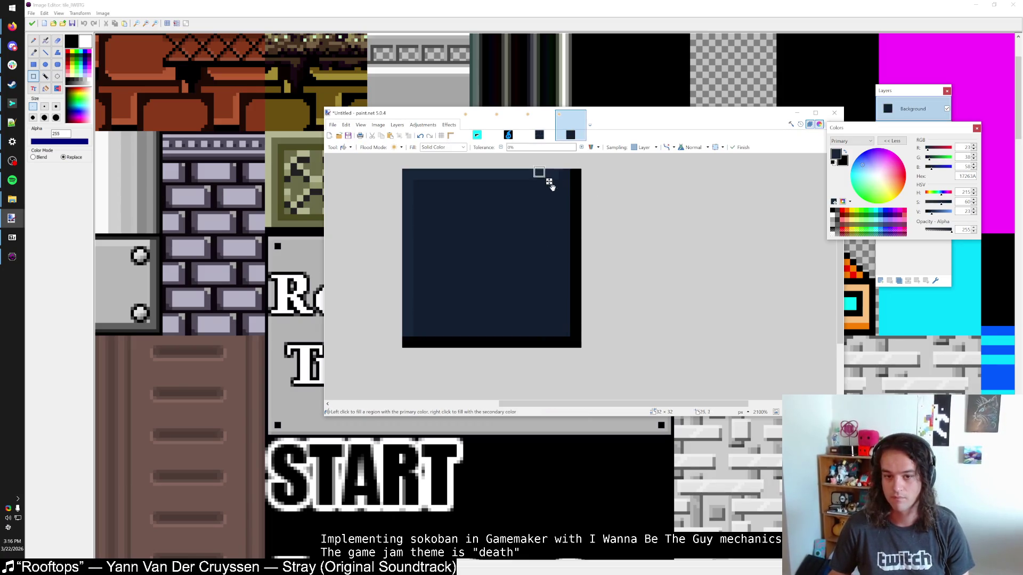
drag(932, 214, 931, 214)
key(s)
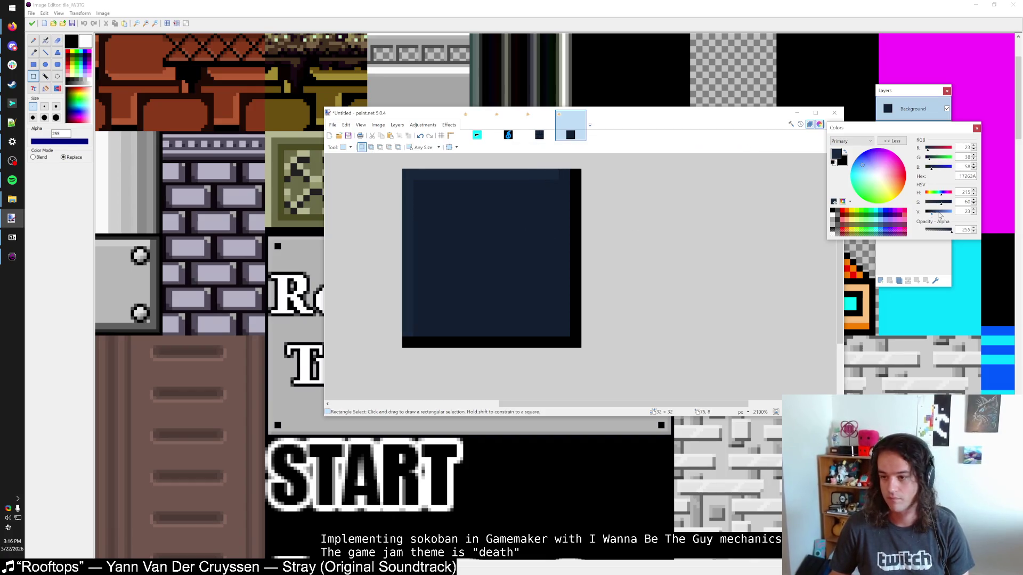
key(k)
click(567, 266)
click(927, 214)
key(f)
click(574, 266)
key(s)
Return to Game Maker and close the tile_IWBTG image editor
scroll(551, 282, down, 2)
scroll(549, 281, up, 2)
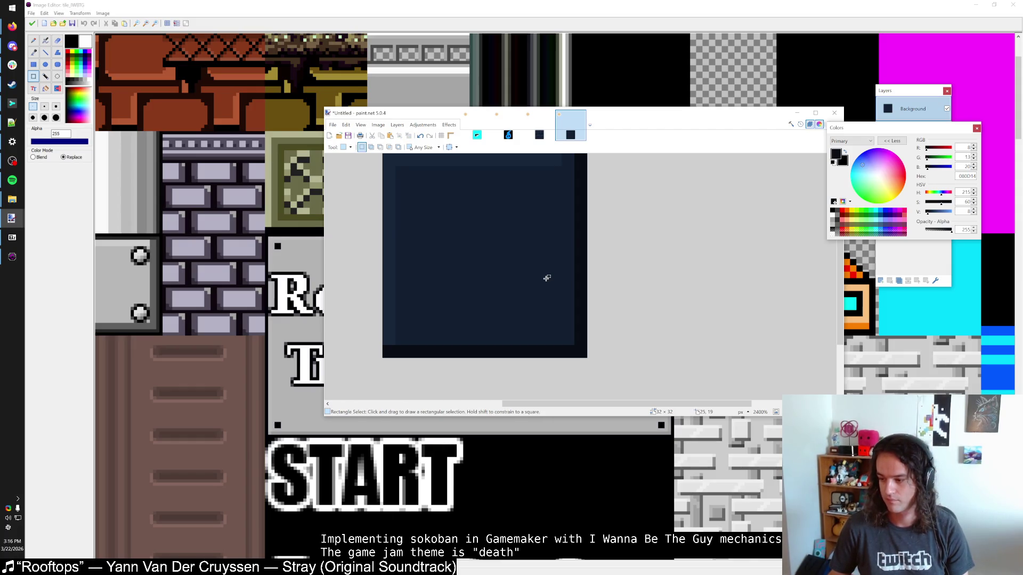
key(alt+Tab)
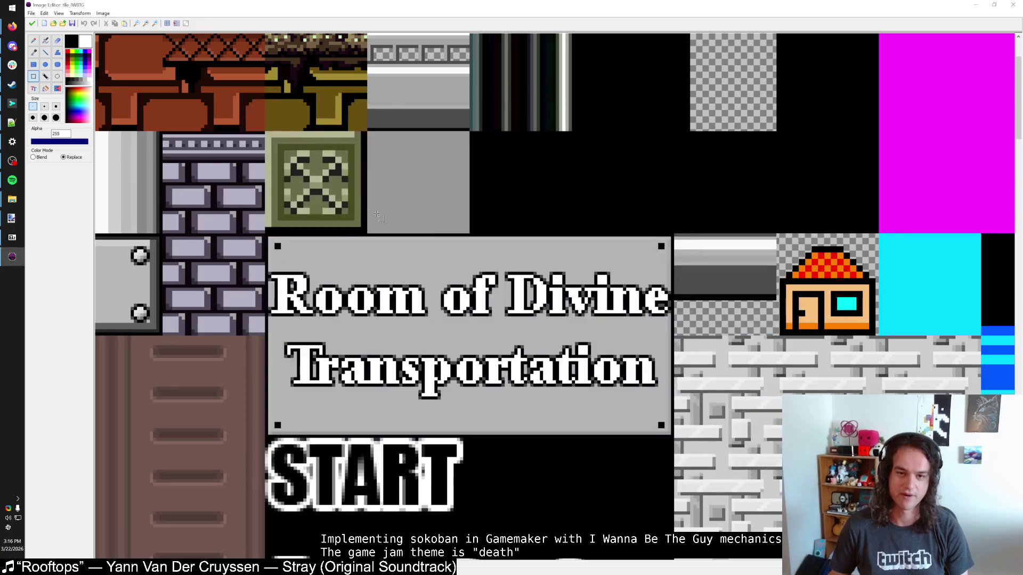
scroll(236, 150, down, 2)
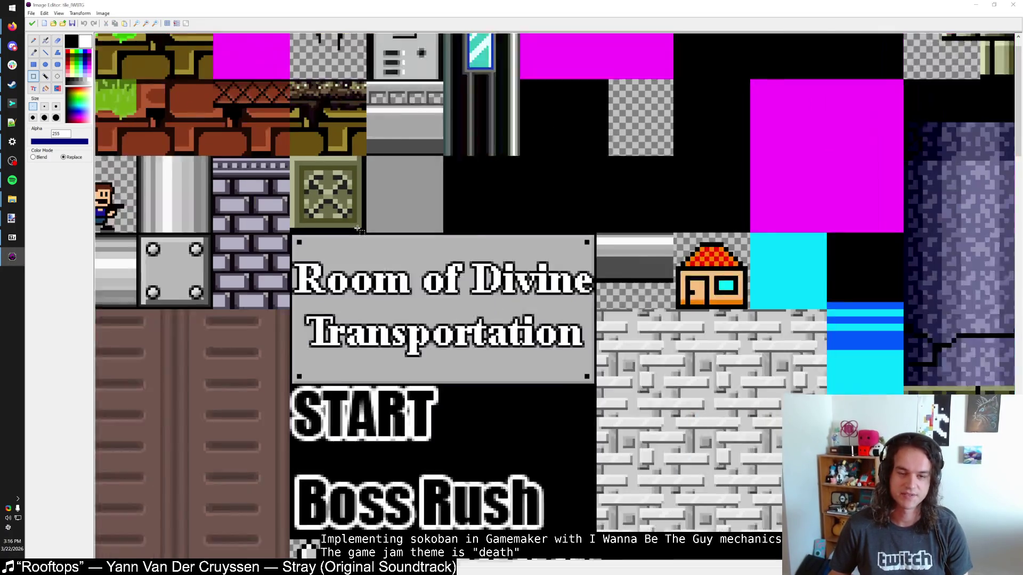
click(33, 24)
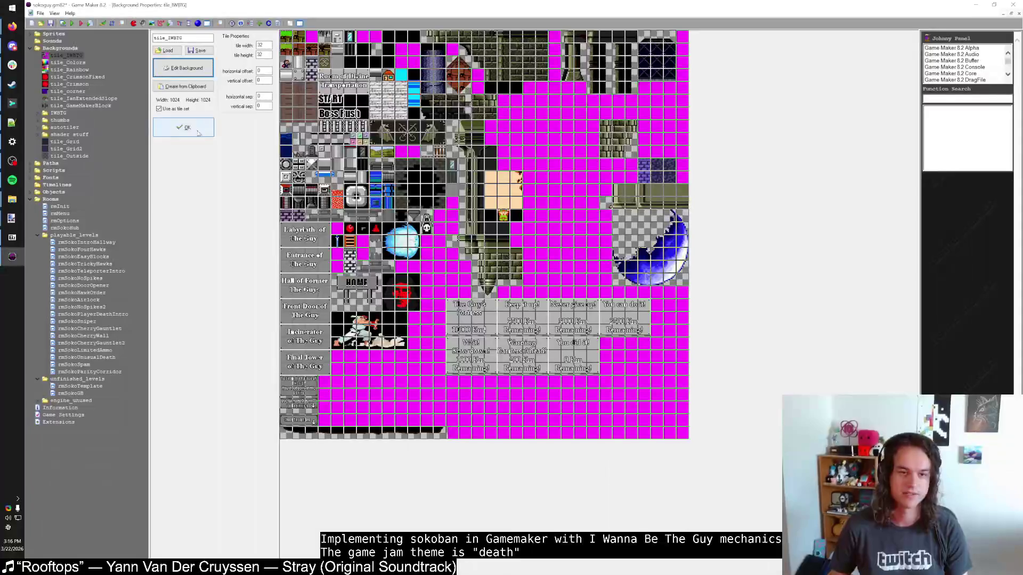
Replace tile_Grid's image with the copied dark-navy square from the clipboard and verify it
click(190, 130)
double_click(65, 142)
click(205, 87)
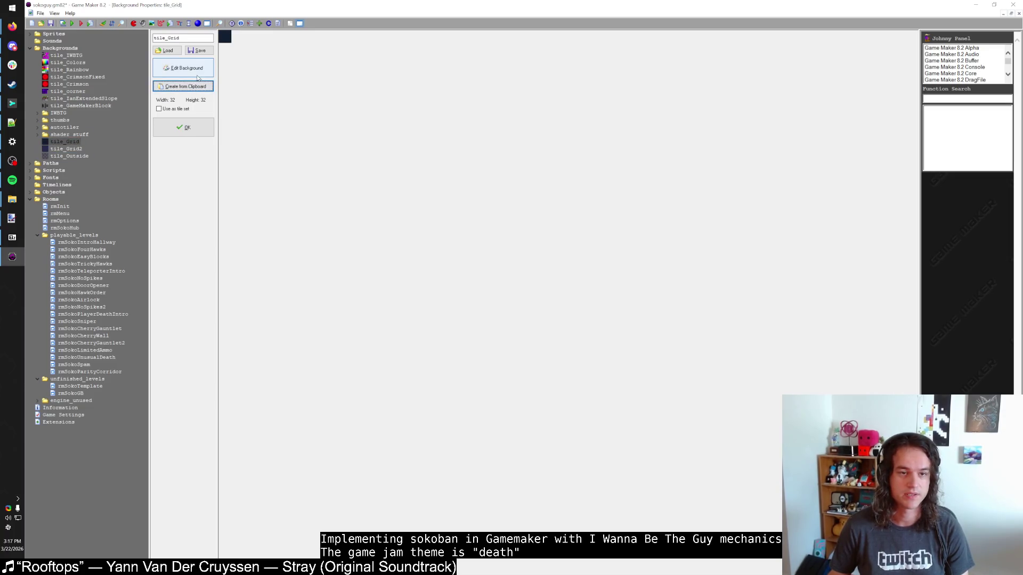
click(197, 79)
scroll(239, 96, up, 3)
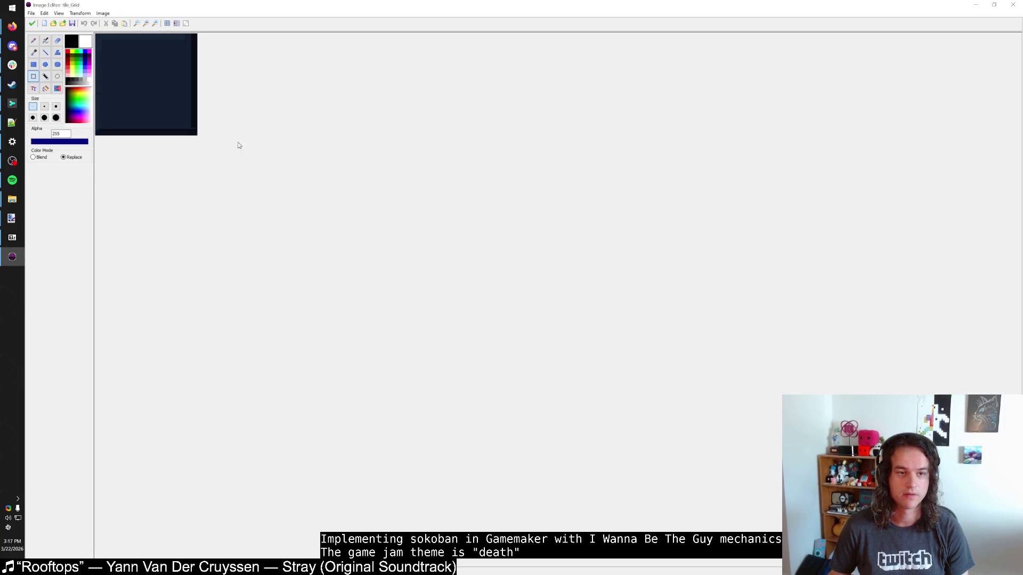
click(32, 23)
click(183, 126)
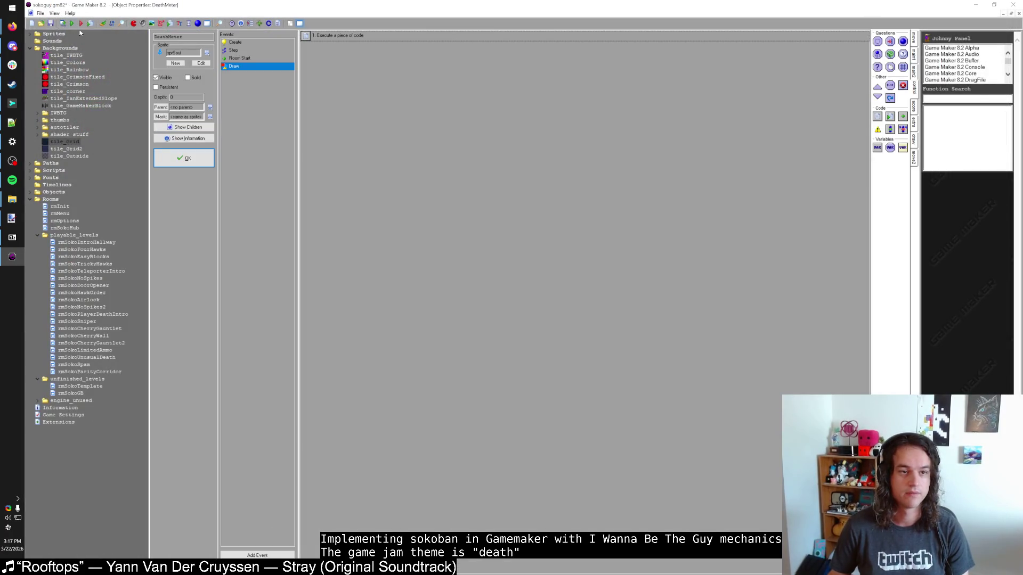
Check rmSokoIntroHallway's plain navy floor, then sample the navy from the tile in paint.net
double_click(86, 245)
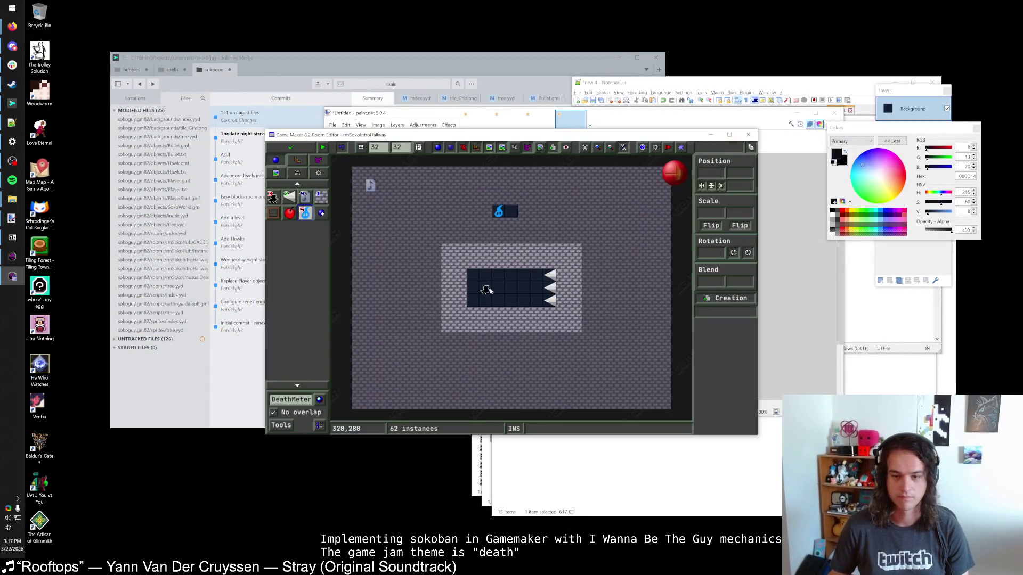
scroll(520, 296, up, 1)
scroll(520, 297, down, 1)
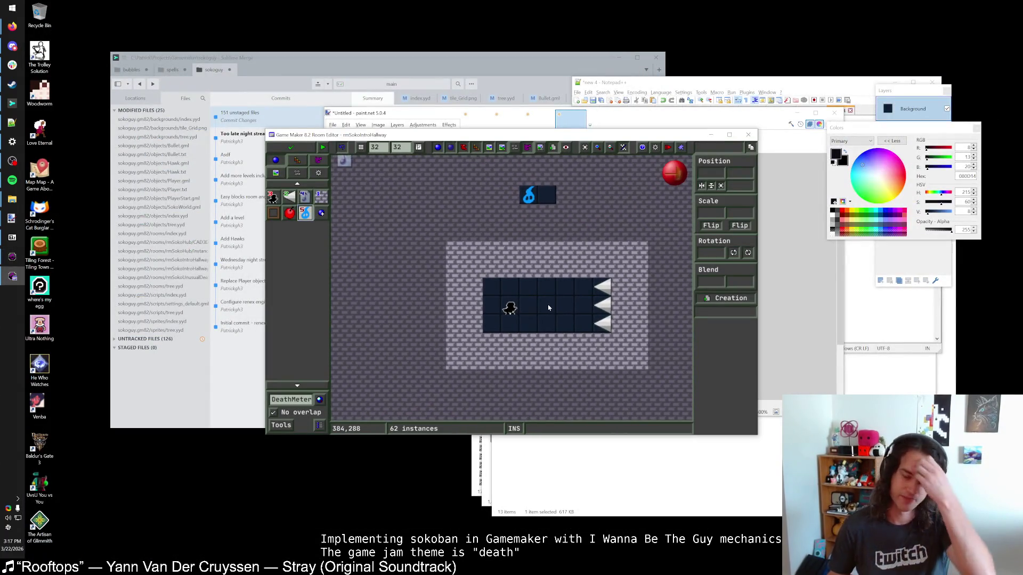
scroll(548, 307, up, 1)
scroll(562, 303, down, 1)
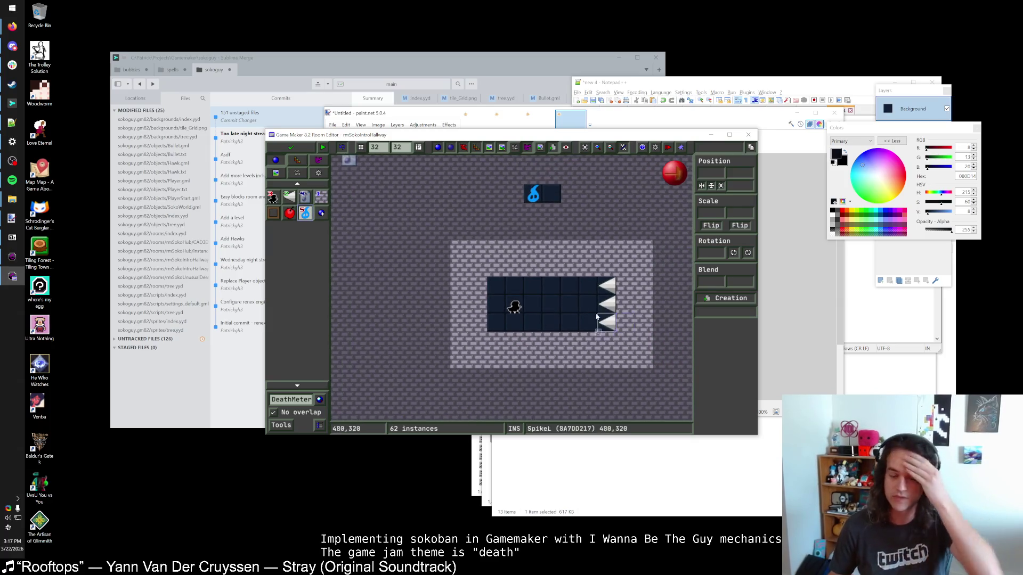
key(alt+Tab)
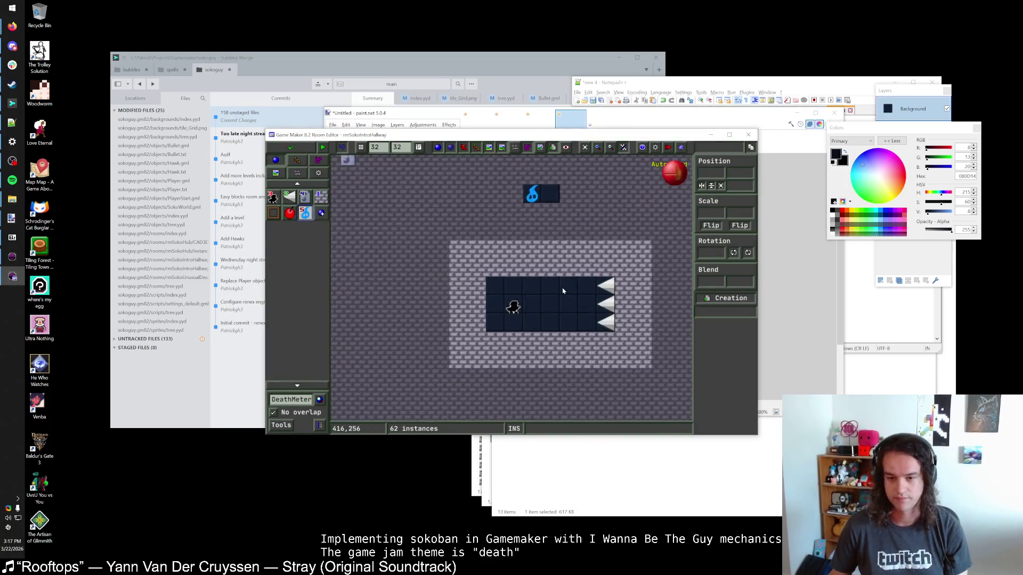
key(alt+Tab)
key(k)
click(501, 254)
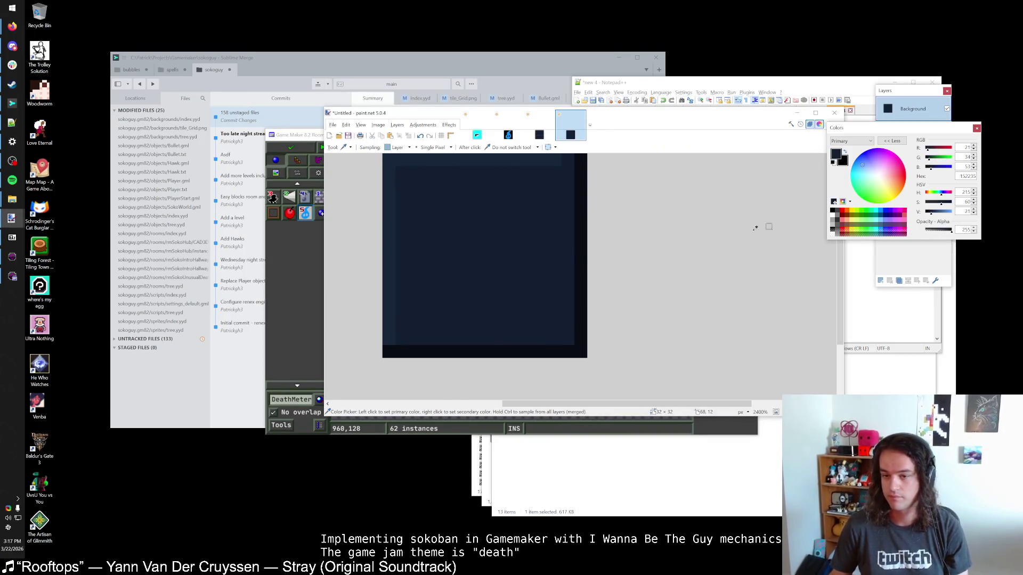
Make the navy tile's interior greyer by lowering saturation and refilling it
drag(939, 203, 936, 203)
key(f)
click(533, 257)
key(s)
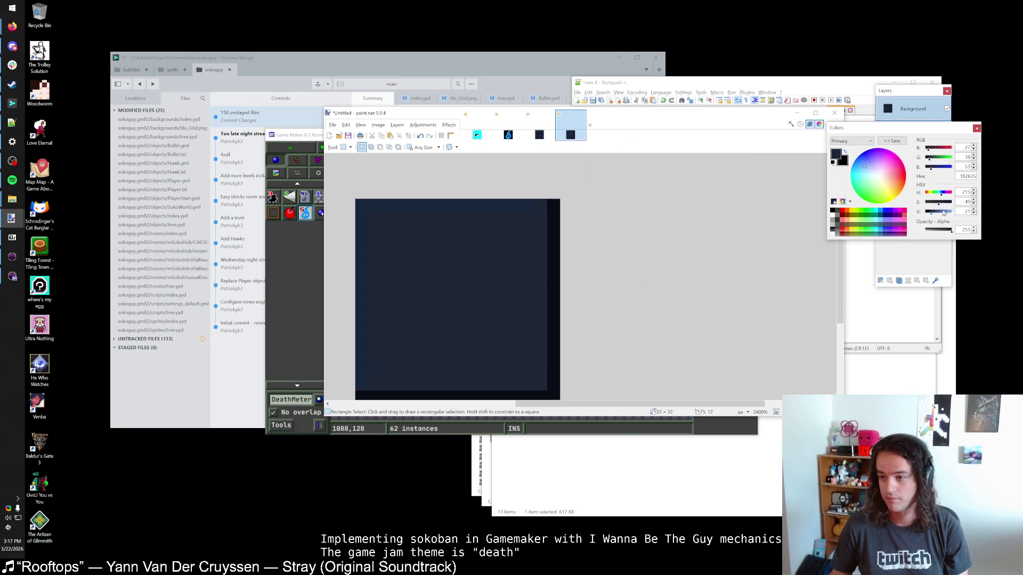
Fill the tile's top and left edge with a slightly lighter navy
click(933, 212)
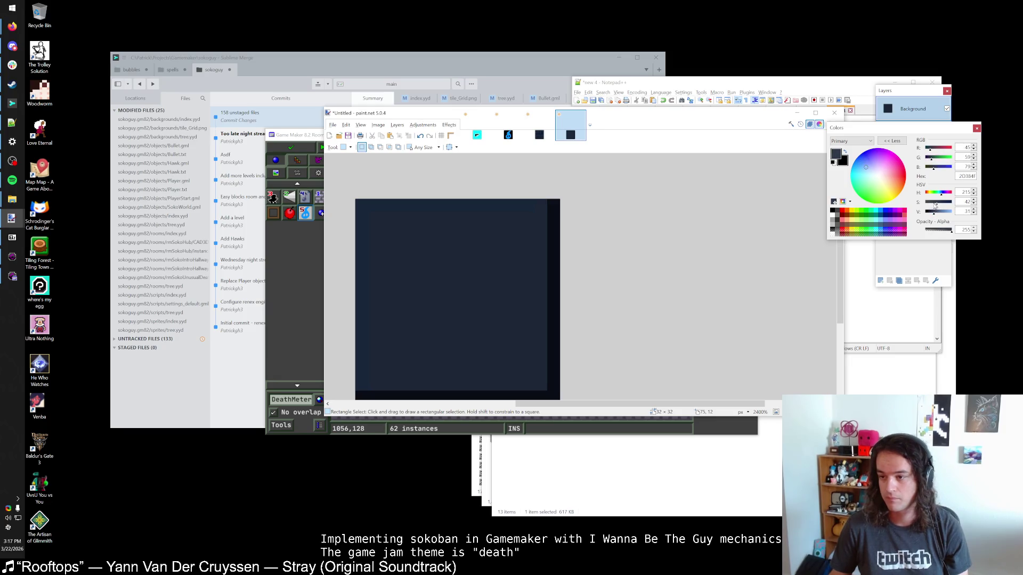
key(f)
click(519, 208)
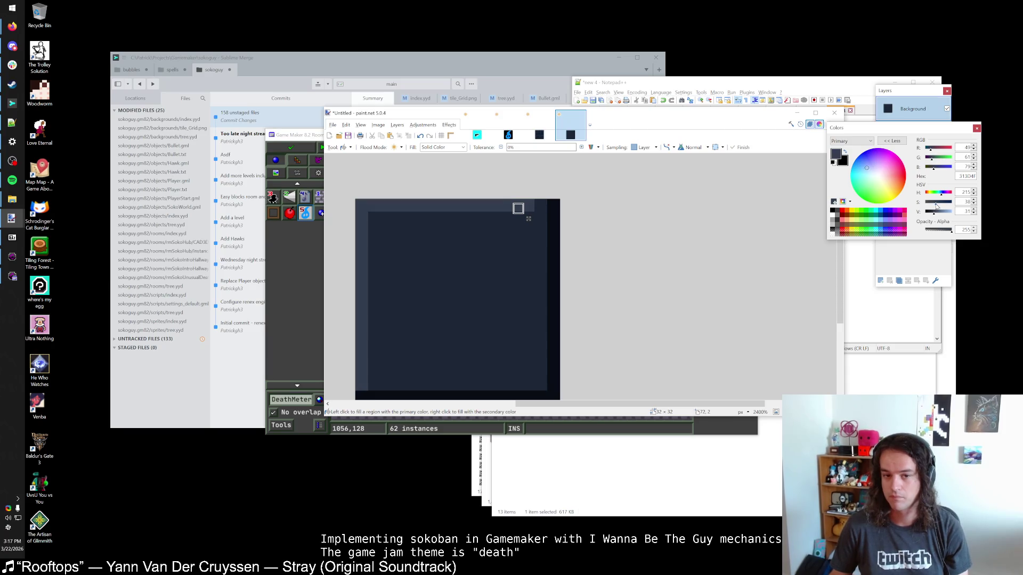
key(l)
click(534, 238)
key(Return)
Fill the right edge with the sampled interior navy, then darken that colour
key(k)
click(525, 272)
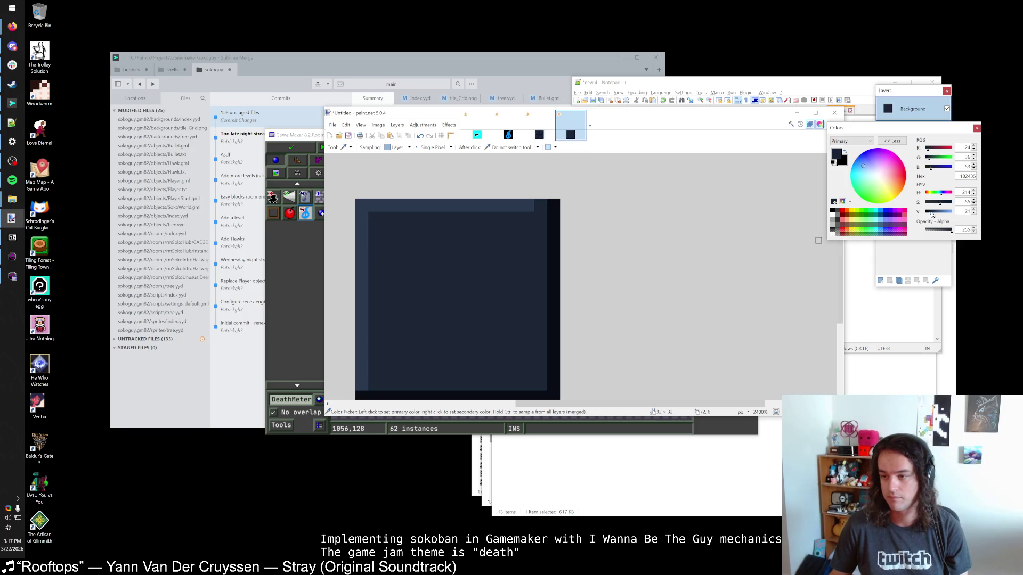
key(f)
click(551, 247)
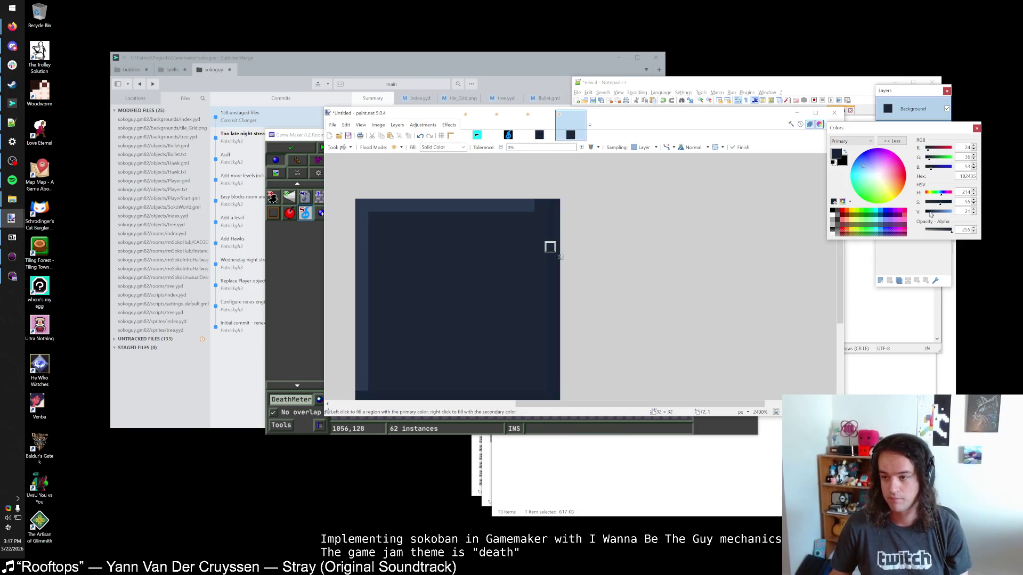
drag(931, 214, 929, 214)
key(ctrl+a)
key(alt+Tab)
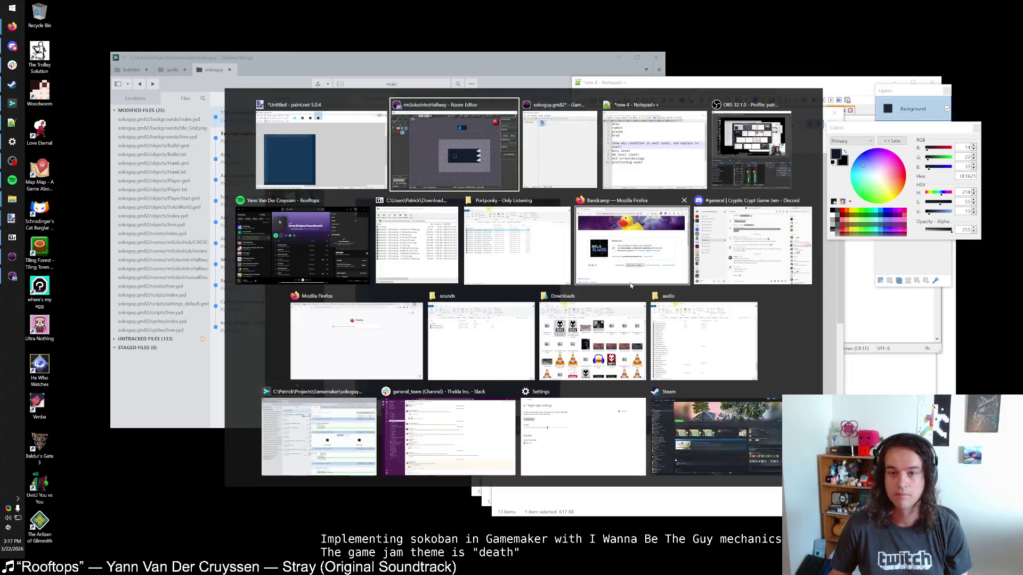
Save and close the room editor and refresh tile_Grid from the edited image
click(289, 149)
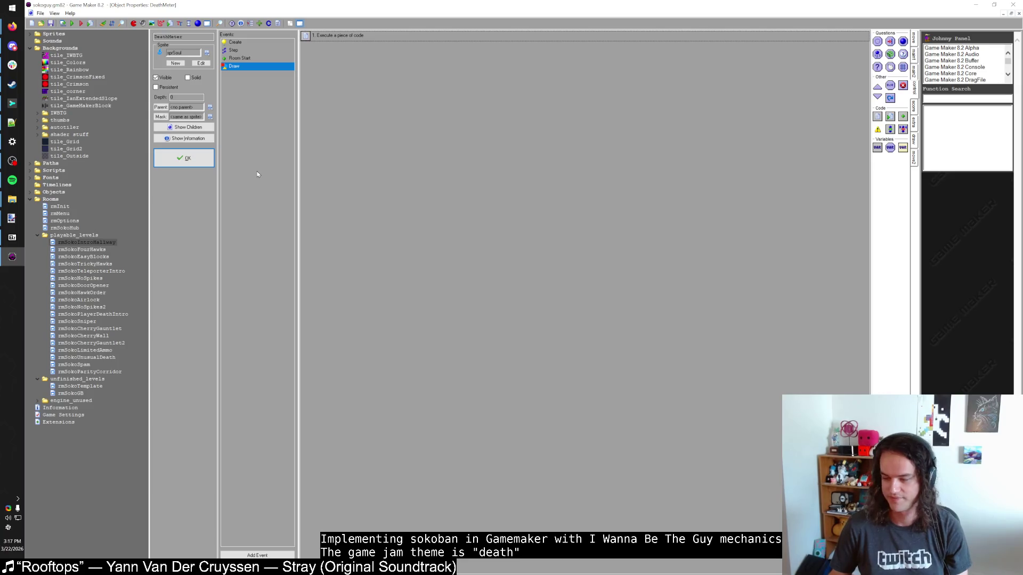
double_click(65, 142)
click(197, 77)
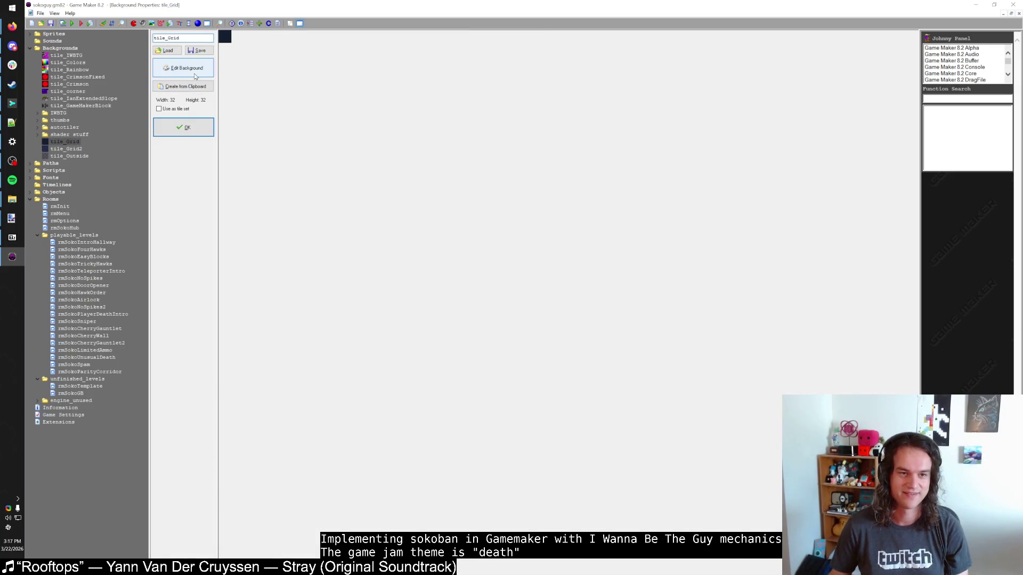
click(33, 23)
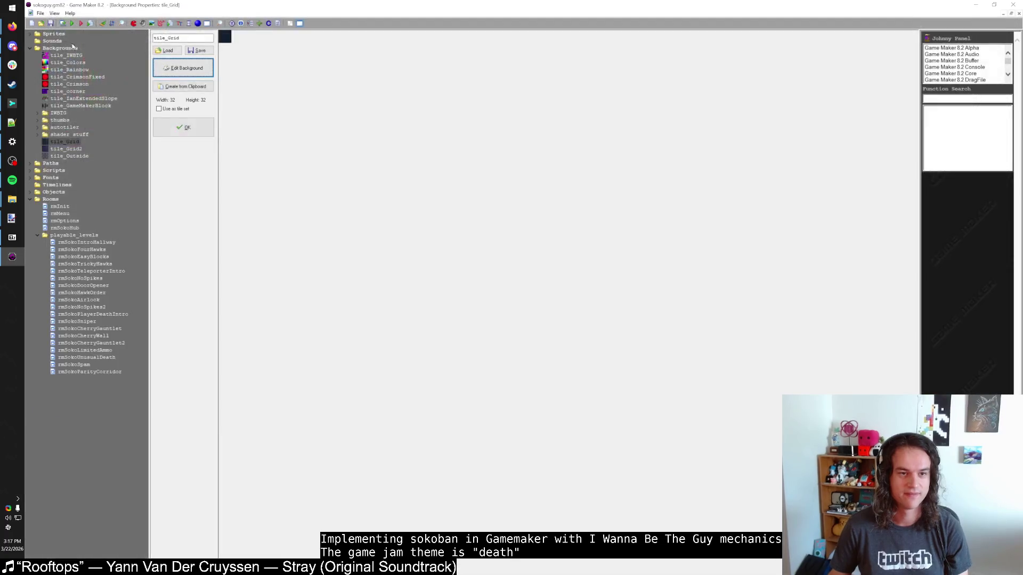
click(184, 158)
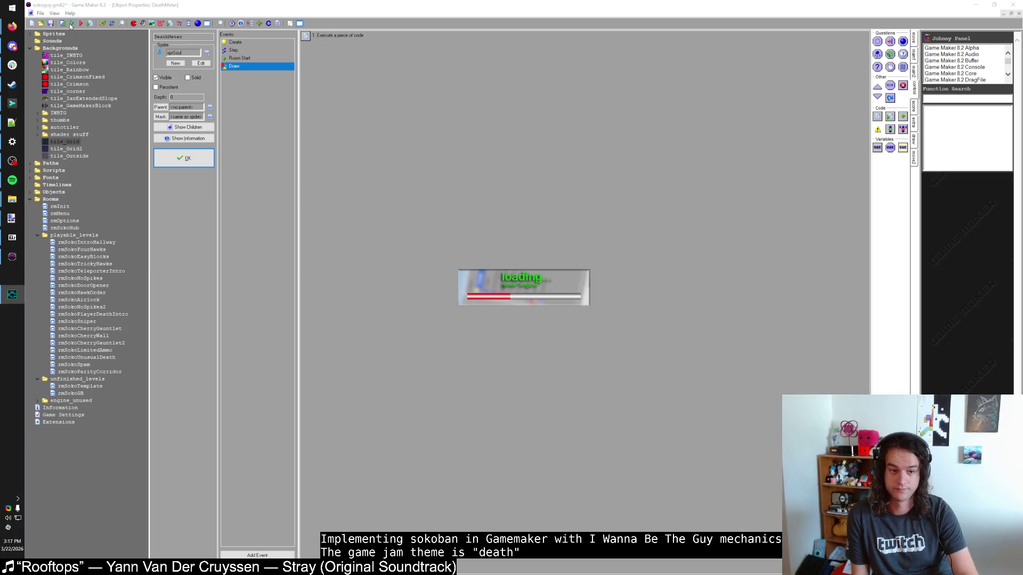
Playtest the game, walking through the stone-tiled hub past spikes onto a level portal
key(shift)
key(shift)
key(Right)
key(Up)
key(Down)
key(Down)
key(Right)
key(Right)
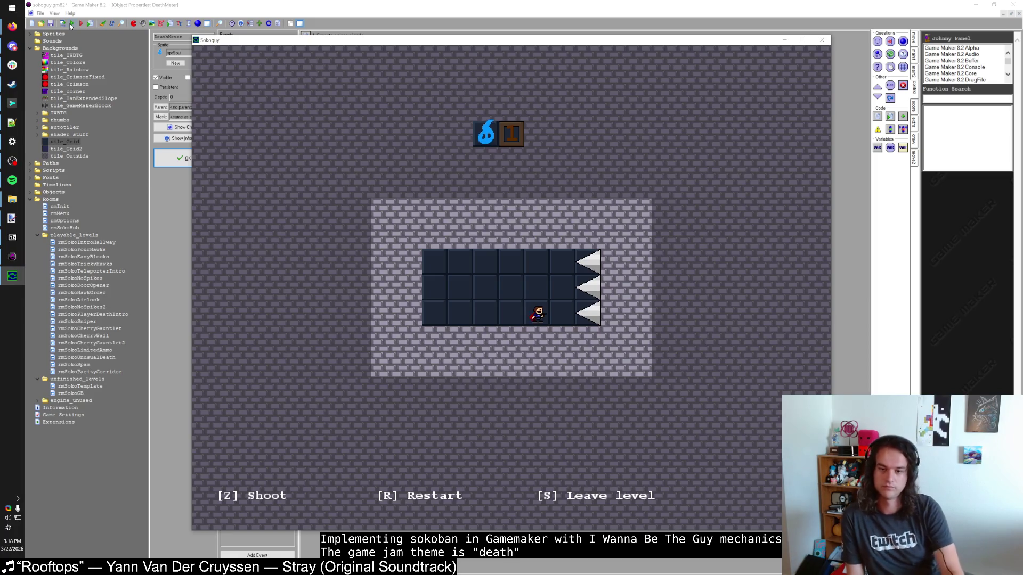
key(Right)
key(Up)
key(Right)
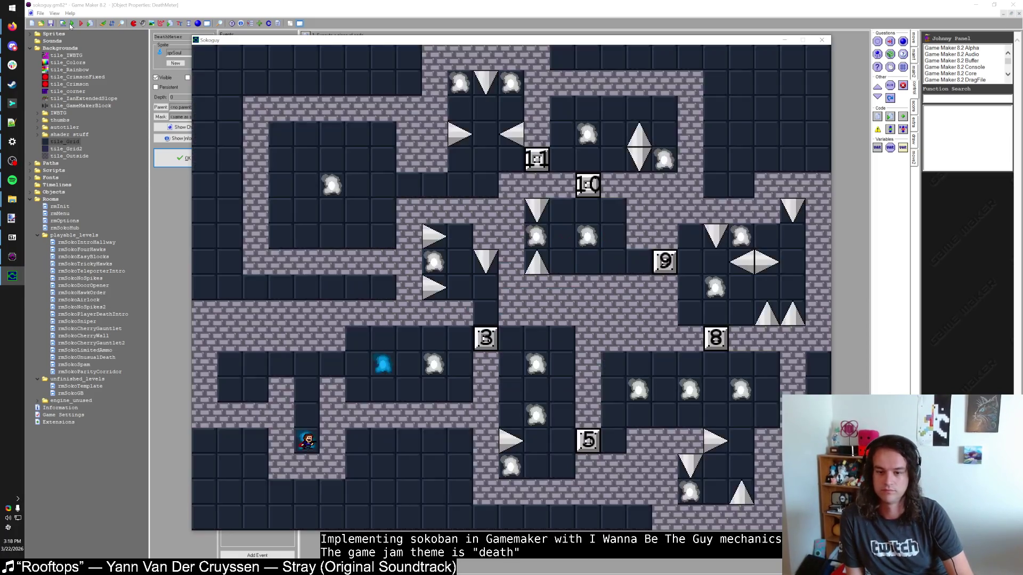
key(Up)
key(Up)
key(Up)
key(Right)
key(Right)
key(Right)
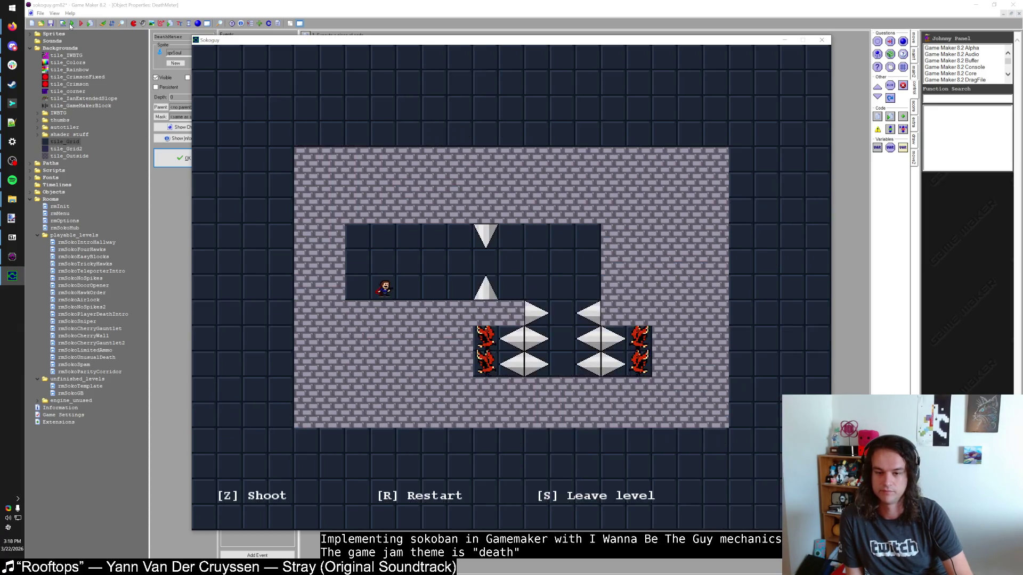
key(alt+Tab)
Recolour the tile's light top and left stripes with the dark top-stripe blue
key(Tab)
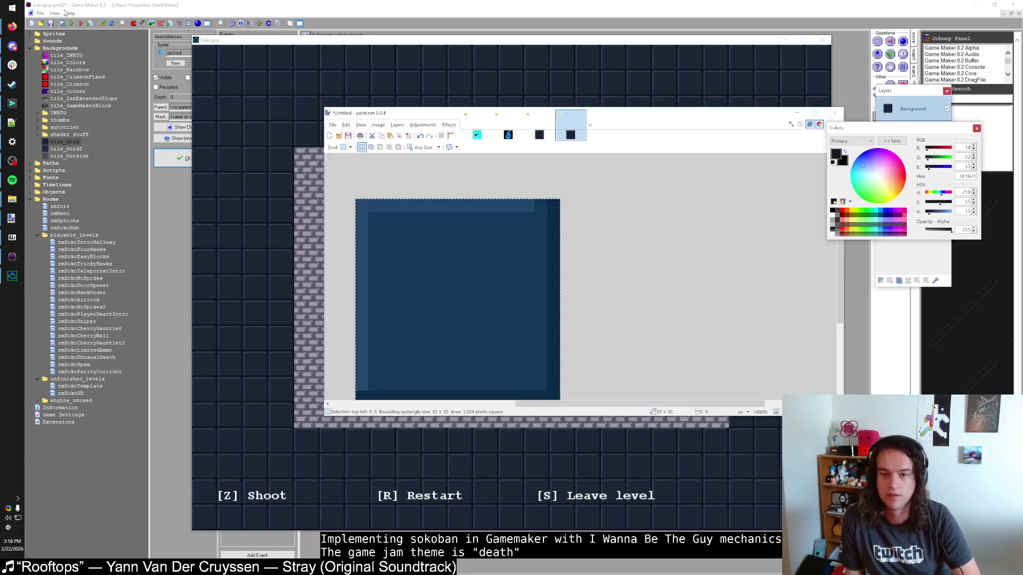
scroll(549, 199, down, 1)
scroll(550, 199, up, 1)
key(k)
click(549, 188)
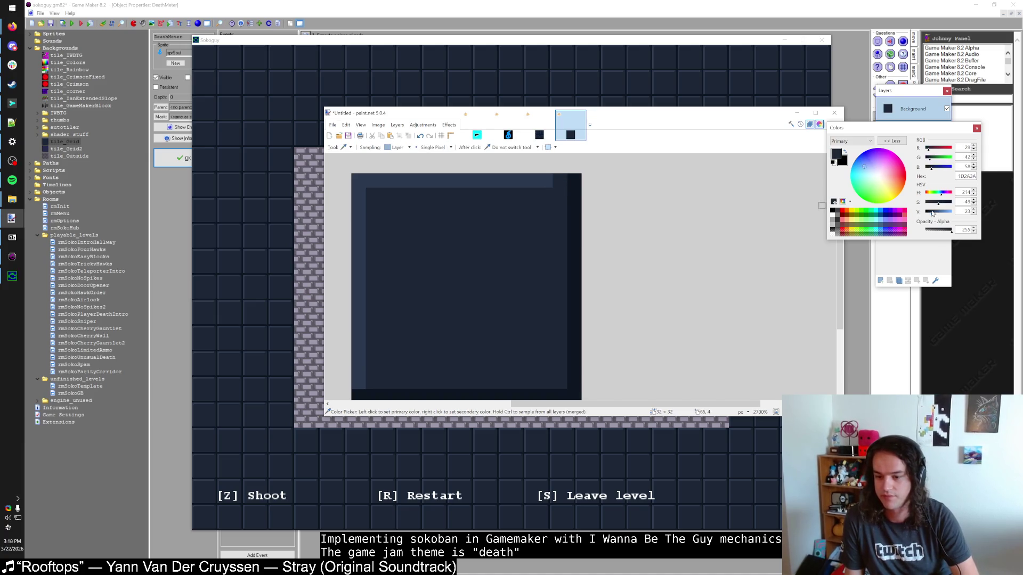
key(f)
click(527, 182)
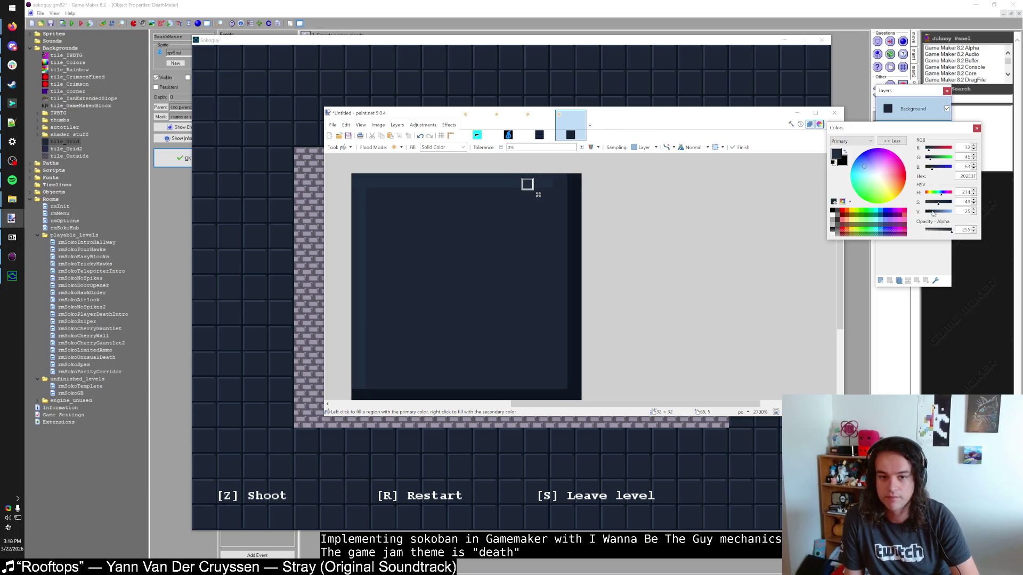
key(s)
Sample the tile's colour as the secondary colour and reposition the tile view
scroll(548, 265, up, 1)
scroll(554, 270, down, 2)
scroll(565, 266, up, 2)
scroll(568, 245, down, 1)
scroll(564, 233, down, 1)
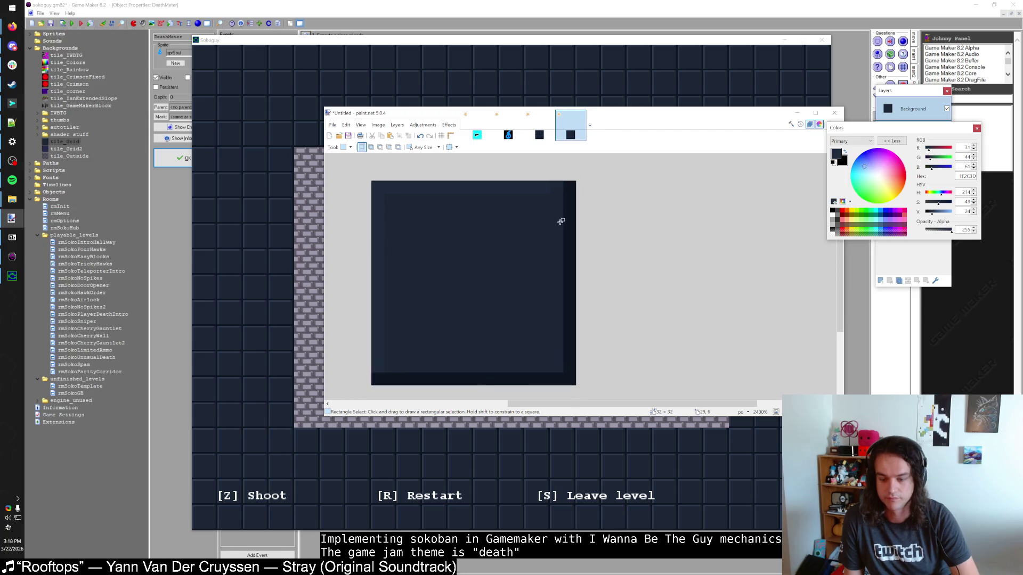
key(k)
right_click(554, 215)
key(p)
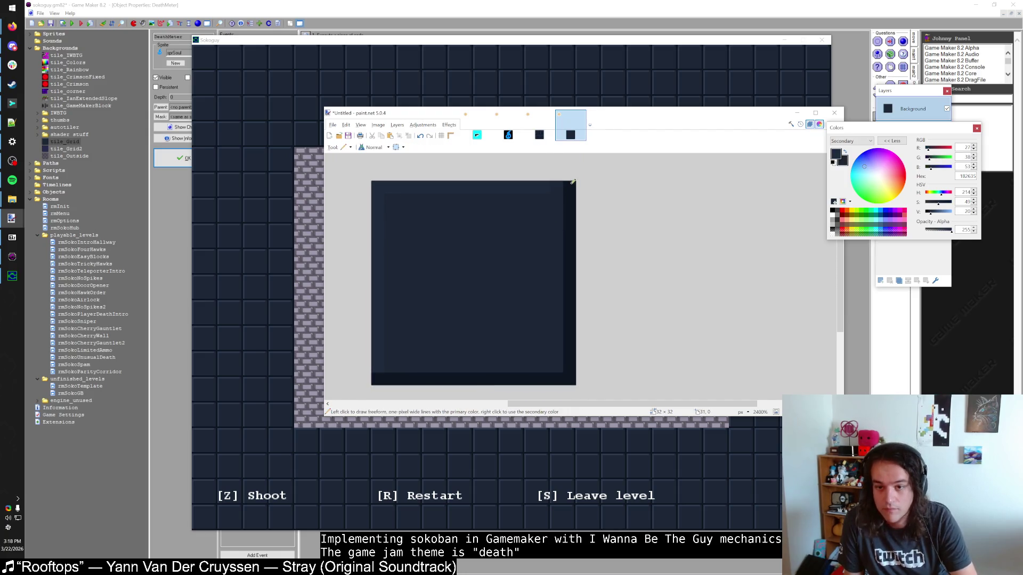
drag(459, 284, 541, 208)
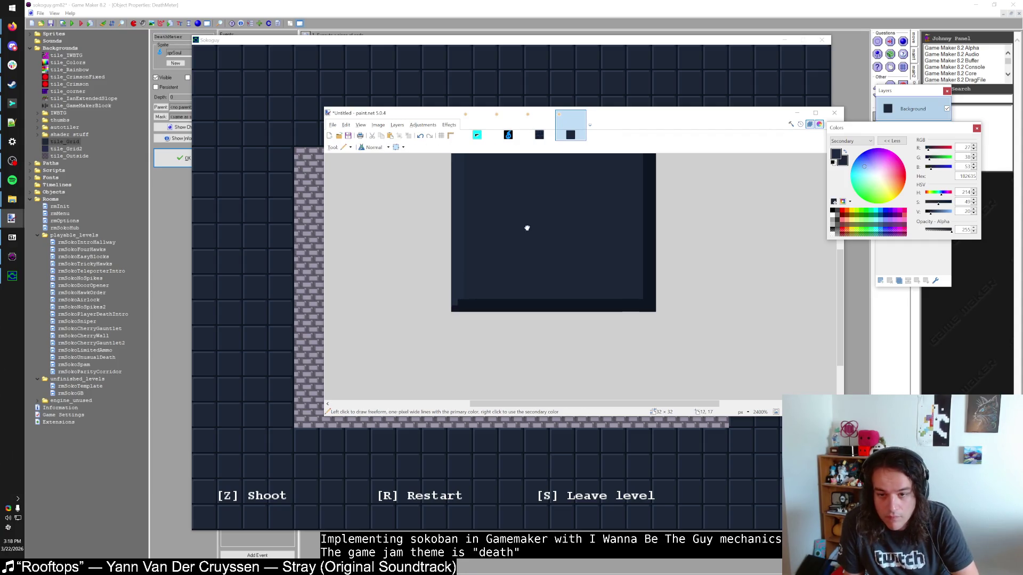
scroll(565, 235, up, 3)
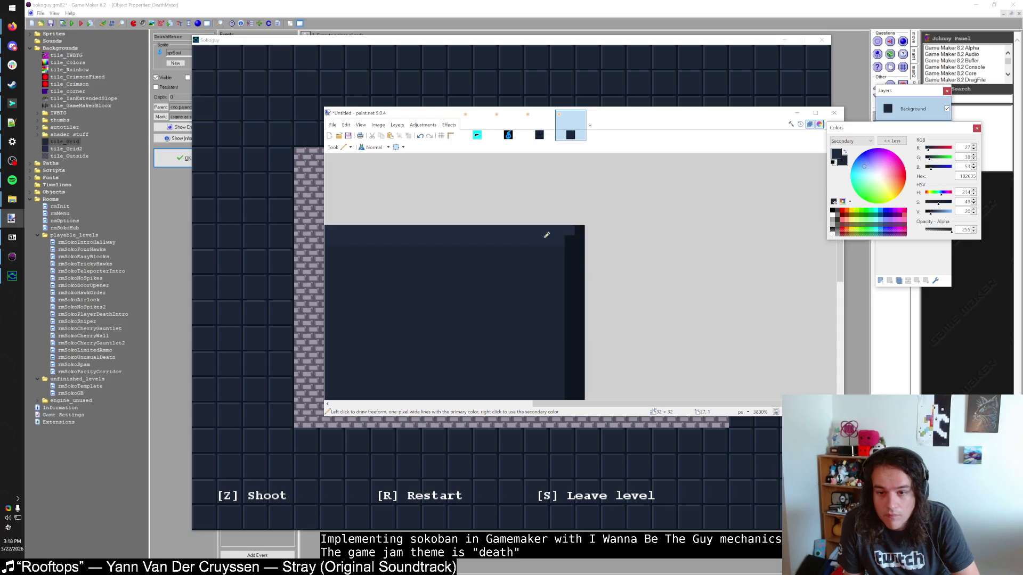
scroll(546, 235, down, 2)
key(s)
scroll(551, 255, down, 1)
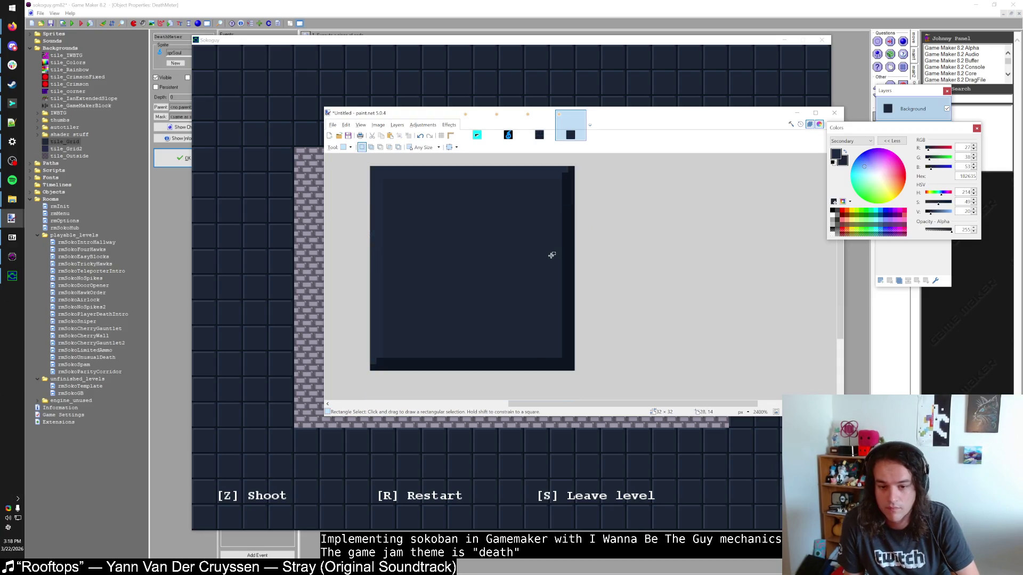
key(alt+Tab)
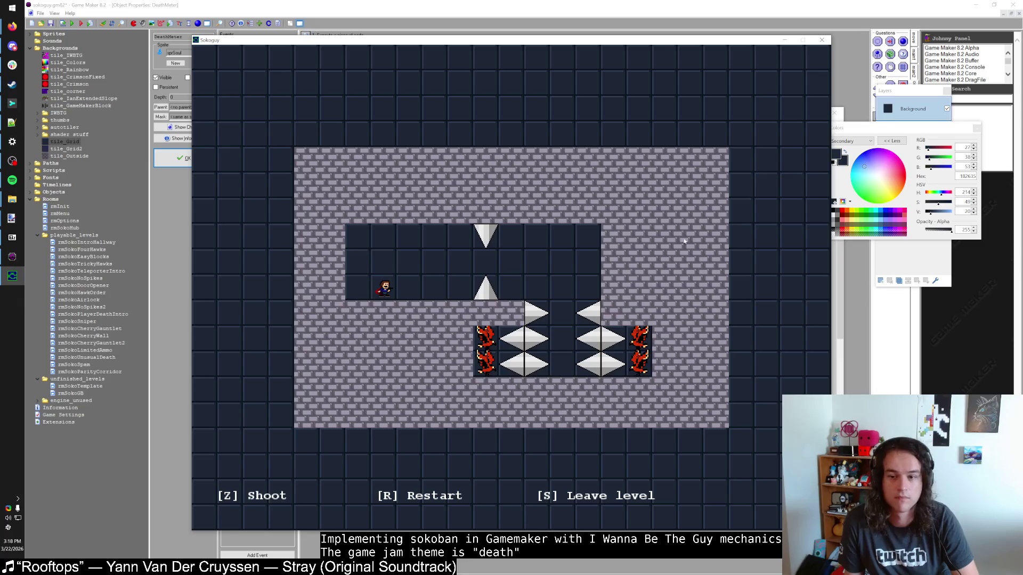
Close the game and reload the tile_Grid image through its editor
click(820, 40)
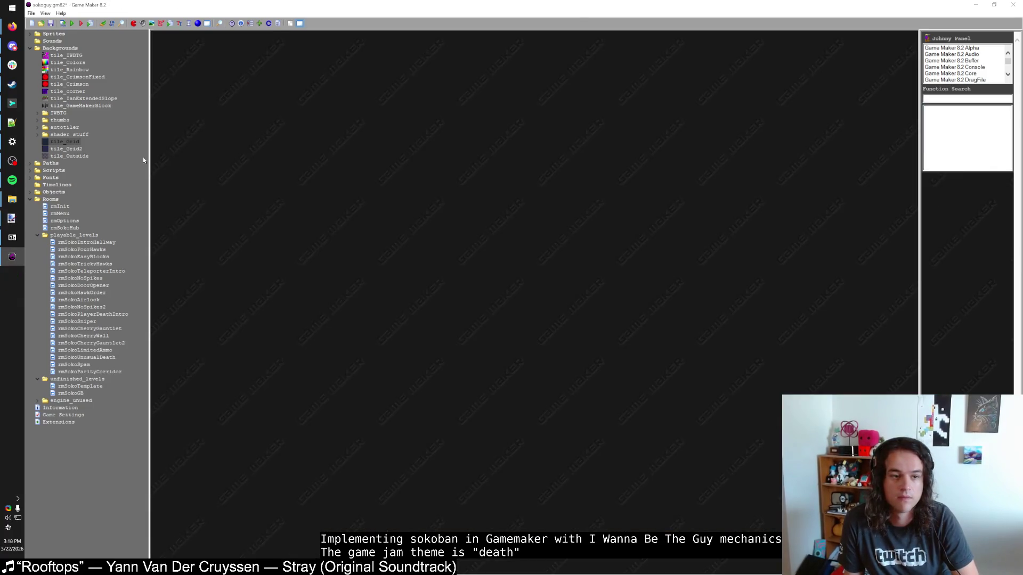
double_click(73, 144)
click(319, 205)
scroll(277, 202, up, 3)
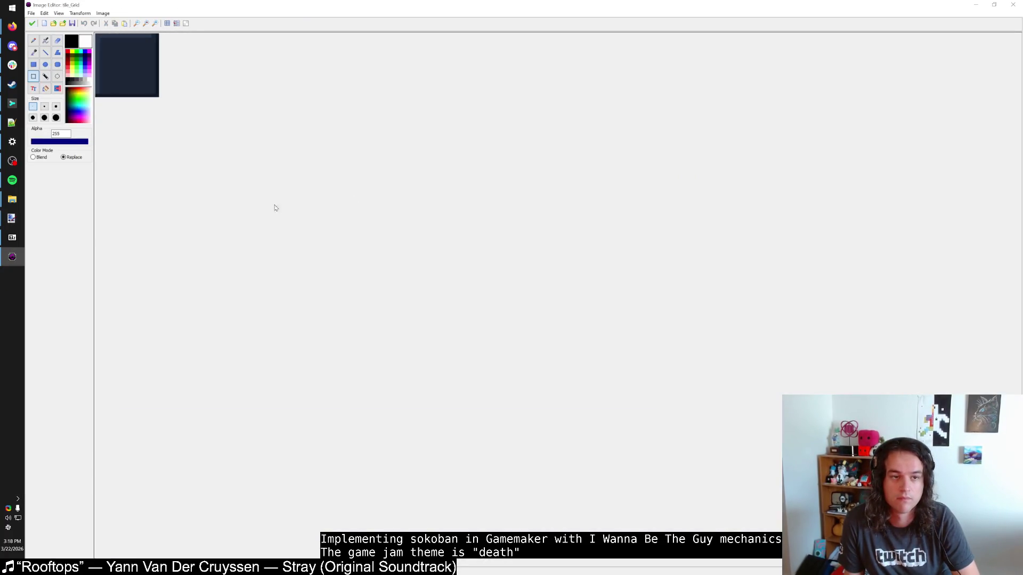
click(32, 23)
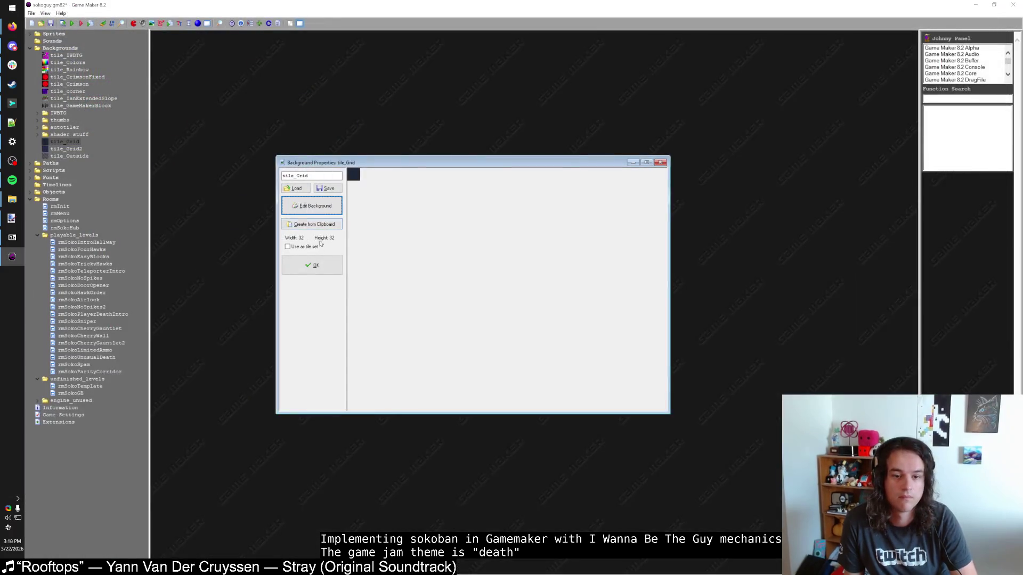
click(315, 265)
Brighten the navy tile to a lighter blue with Hue / Saturation in paint.net
key(alt+Tab)
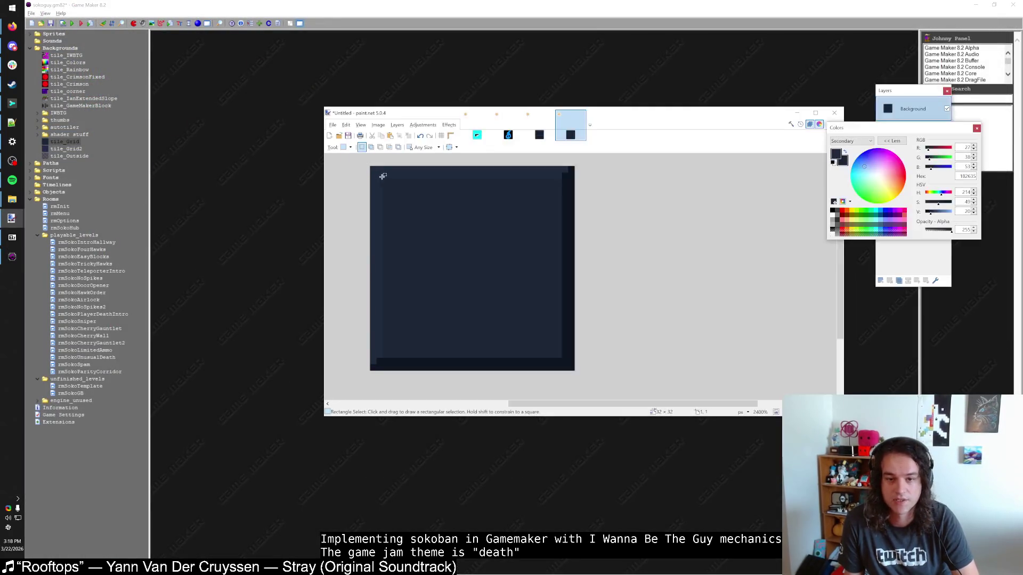
click(423, 125)
click(464, 226)
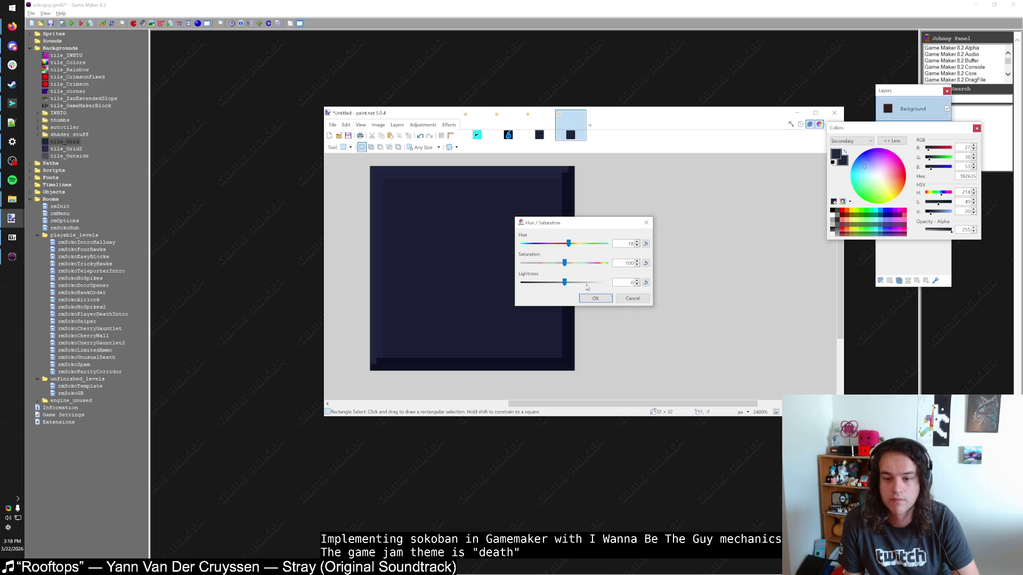
click(595, 299)
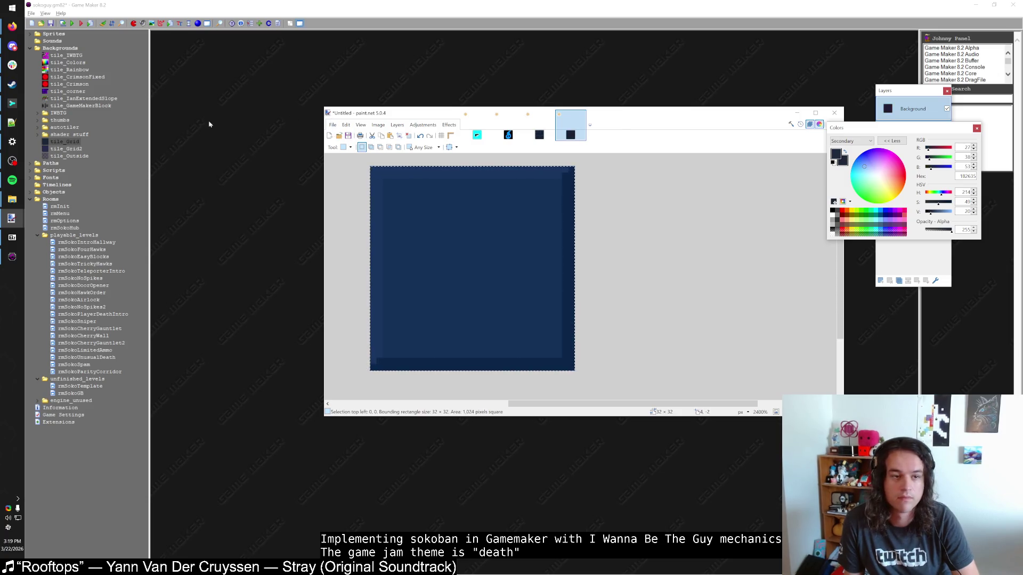
Reload the recoloured tile into tile_Grid through Edit Background and confirm
click(56, 144)
double_click(56, 144)
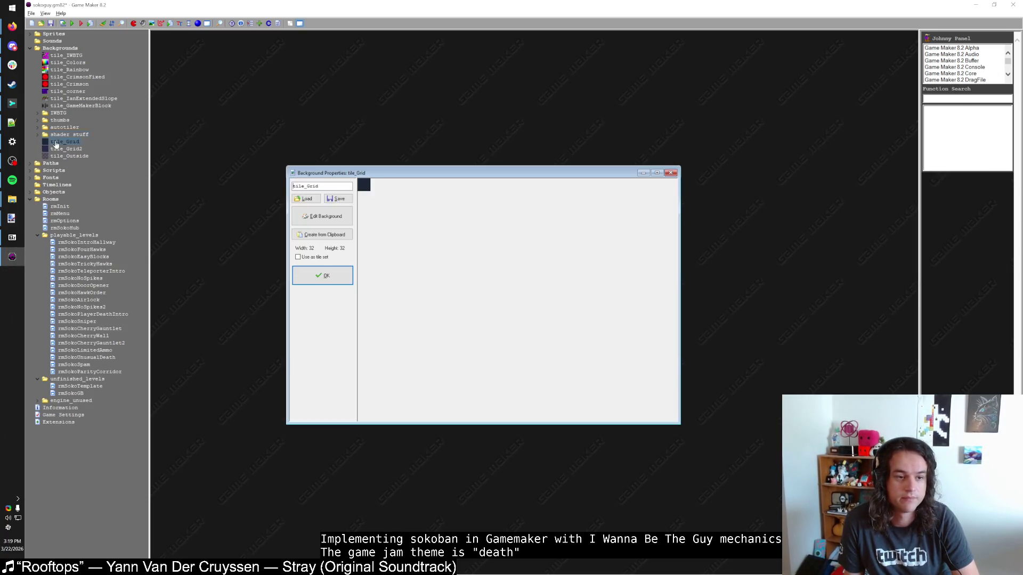
click(322, 216)
scroll(378, 229, up, 4)
key(ctrl+a)
click(32, 23)
click(322, 276)
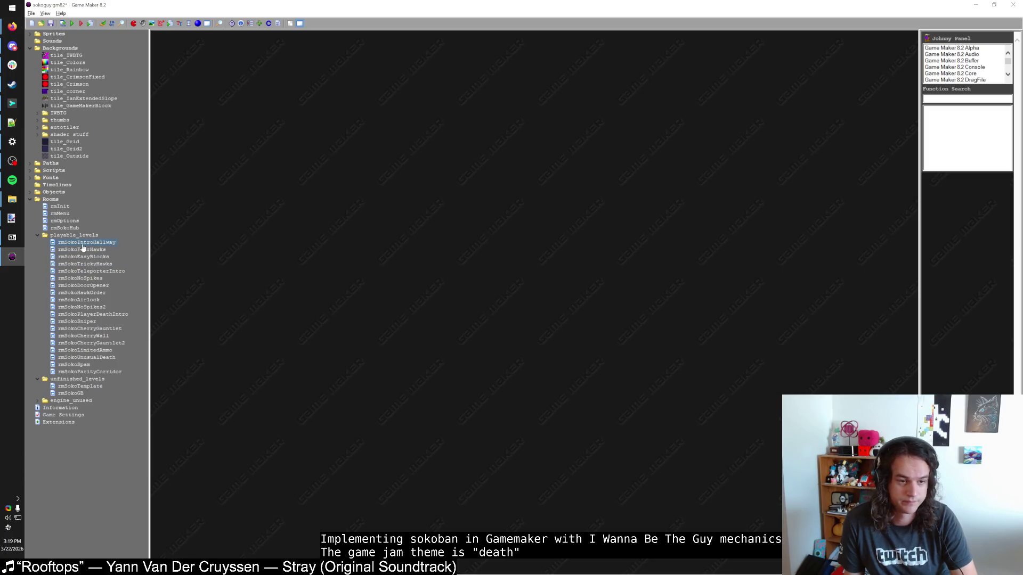
Minimise Game Maker and bring back the rmSokoIntroHallway room editor
click(12, 256)
click(12, 265)
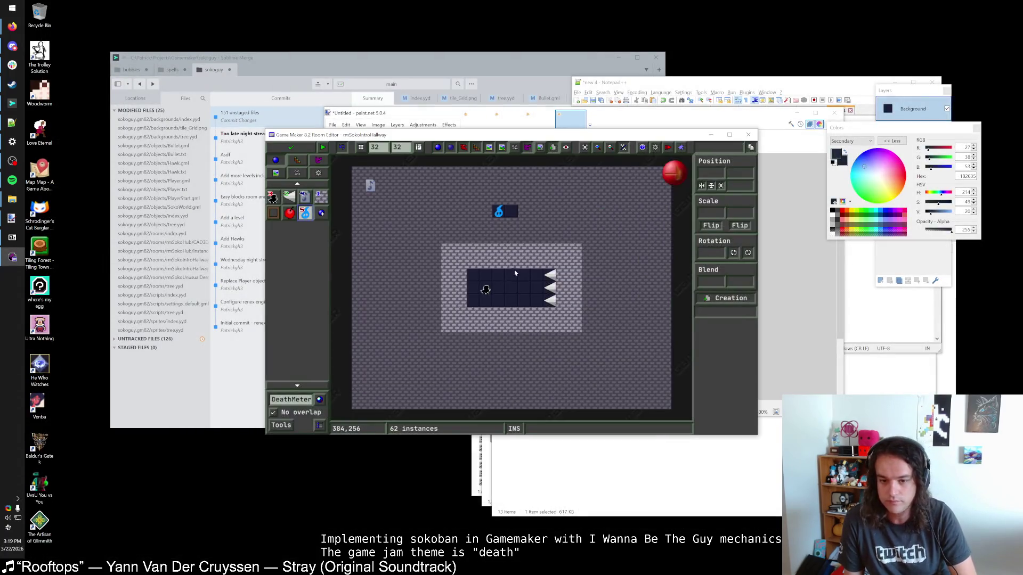
scroll(517, 275, down, 1)
scroll(532, 273, up, 3)
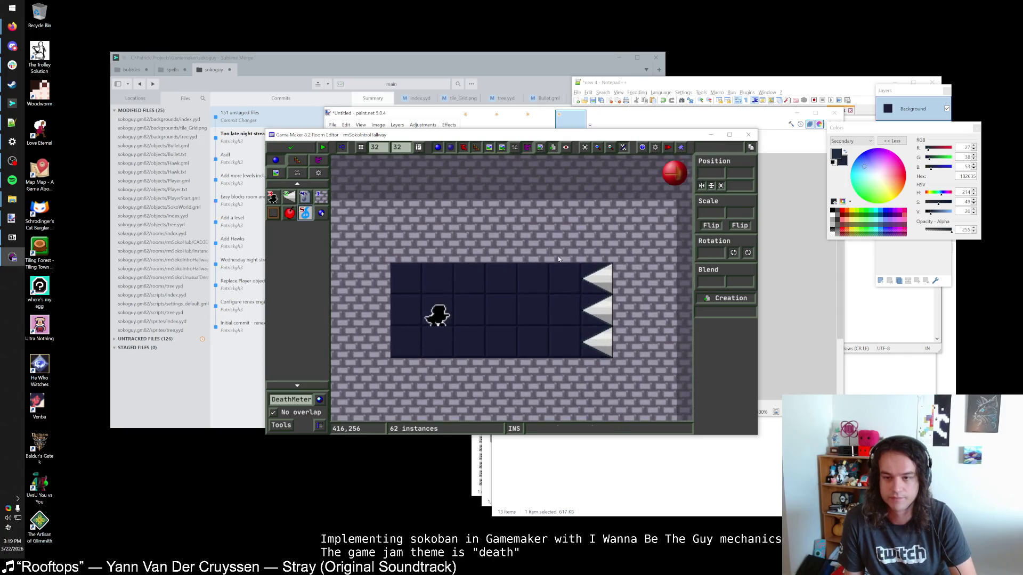
scroll(534, 253, down, 1)
Refill the tile's top and left edge, then pick the dark navy from its right edge
key(alt+Tab)
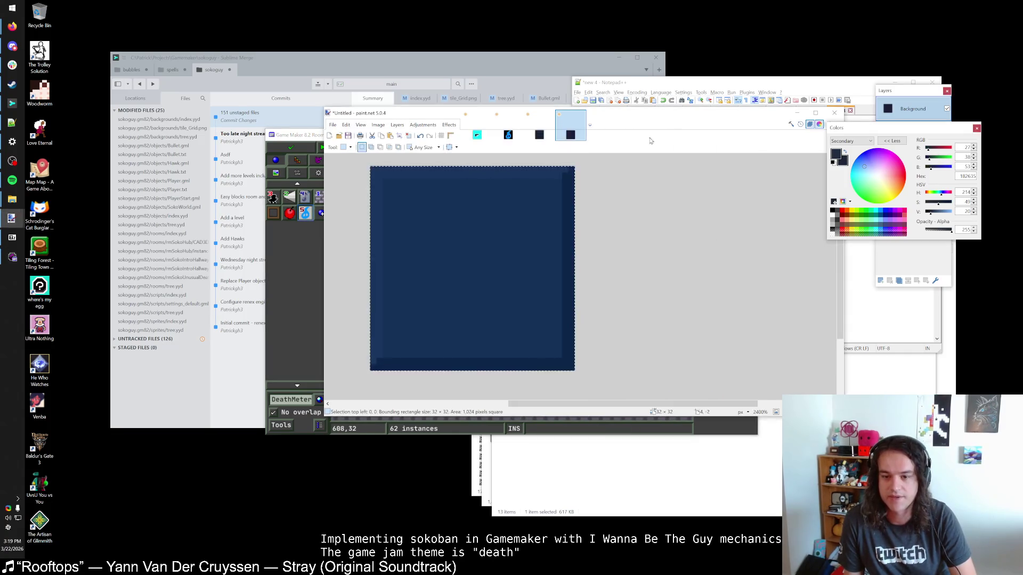
click(535, 253)
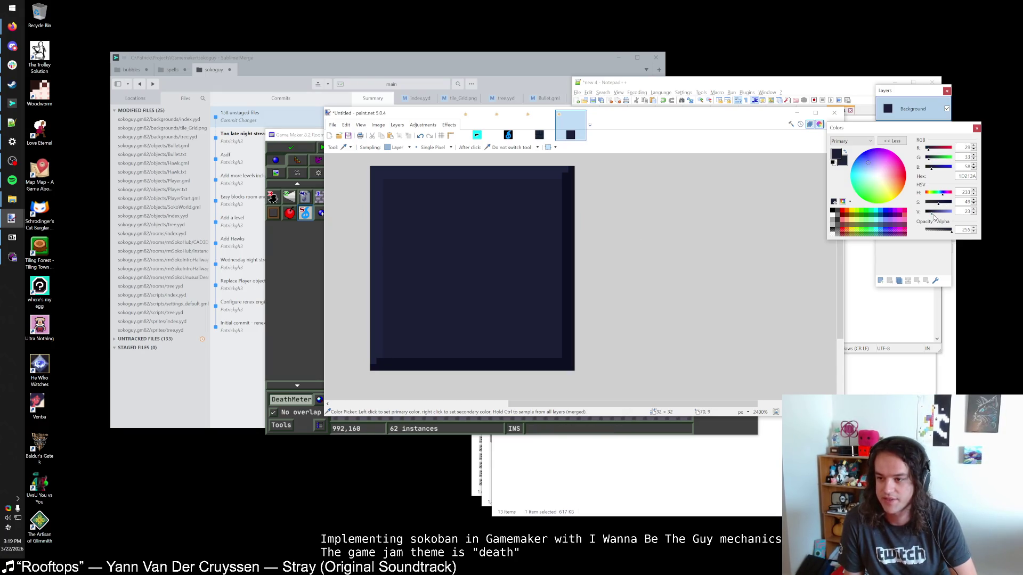
key(f)
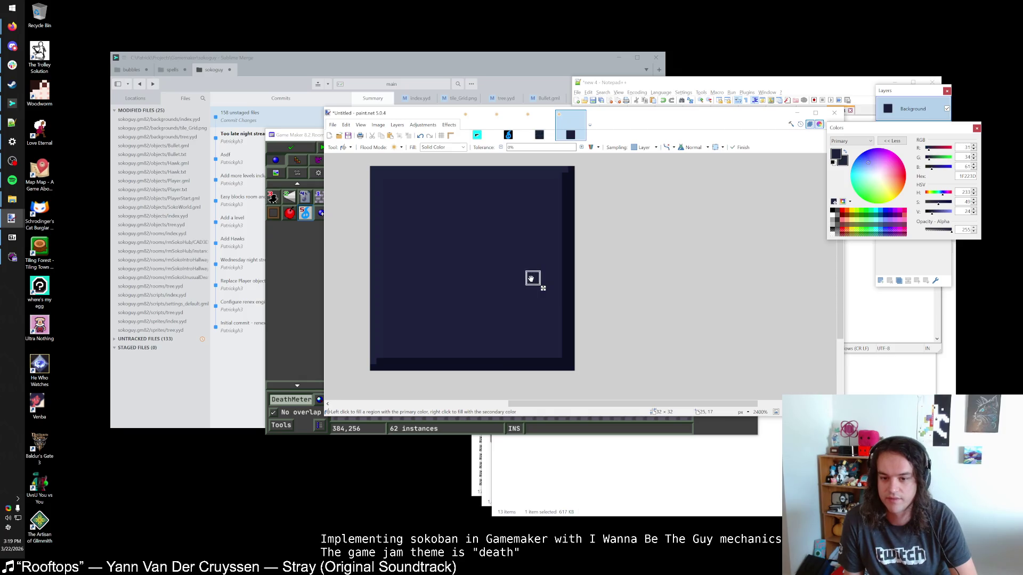
key(s)
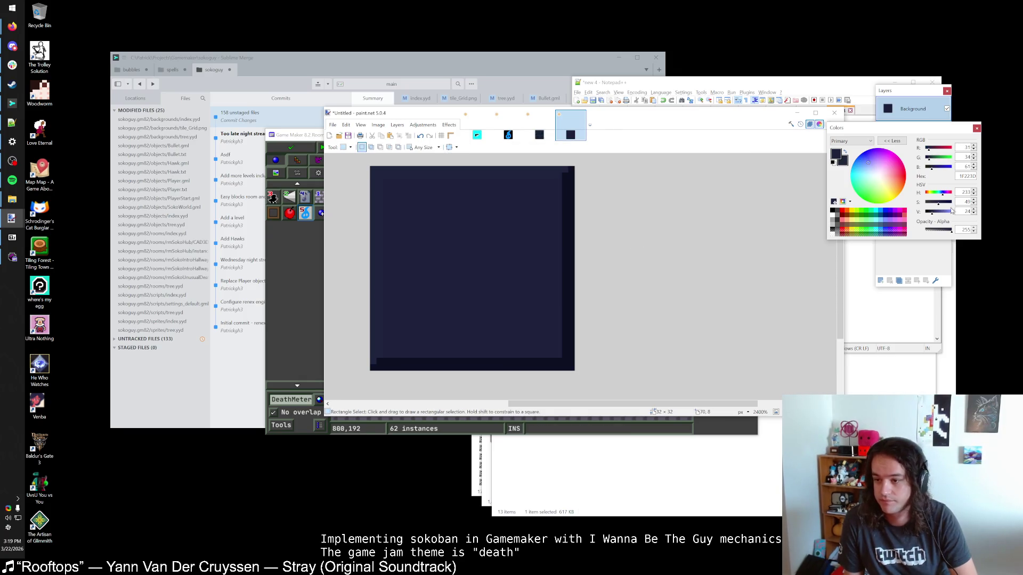
key(f)
click(539, 176)
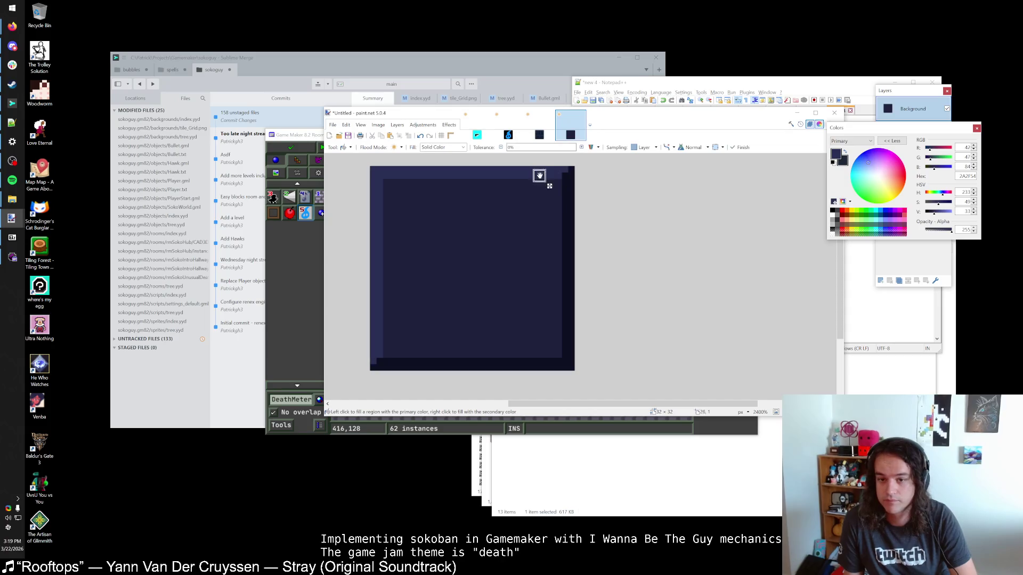
key(k)
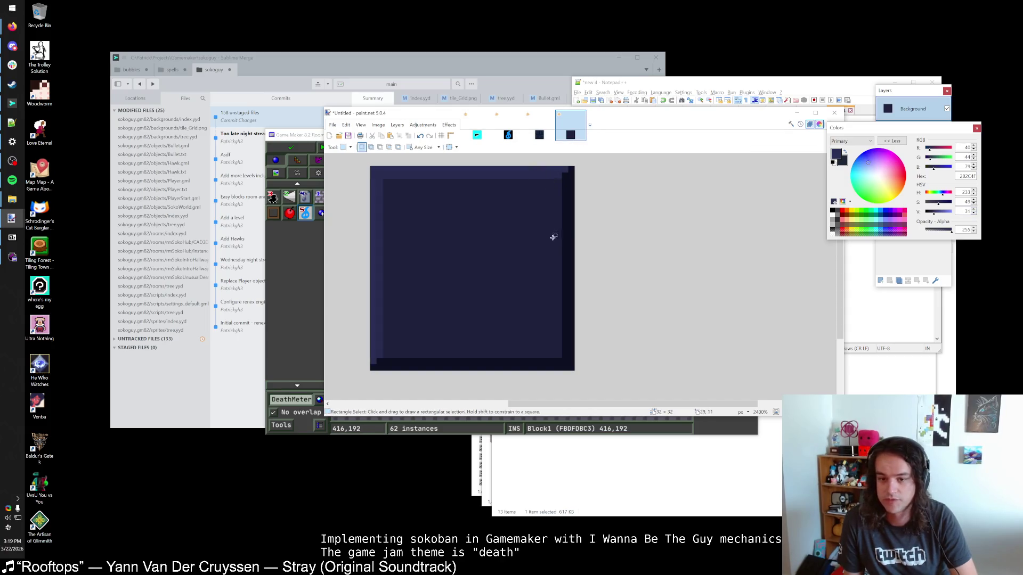
click(562, 233)
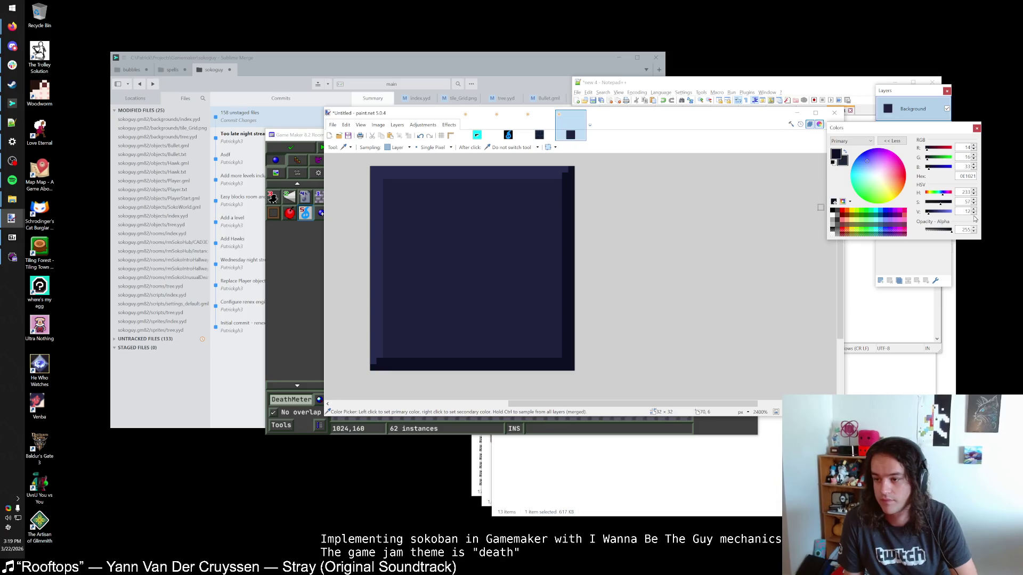
Save and close the rmSokoIntroHallway room editor
key(s)
key(ctrl+a)
key(ctrl+d)
key(alt+Tab)
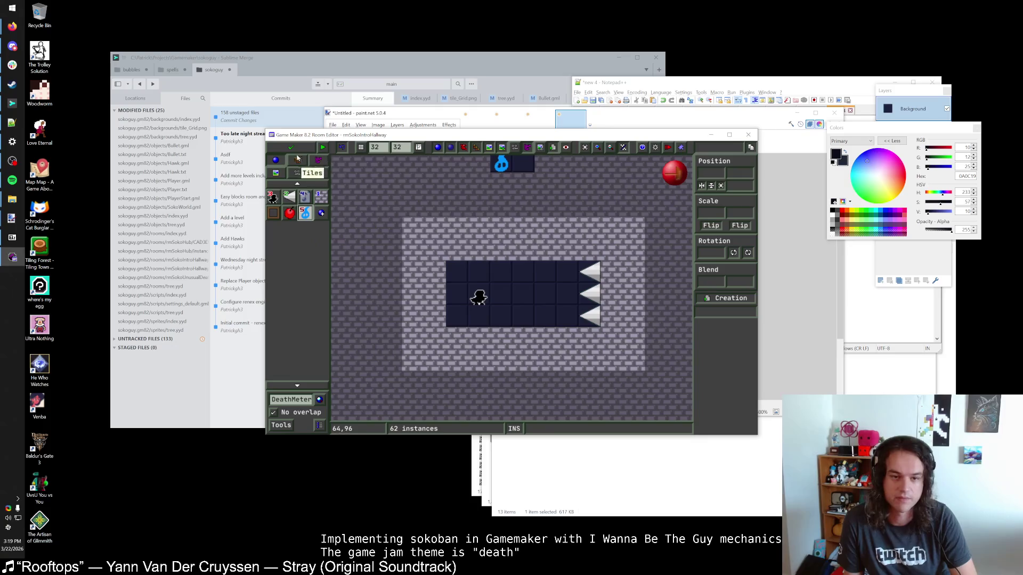
click(285, 148)
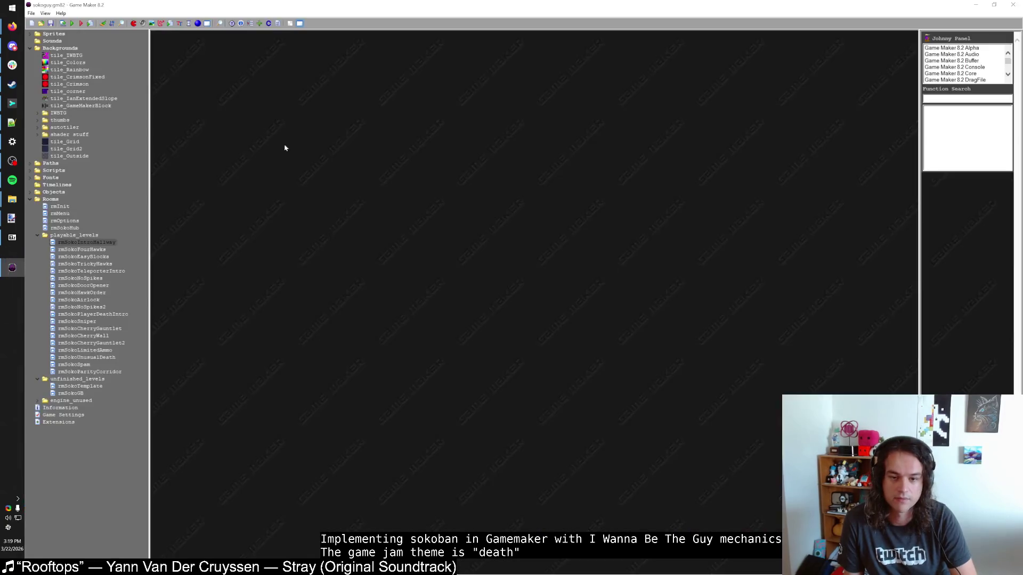
Open the tile_Grid2 background image in paint.net instead of the built-in editor
double_click(67, 149)
click(333, 227)
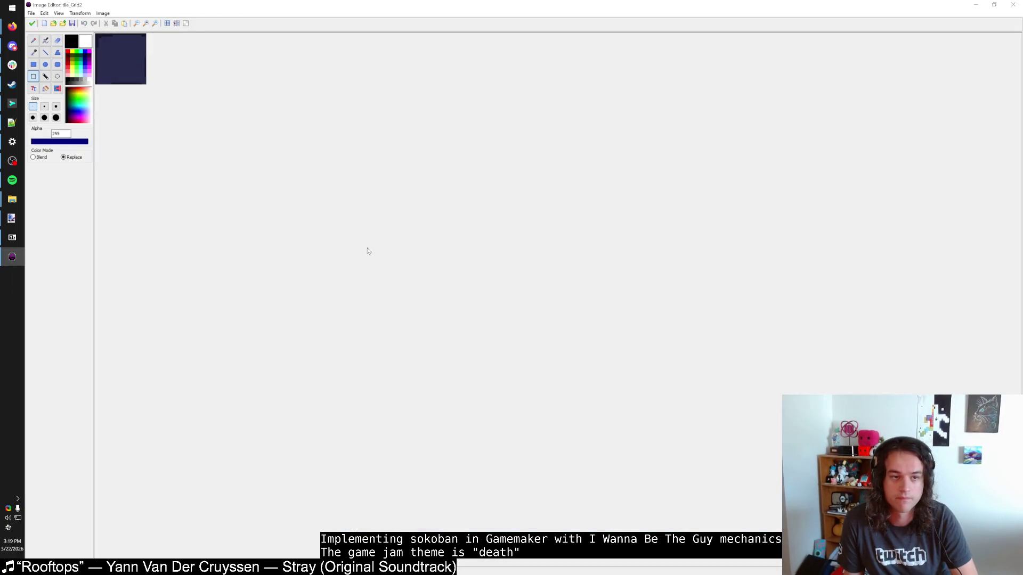
scroll(228, 110, up, 2)
key(ctrl+a)
key(ctrl+z)
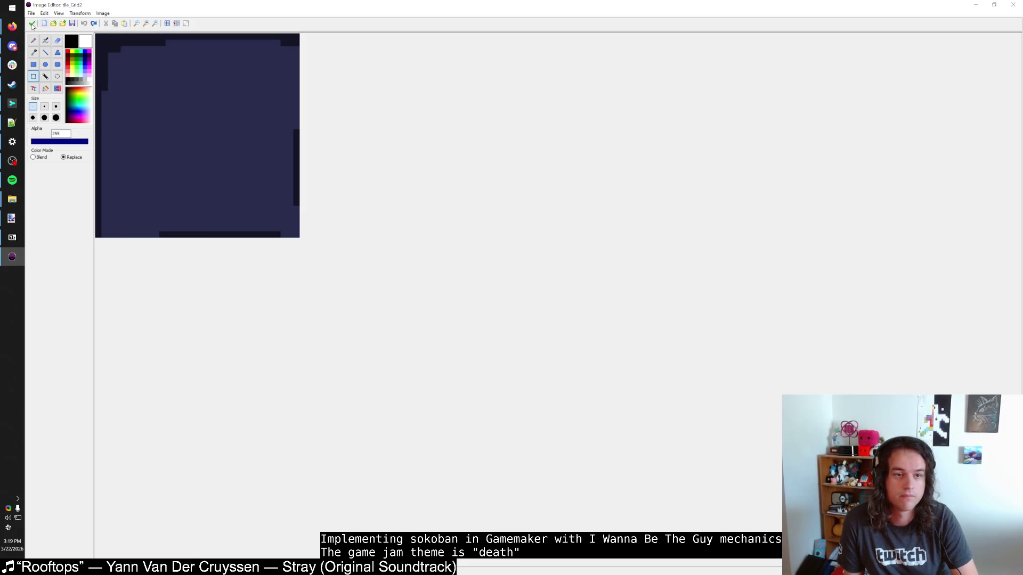
click(32, 24)
click(330, 226)
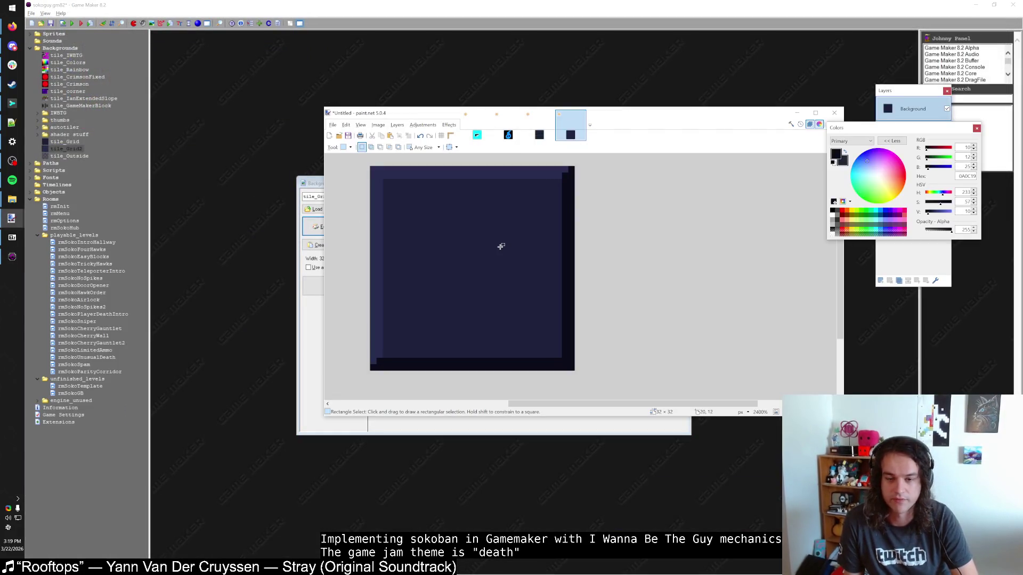
Fill the tile interior with lighter navy, lighten its top and left edges, and copy it
key(k)
click(500, 246)
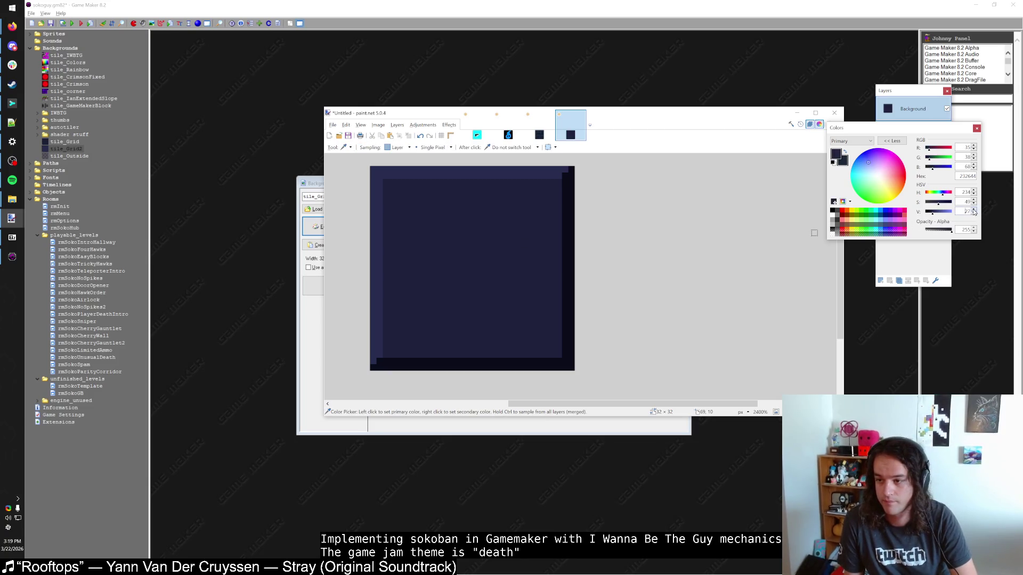
key(f)
click(534, 239)
key(s)
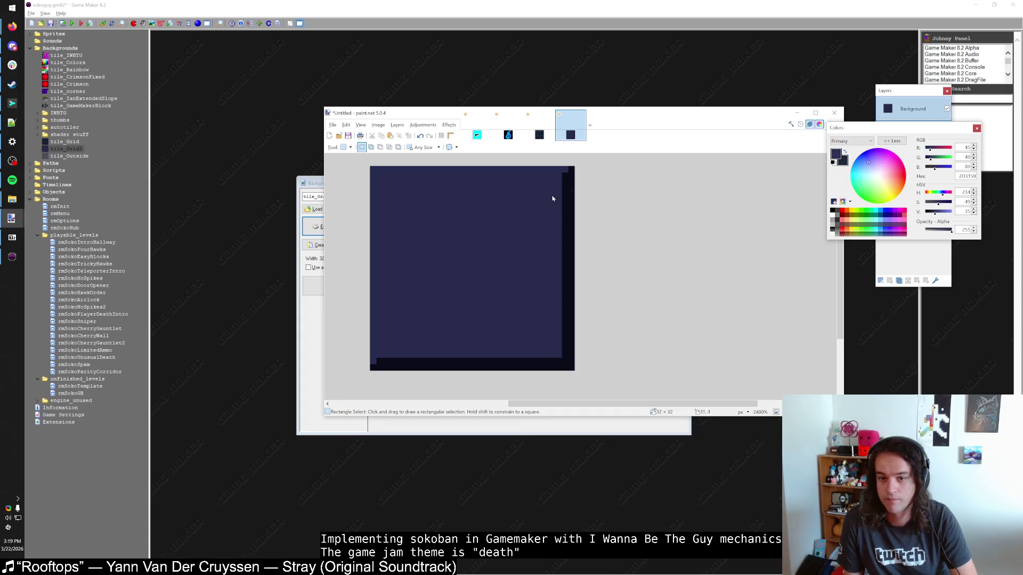
key(BackSpace)
key(s)
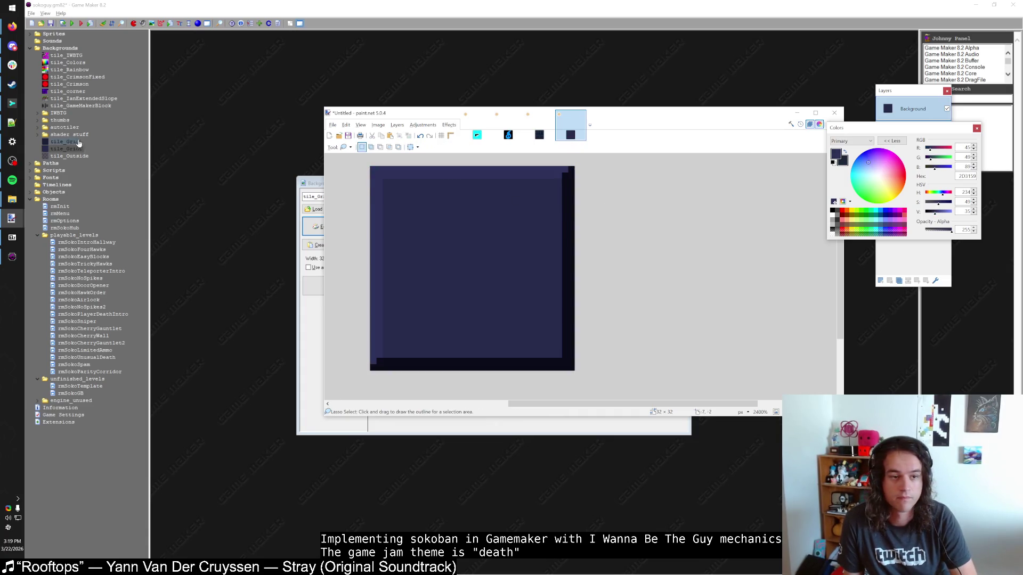
Load the copied tile into tile_Grid with Create from Clipboard and close the tile_Grid2 windows
double_click(79, 142)
click(355, 256)
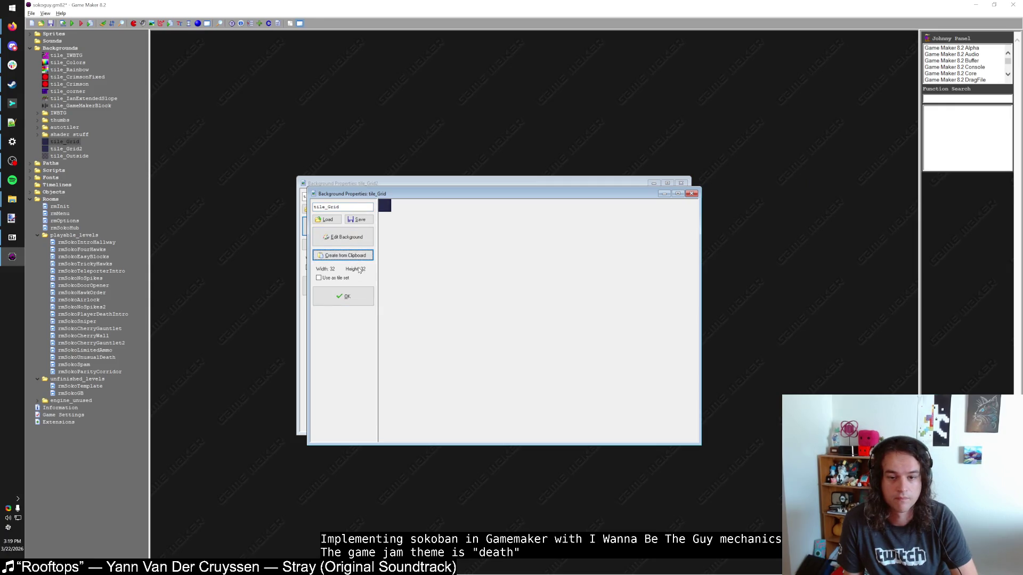
click(343, 296)
double_click(75, 149)
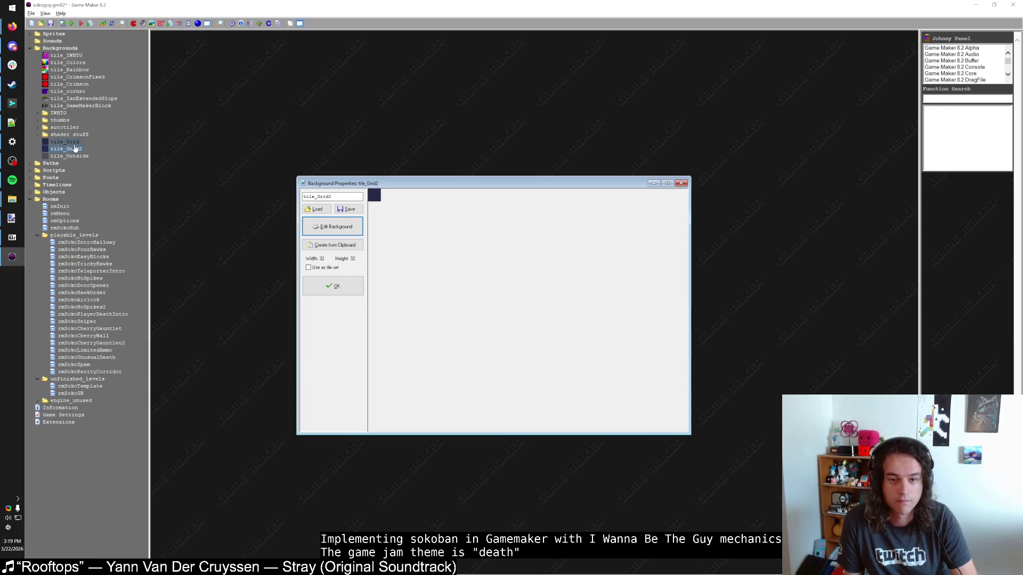
double_click(75, 149)
click(343, 287)
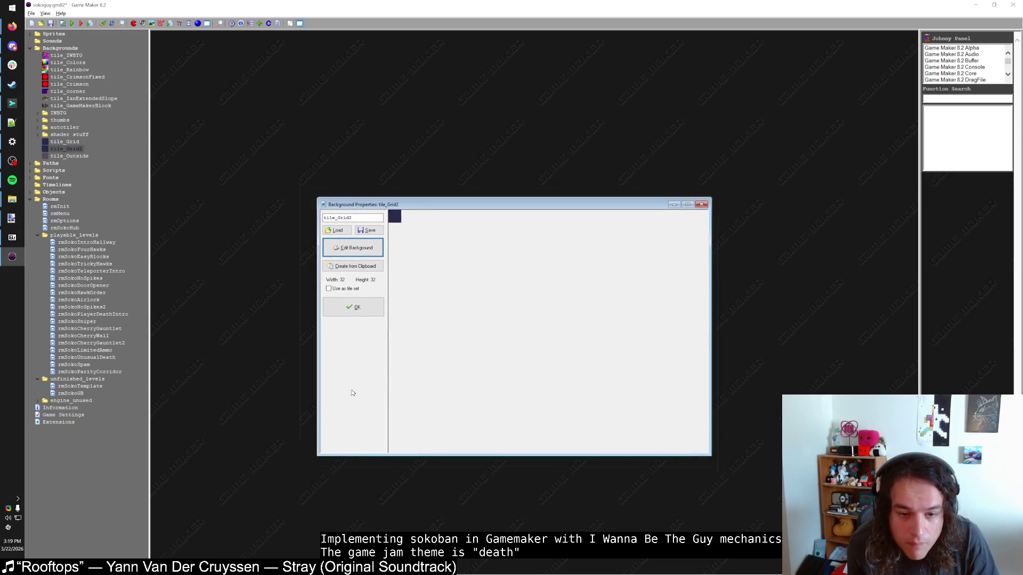
click(353, 307)
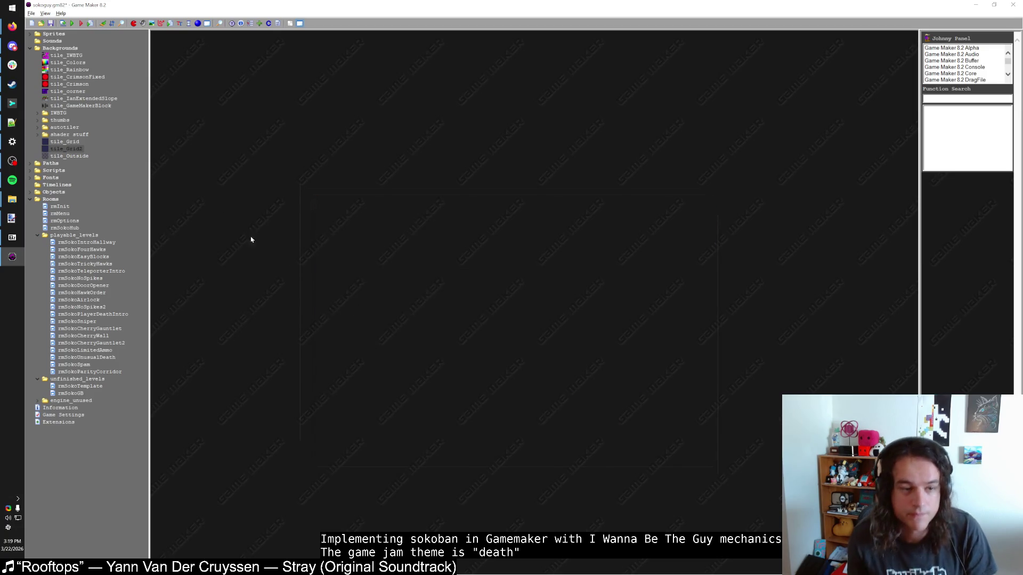
key(F5)
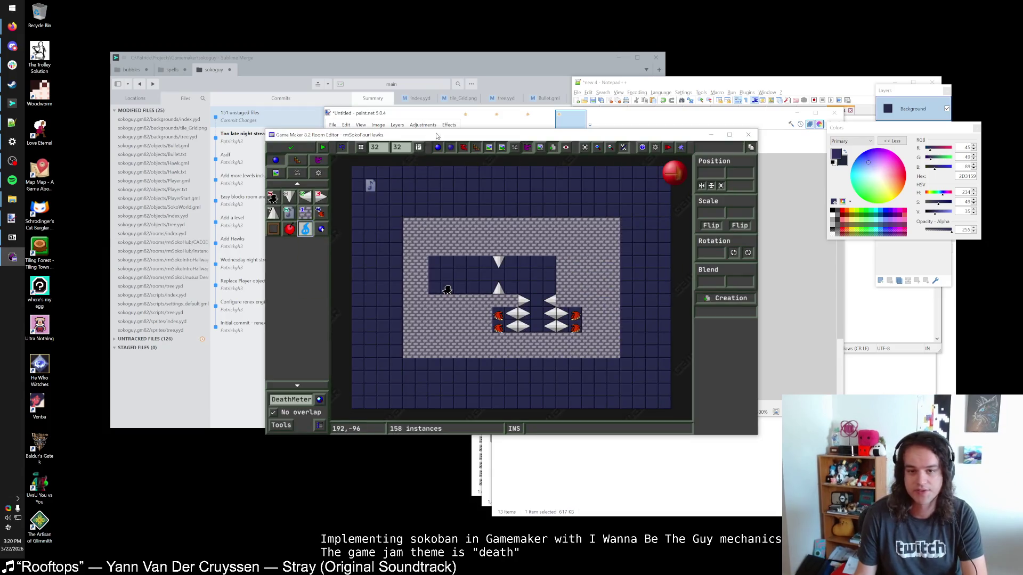
Maximise the rmSokoFourHawks room editor and undo an accidental floor-tile erase
double_click(437, 136)
scroll(545, 236, up, 2)
mouse_move(659, 228)
mouse_down()
mouse_move(358, 233)
mouse_move(674, 231)
mouse_move(669, 423)
mouse_up()
click(64, 81)
key(ctrl+z)
Place one blue-flame DeathMeter above the stone floor, nudged one cell left
click(65, 97)
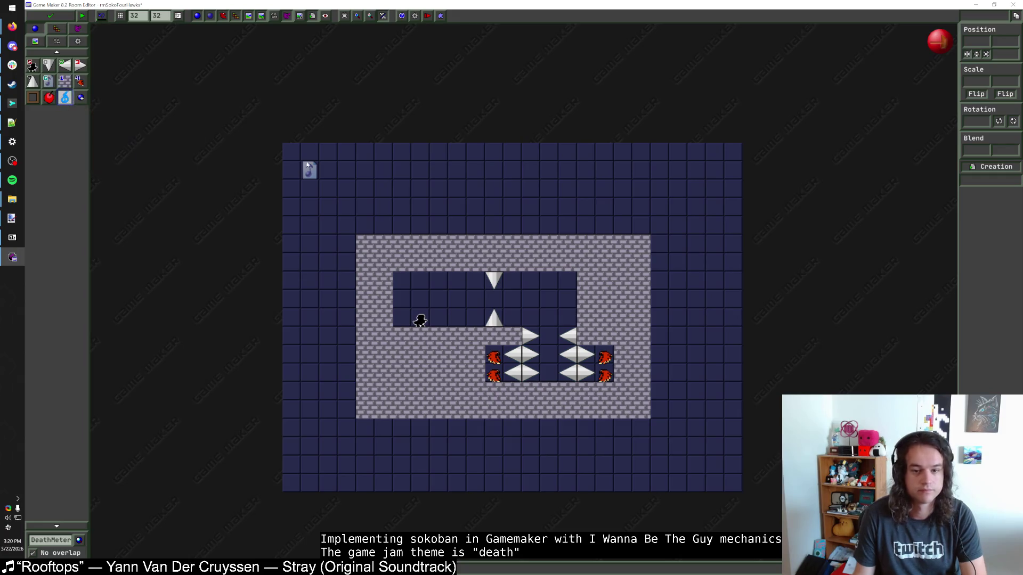
click(477, 205)
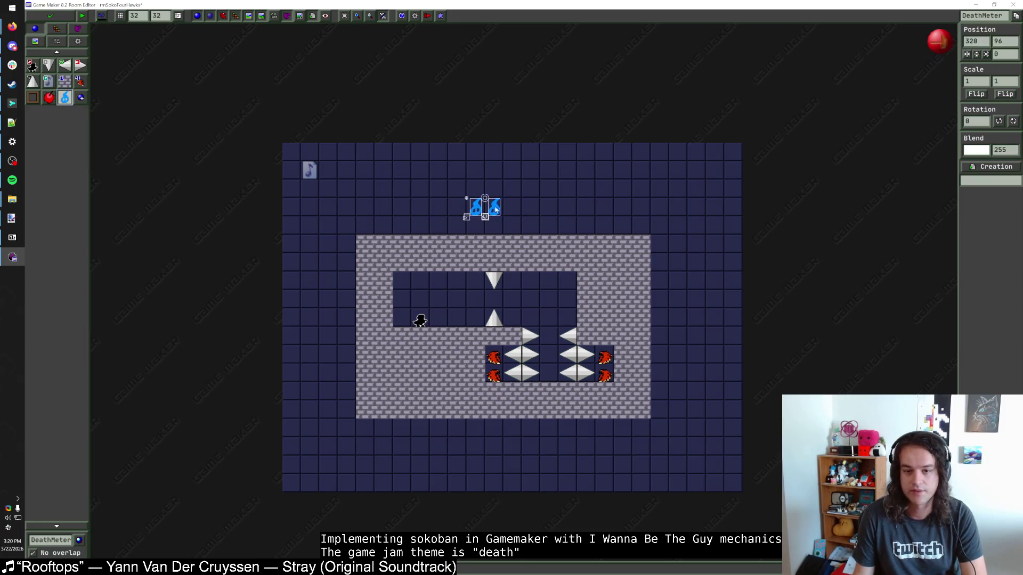
click(516, 211)
right_click(508, 213)
drag(477, 207, 458, 208)
click(57, 29)
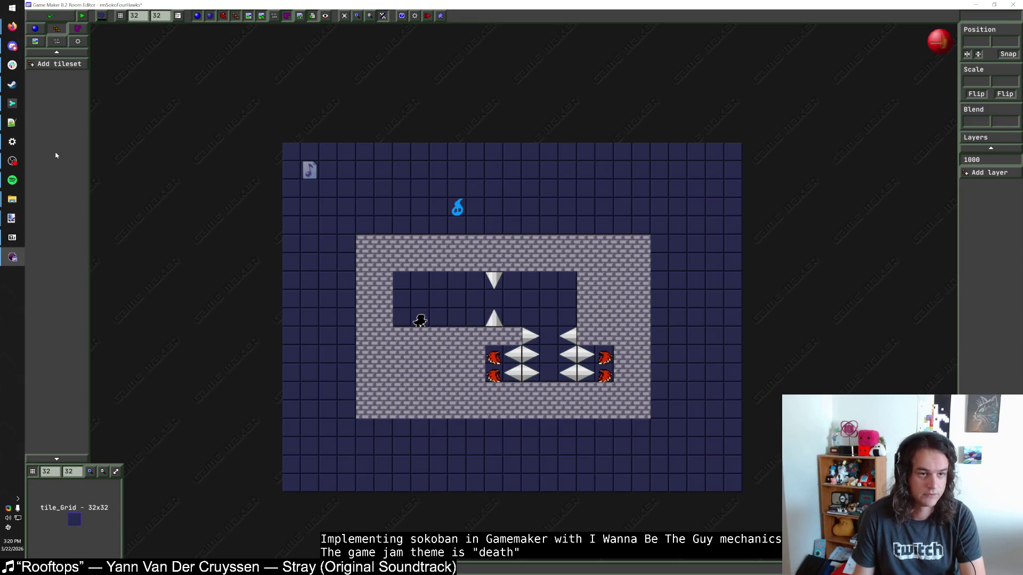
Frame rmSokoFourHawks with grey tile_Outside tiles across the top and down the left side
click(64, 64)
click(107, 205)
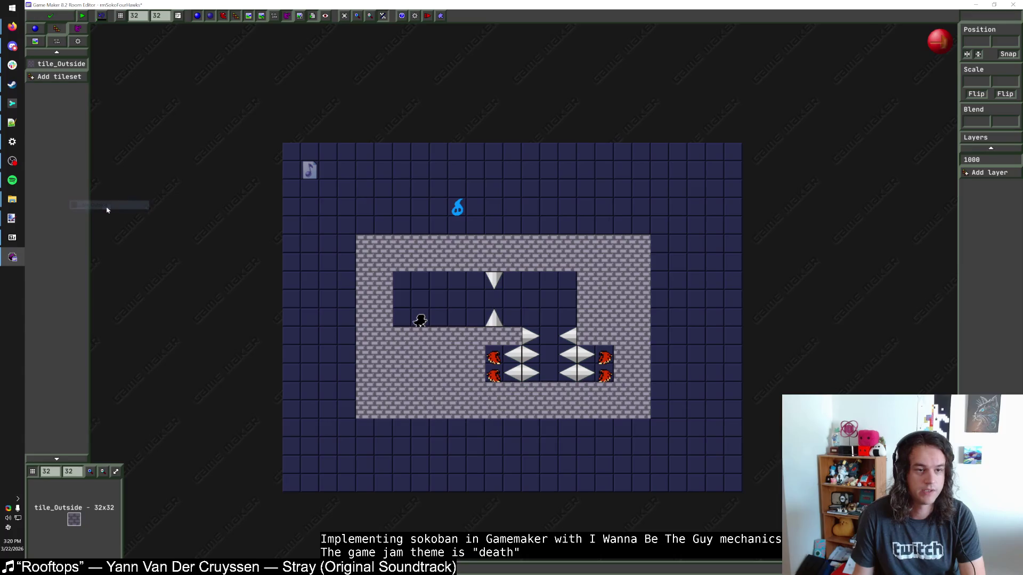
drag(327, 226, 660, 226)
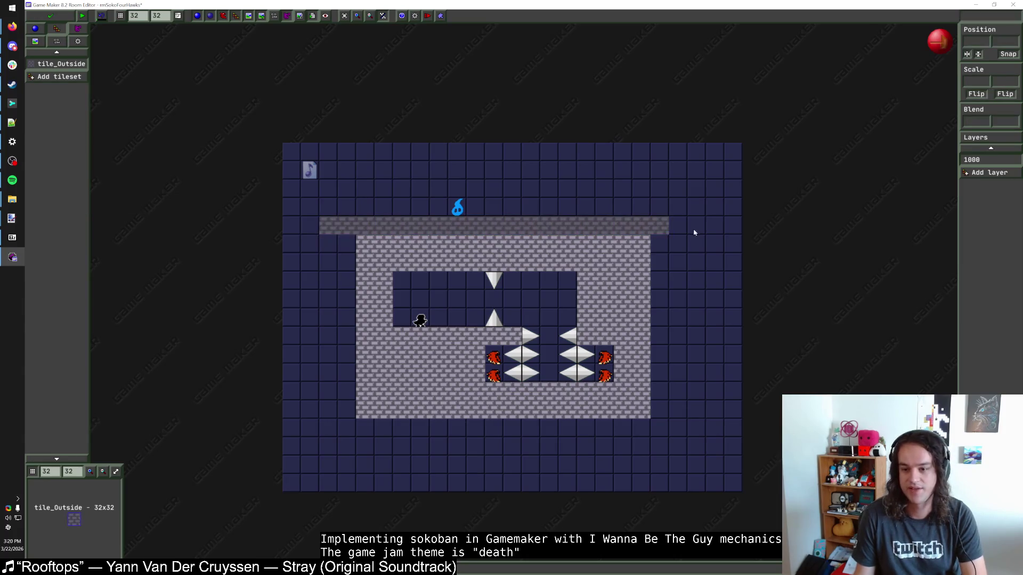
mouse_move(727, 225)
mouse_down()
mouse_move(678, 224)
mouse_move(735, 210)
mouse_move(685, 183)
mouse_move(691, 161)
mouse_move(434, 155)
mouse_move(297, 166)
mouse_move(687, 177)
mouse_move(448, 177)
mouse_move(565, 191)
mouse_move(341, 195)
mouse_move(392, 210)
mouse_move(646, 211)
mouse_move(309, 224)
mouse_move(310, 442)
mouse_move(312, 242)
mouse_move(288, 501)
mouse_move(290, 350)
mouse_move(274, 491)
mouse_move(569, 497)
mouse_move(735, 487)
mouse_move(554, 490)
mouse_move(372, 463)
mouse_move(719, 469)
mouse_move(680, 449)
mouse_move(427, 449)
mouse_move(379, 430)
mouse_move(665, 429)
mouse_move(730, 393)
mouse_move(723, 251)
mouse_move(714, 410)
mouse_move(696, 248)
mouse_move(677, 330)
mouse_move(679, 417)
mouse_move(666, 269)
mouse_move(515, 154)
mouse_move(290, 308)
mouse_up()
mouse_move(346, 241)
mouse_down()
mouse_move(348, 398)
mouse_move(329, 271)
mouse_move(290, 442)
mouse_up()
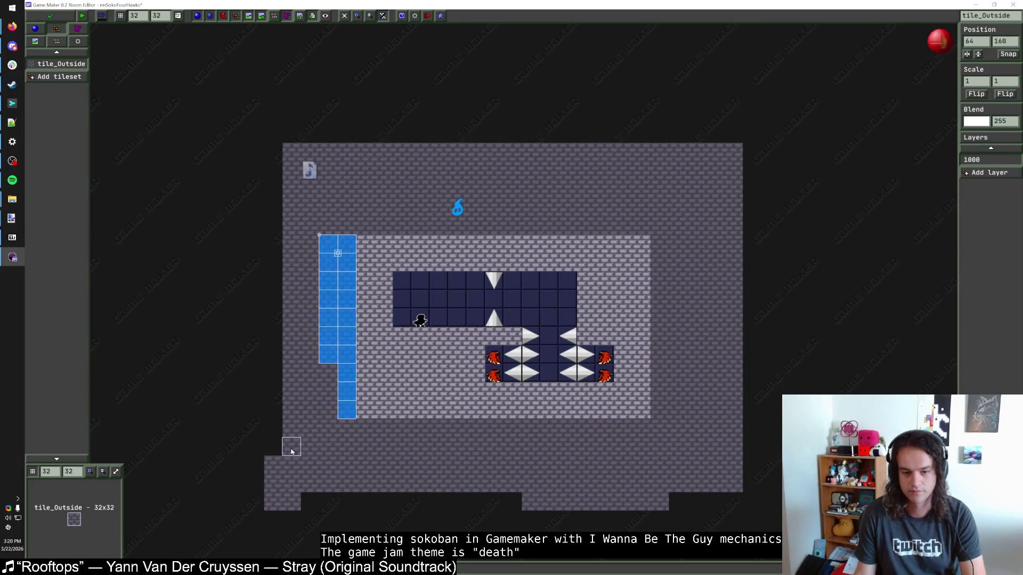
mouse_move(628, 516)
mouse_down()
mouse_move(533, 503)
mouse_move(639, 497)
mouse_up()
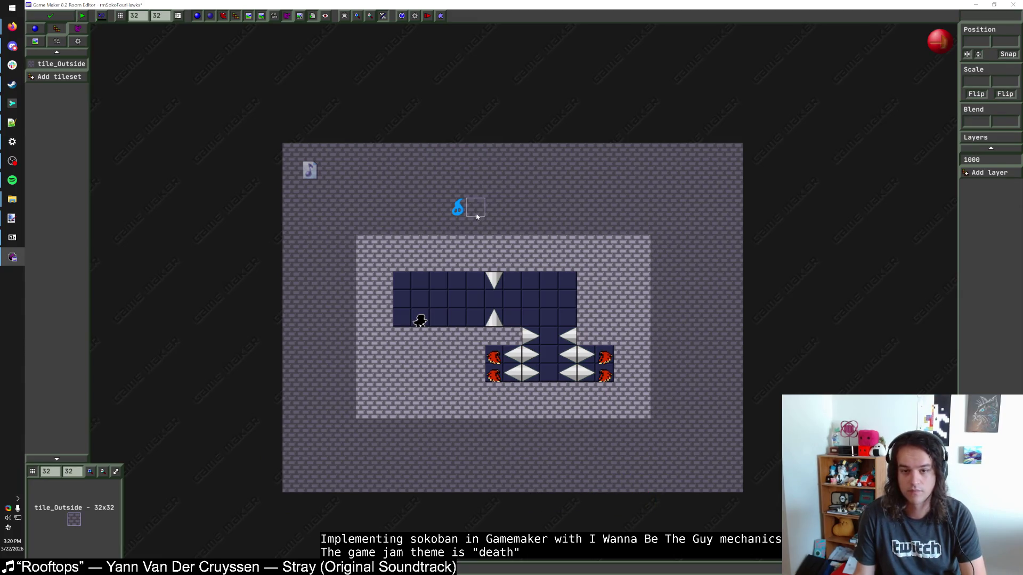
Lay a navy strip above the floor, move the DeathMeter to its left end, and save the room
drag(475, 188, 544, 188)
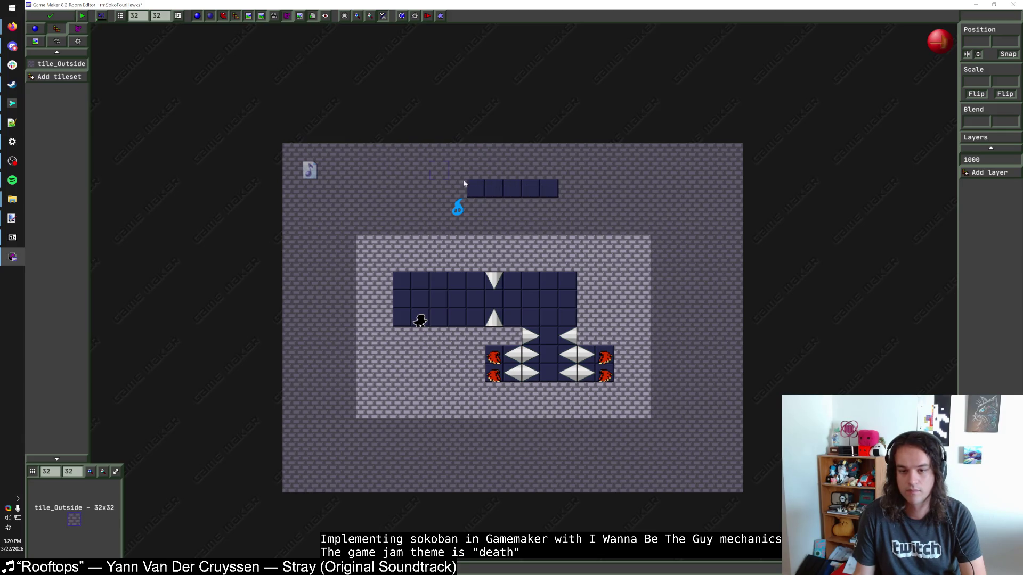
click(35, 28)
click(459, 210)
drag(459, 210, 478, 191)
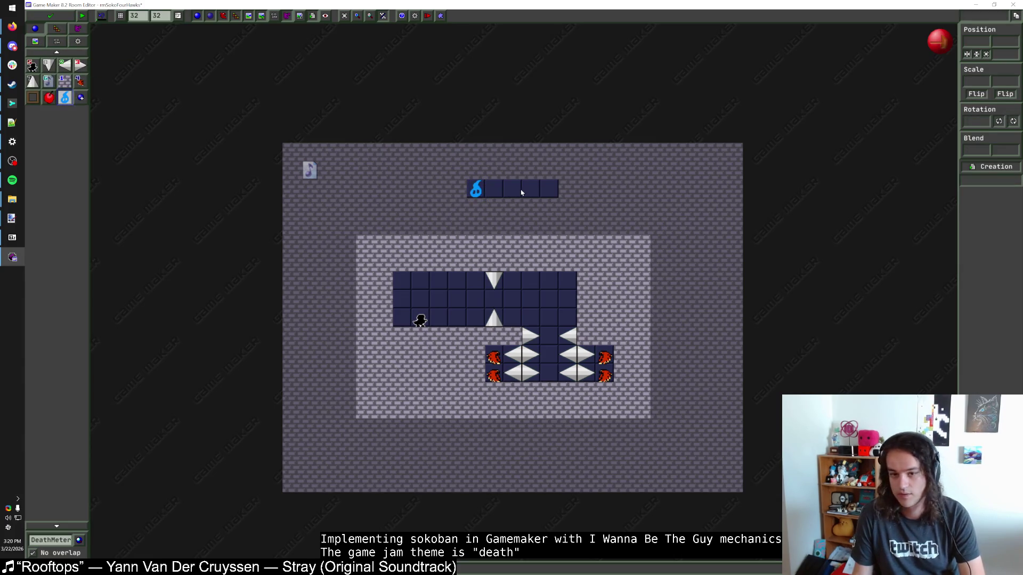
click(56, 28)
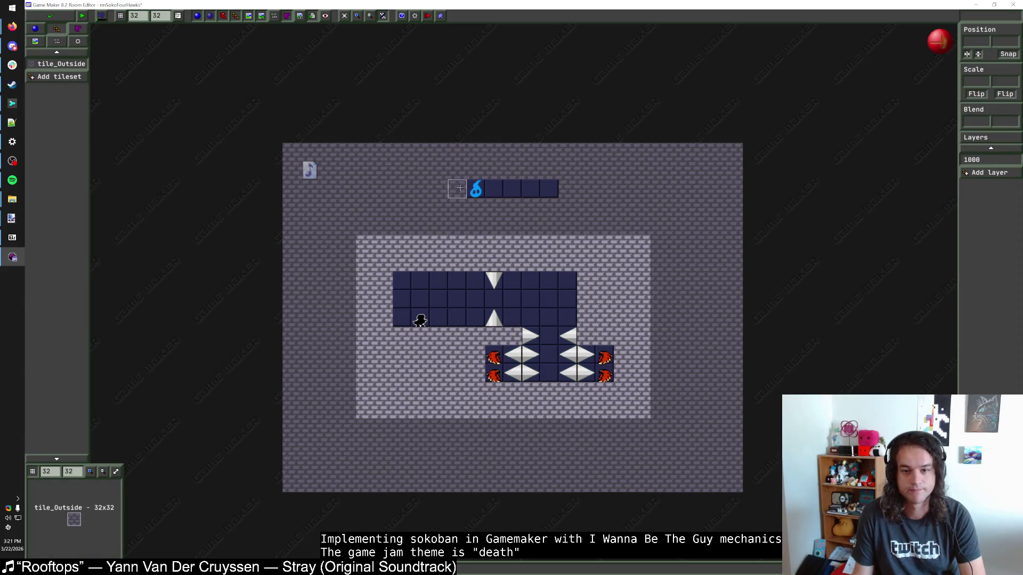
click(35, 28)
drag(478, 192, 459, 192)
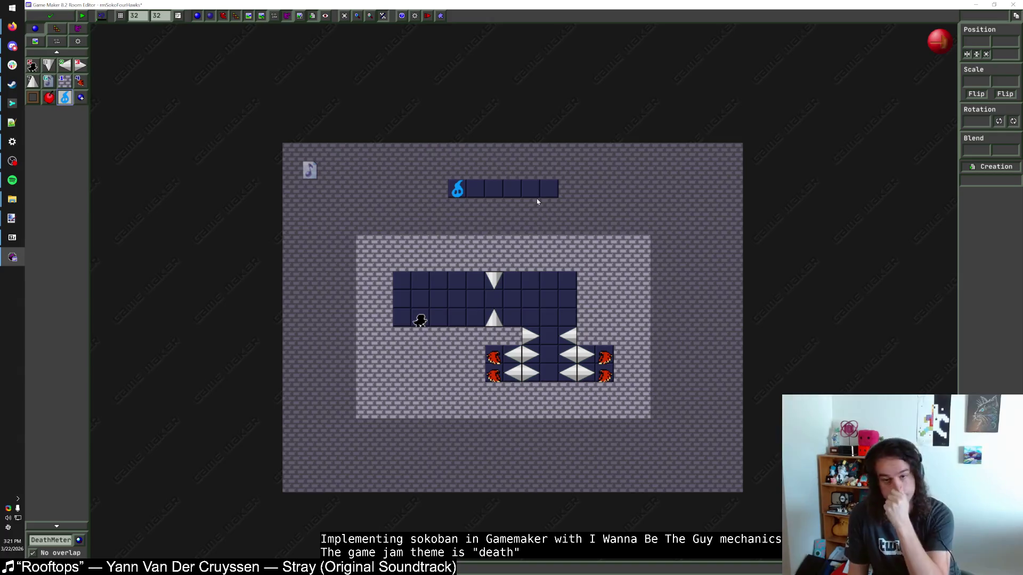
click(60, 20)
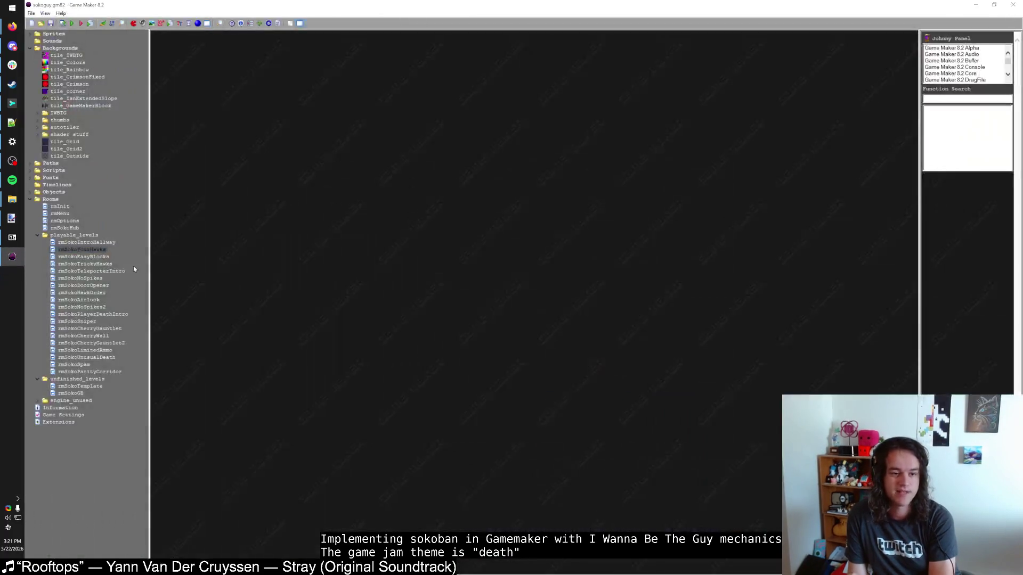
Open rmSokoEasyBlocks maximized and leave a single DeathMeter above the stone area
double_click(91, 257)
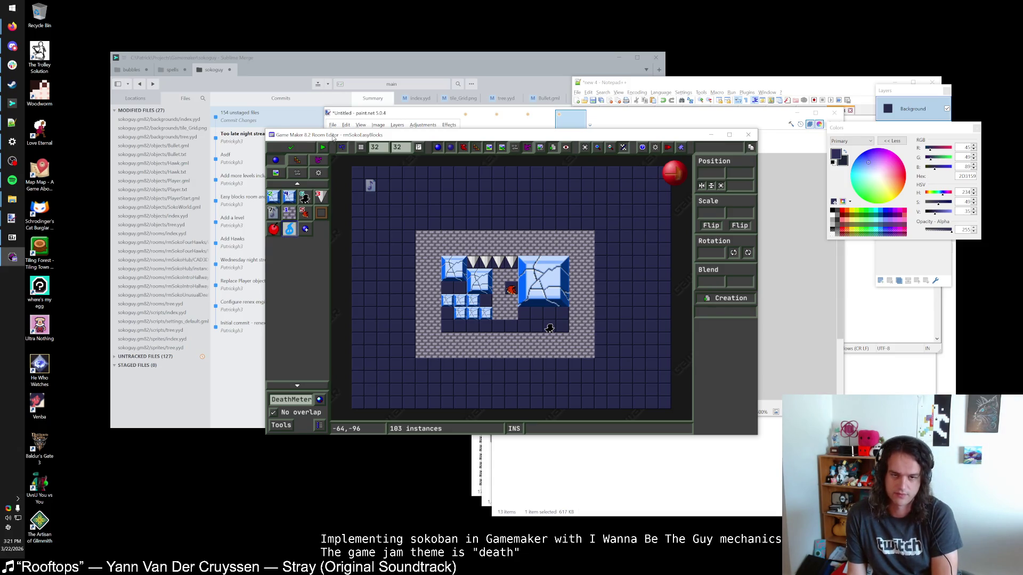
double_click(332, 137)
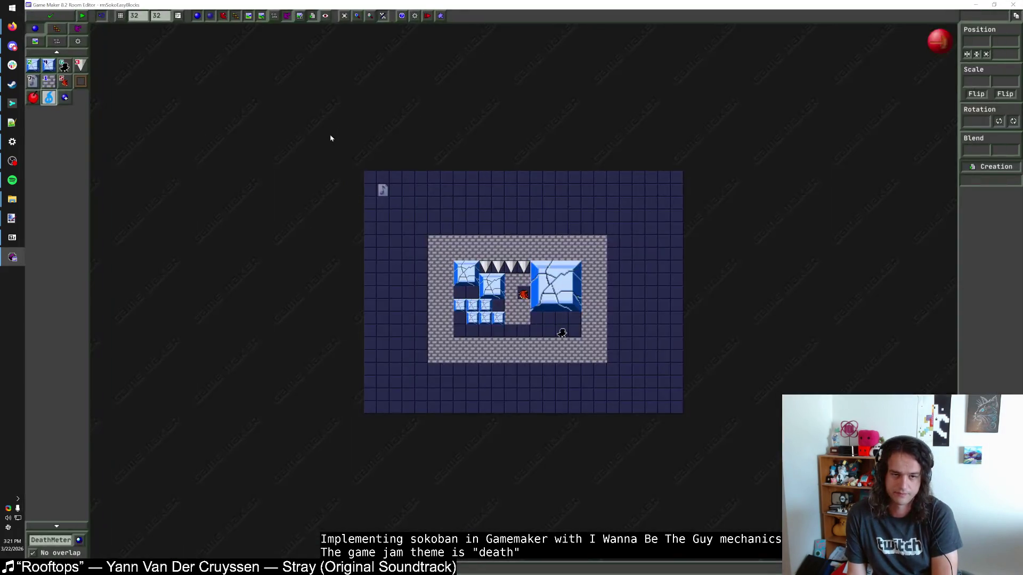
click(514, 206)
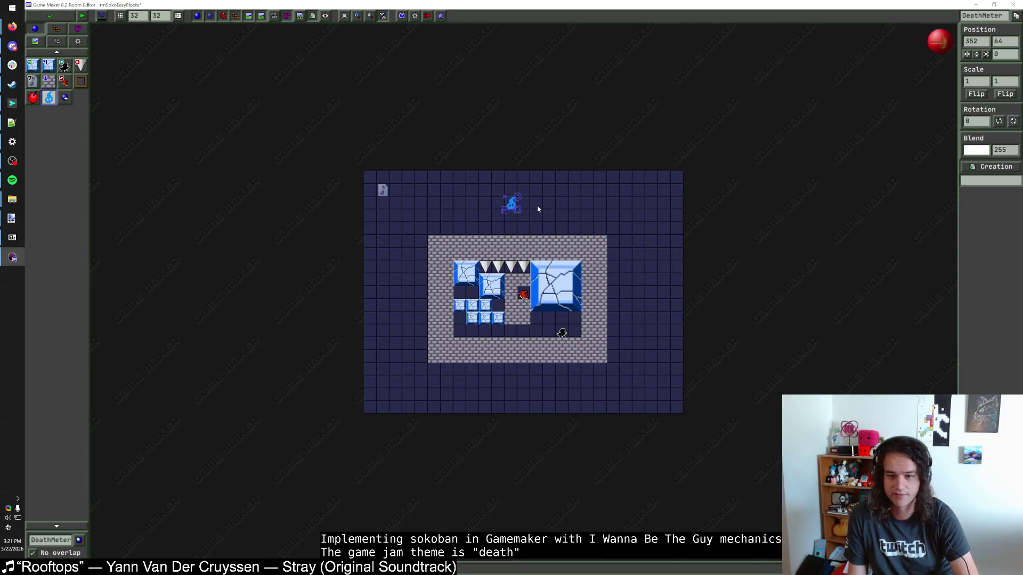
right_click(514, 206)
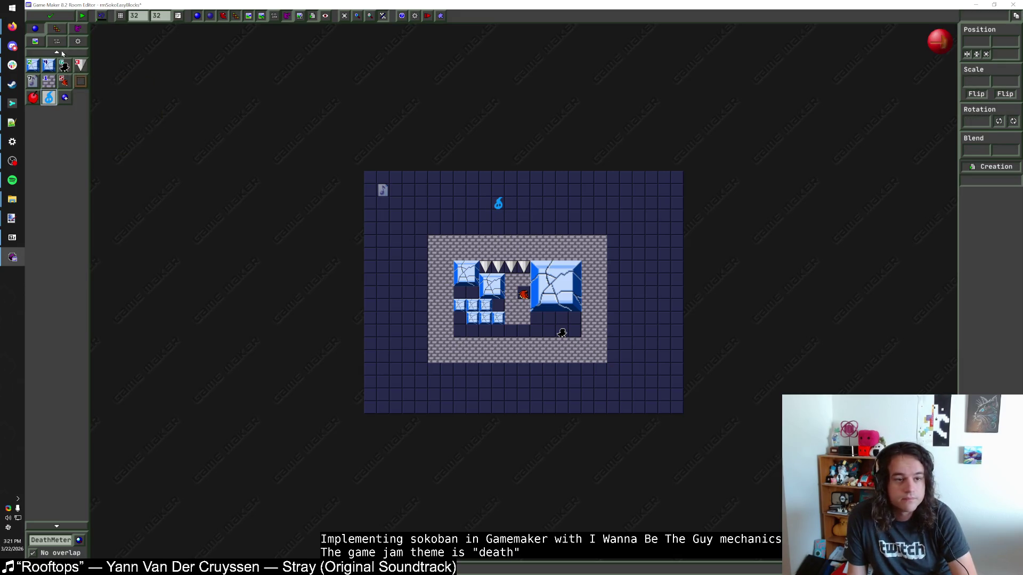
Paint tile_Outside stone over the dark border, delete the stray tiles, and save the room
click(57, 28)
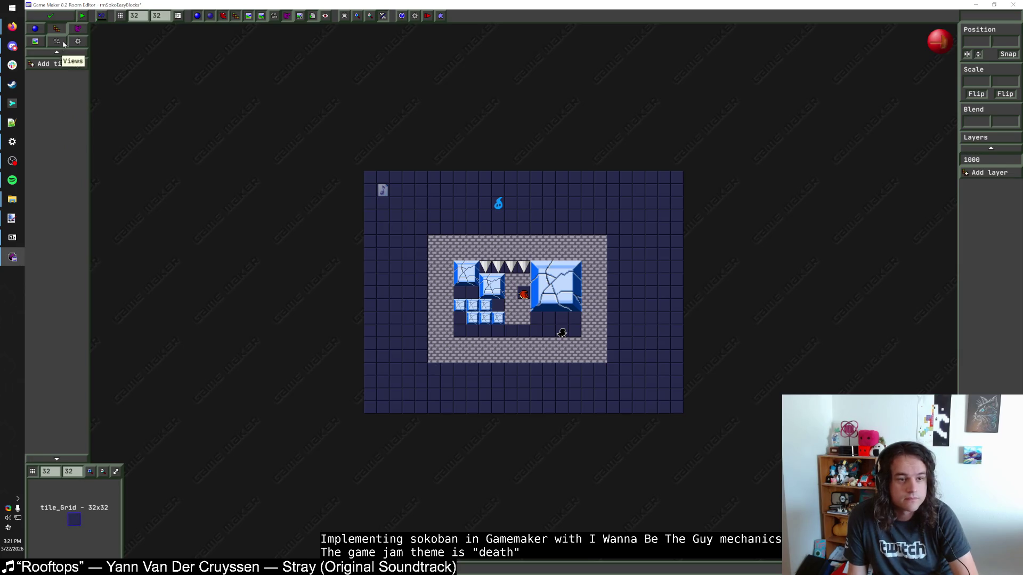
click(50, 64)
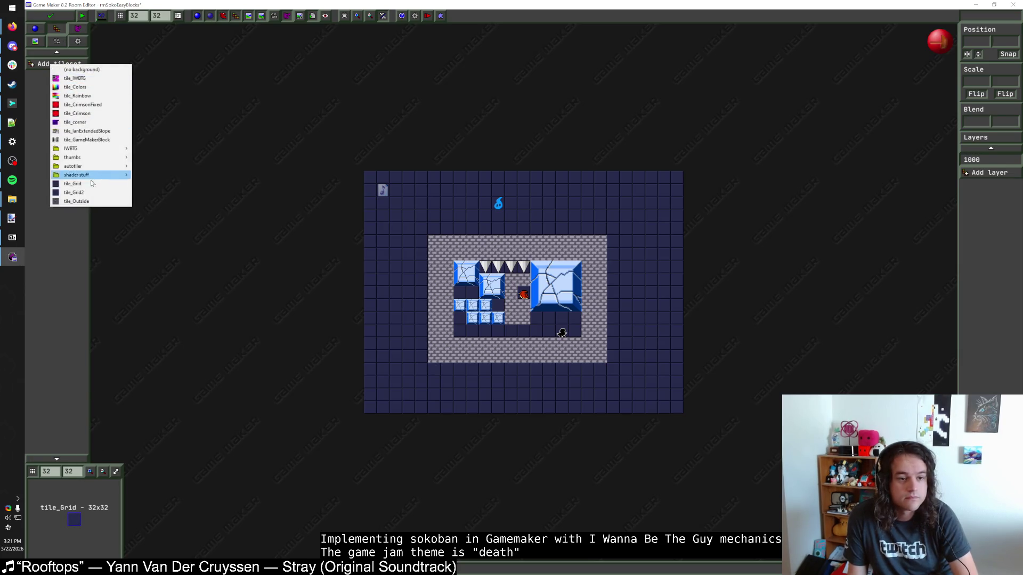
click(74, 201)
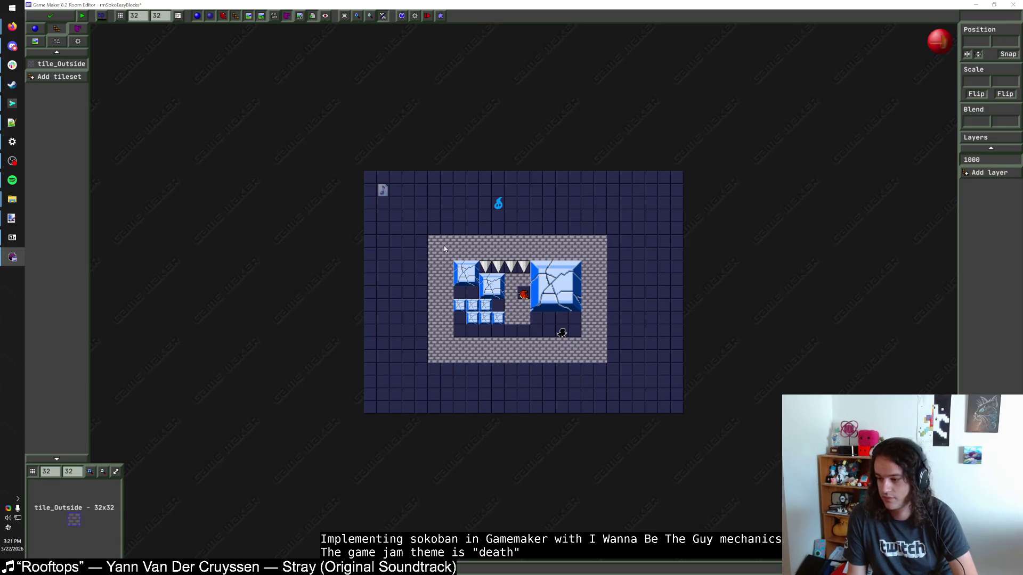
mouse_move(376, 230)
mouse_down()
mouse_move(637, 230)
mouse_move(675, 215)
mouse_move(372, 205)
mouse_move(388, 212)
mouse_move(473, 407)
mouse_move(383, 410)
mouse_move(677, 380)
mouse_move(682, 404)
mouse_up()
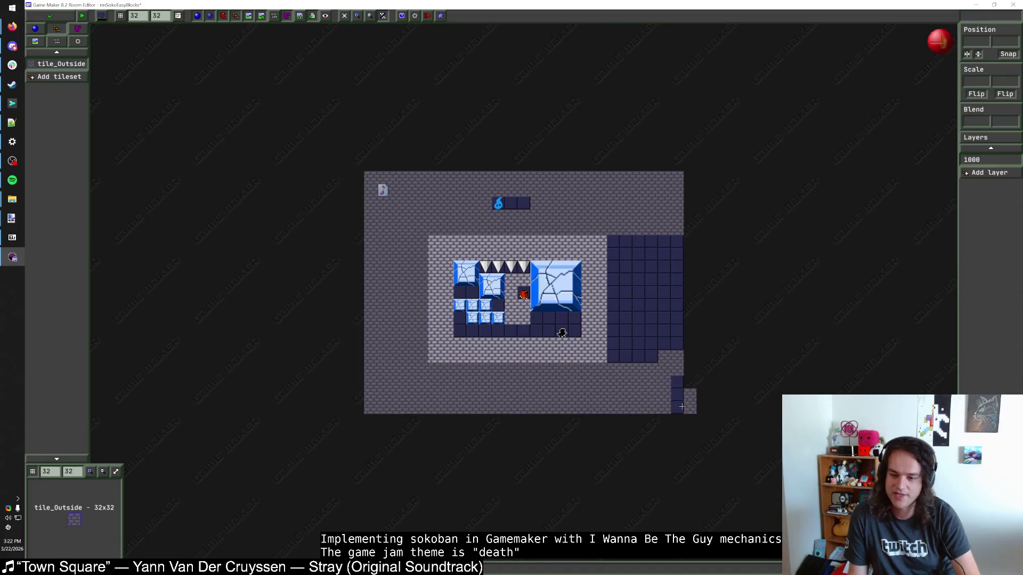
click(681, 388)
mouse_move(619, 354)
mouse_down()
mouse_move(618, 240)
mouse_move(631, 352)
mouse_move(647, 266)
mouse_move(636, 283)
mouse_move(655, 356)
mouse_move(667, 272)
mouse_move(677, 305)
mouse_move(708, 253)
mouse_up()
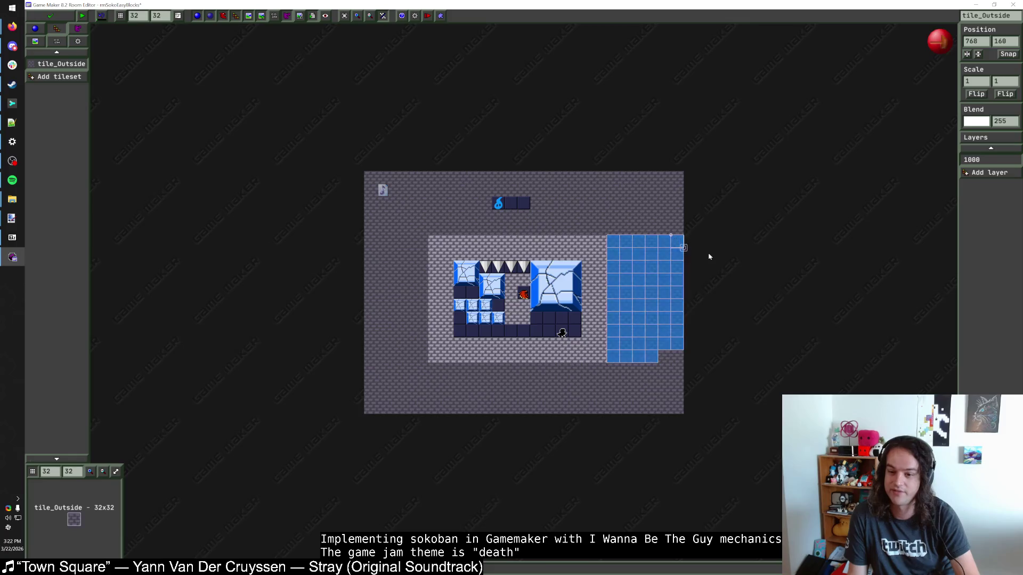
key(Delete)
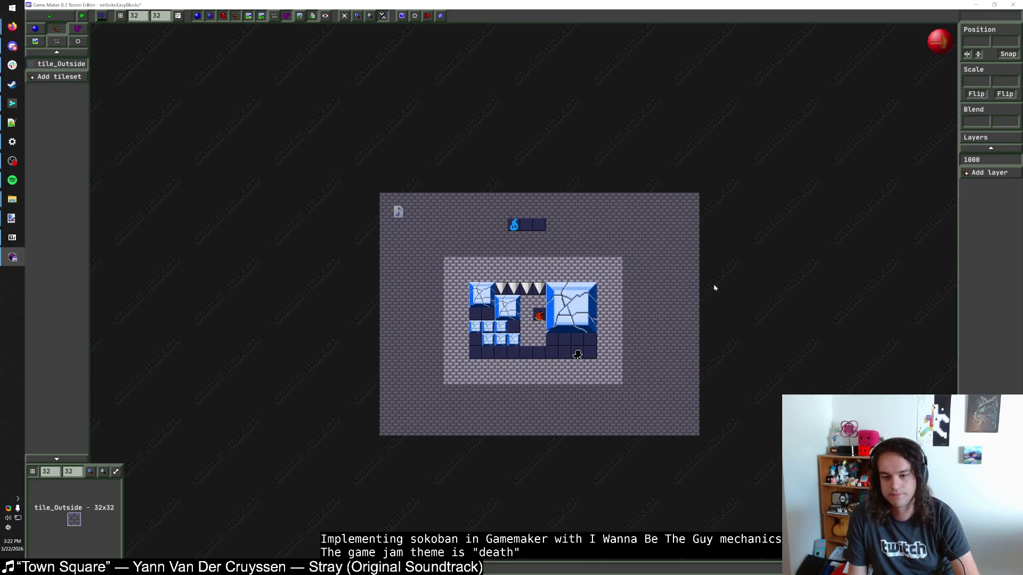
click(50, 16)
key(F5)
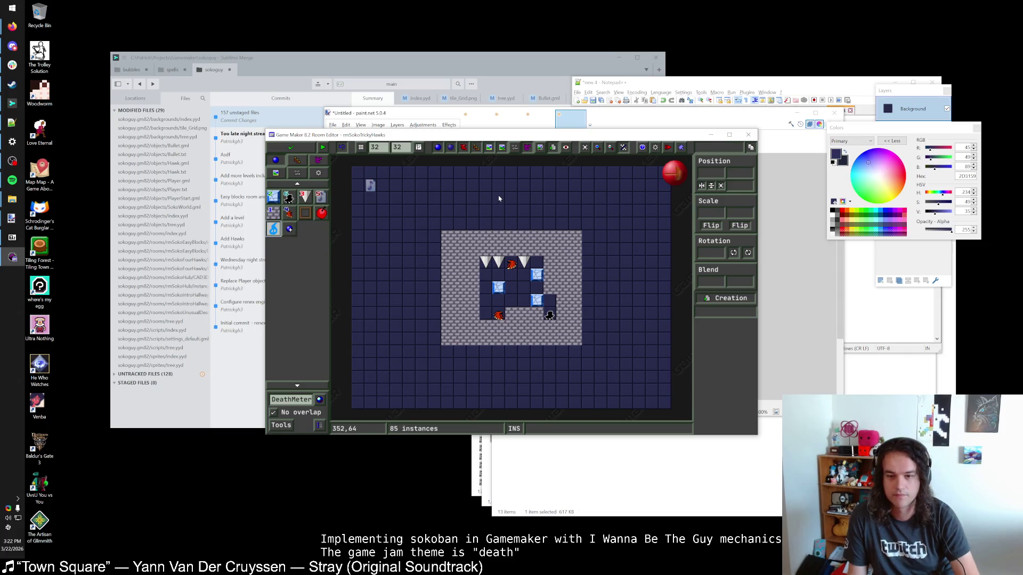
Place one DeathMeter above the rmSokoTrickyHawks puzzle, ending one cell left of the first spot
click(498, 200)
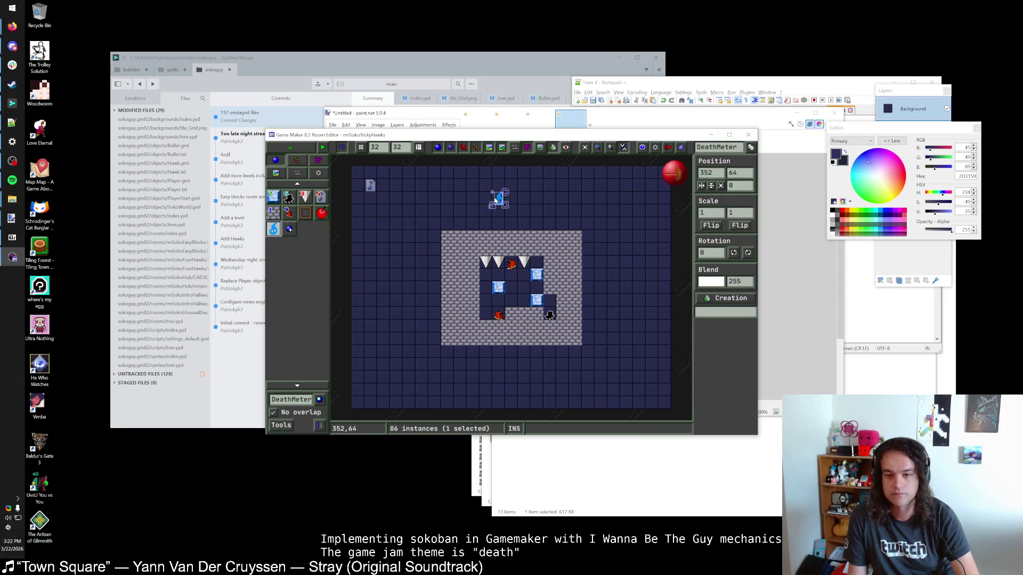
key(Escape)
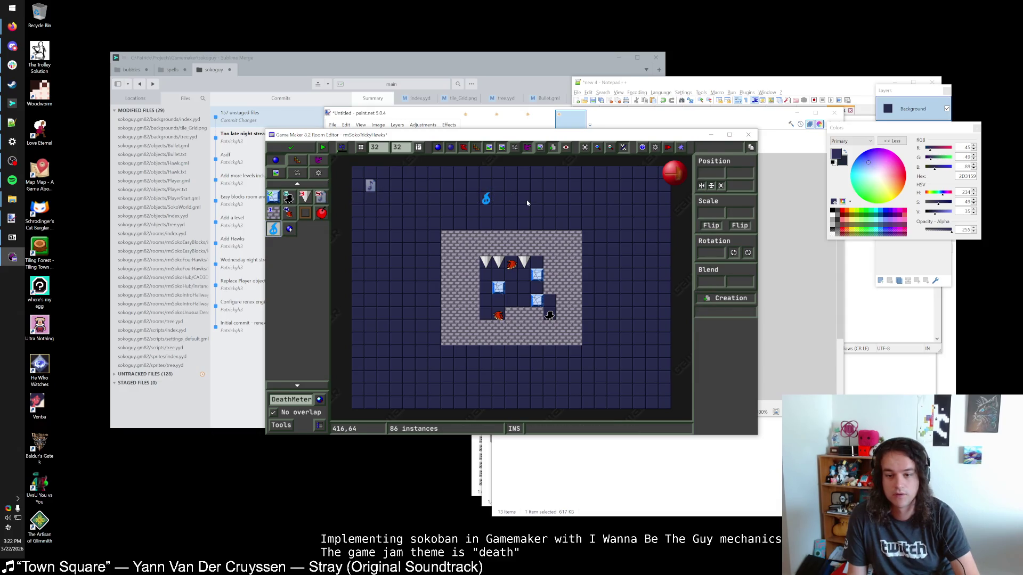
drag(485, 199, 499, 199)
key(Escape)
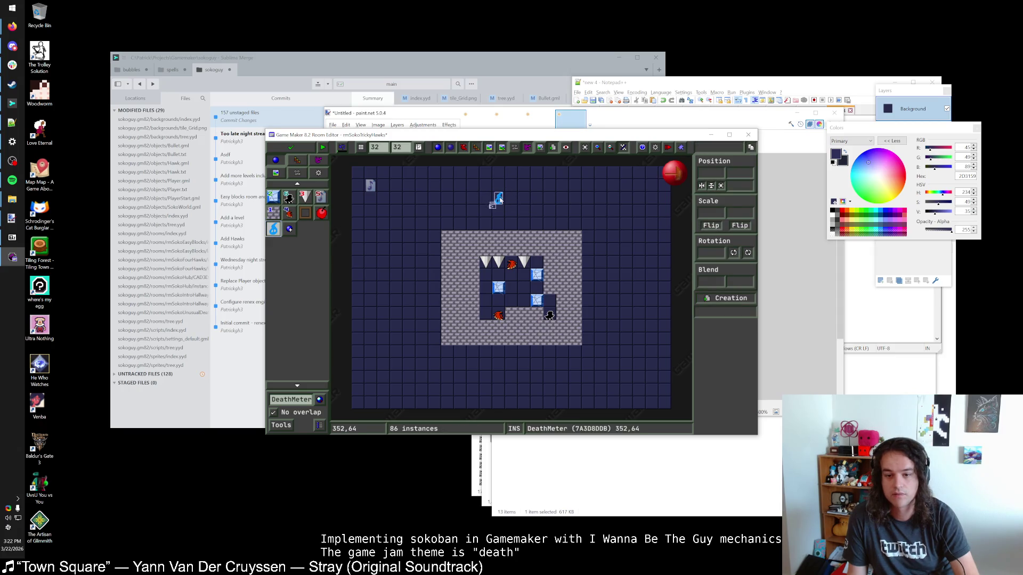
click(486, 199)
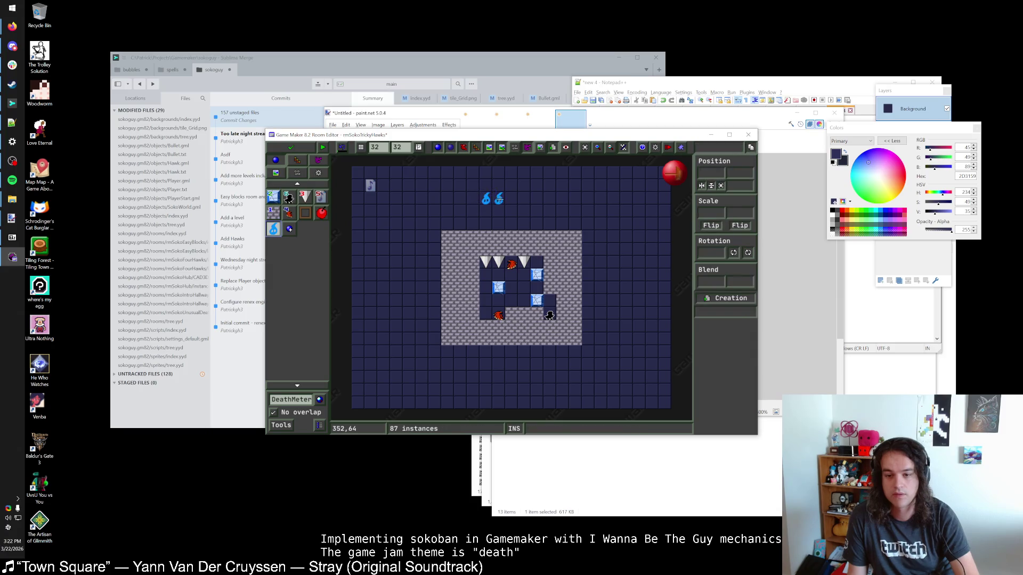
right_click(500, 200)
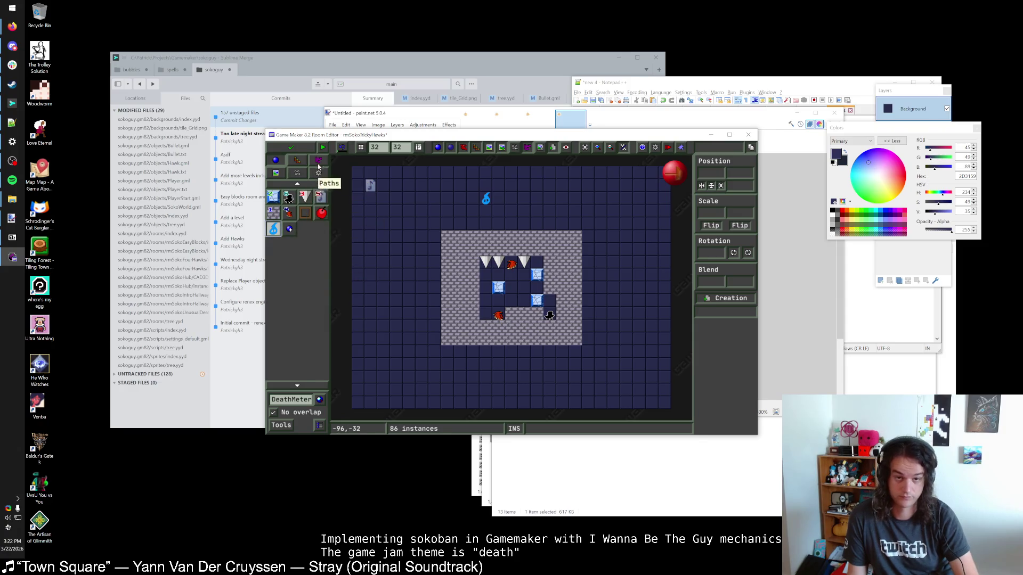
click(297, 160)
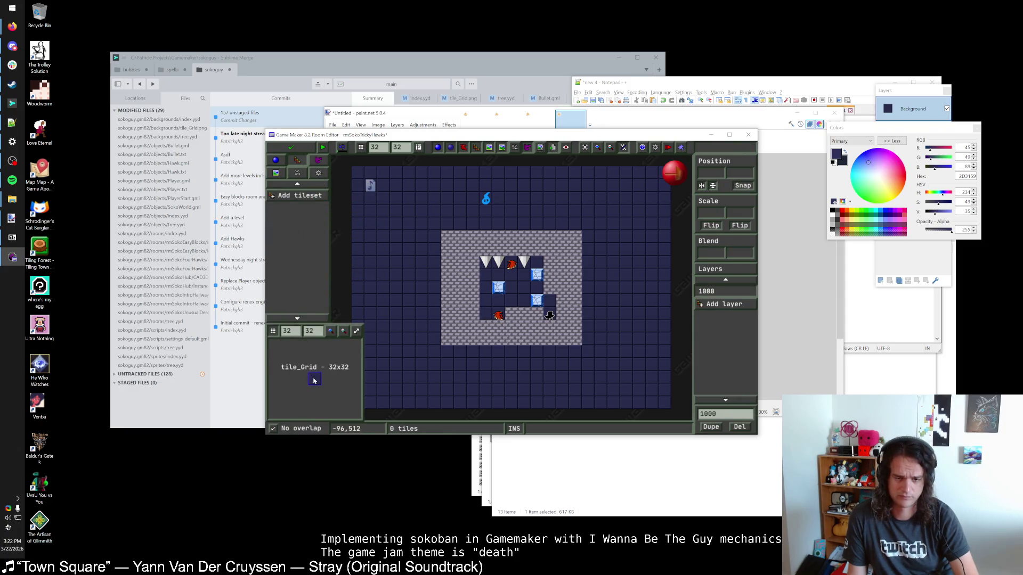
Add tile_Outside and pave the top, left, bottom and right dark areas with stone, then save
click(306, 201)
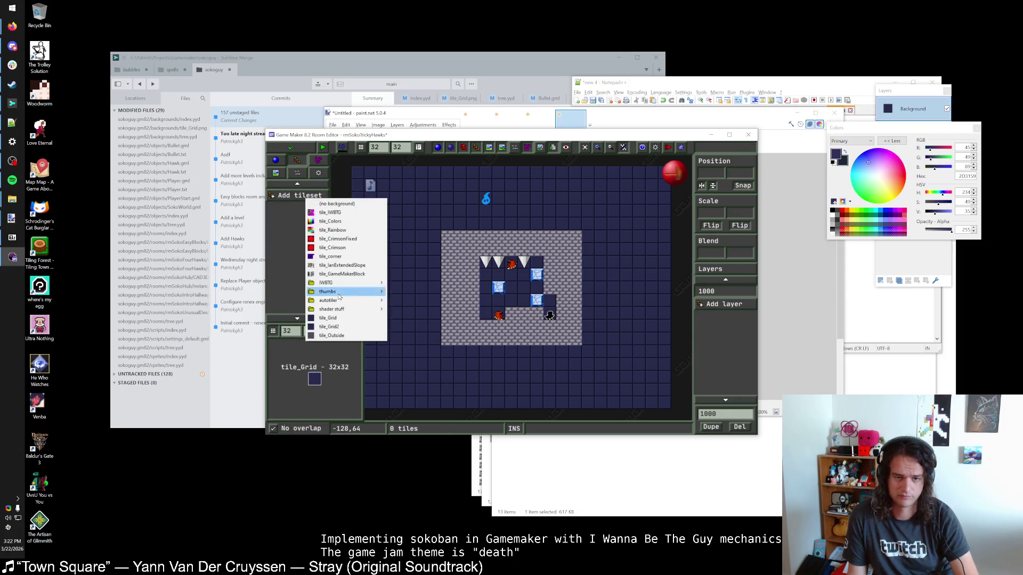
click(337, 333)
mouse_move(361, 224)
mouse_down()
mouse_move(663, 229)
mouse_move(648, 236)
mouse_move(393, 210)
mouse_move(365, 197)
mouse_move(474, 199)
mouse_move(535, 185)
mouse_move(575, 198)
mouse_move(666, 195)
mouse_move(554, 185)
mouse_move(666, 184)
mouse_up()
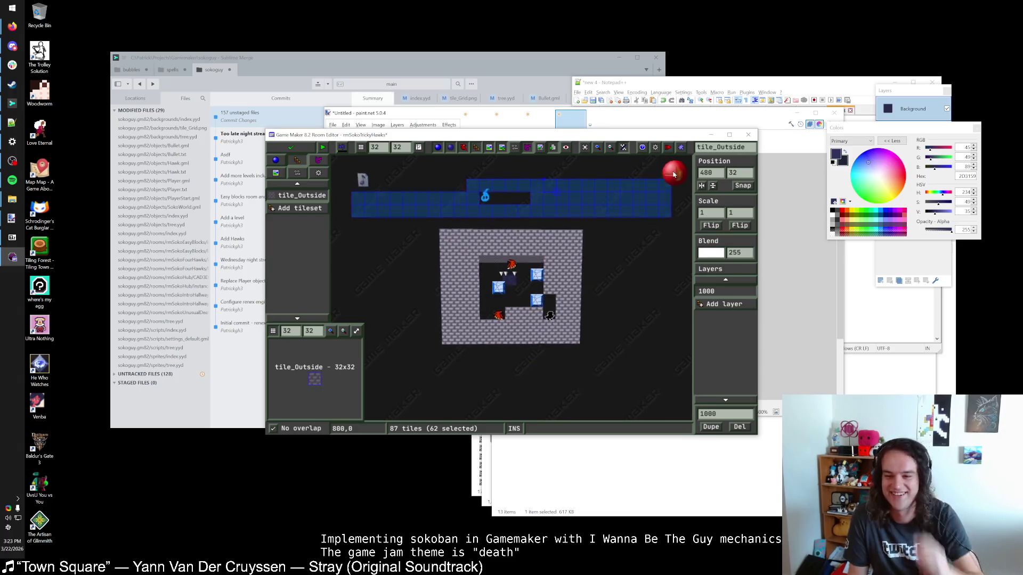
click(729, 135)
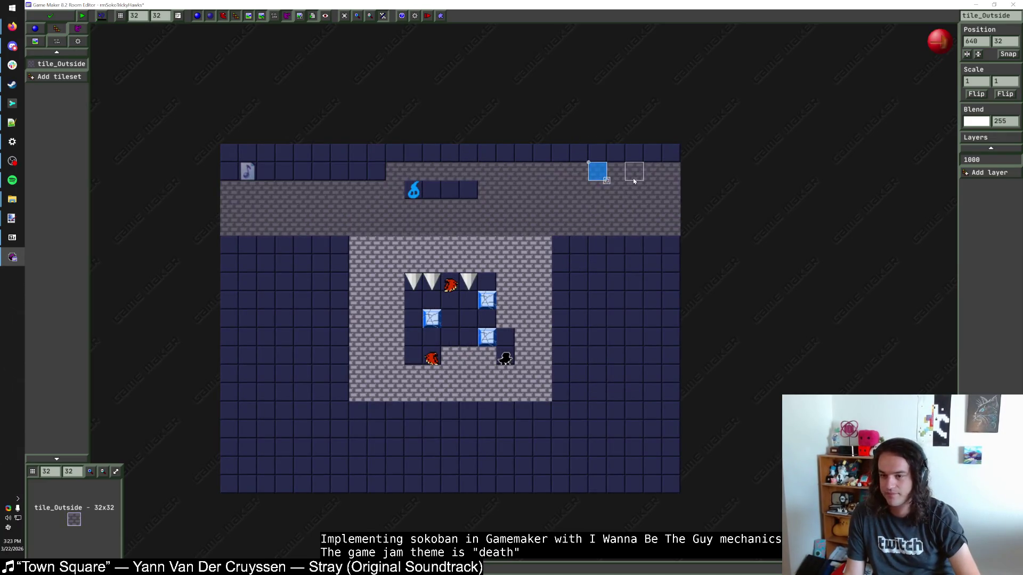
drag(675, 158, 421, 154)
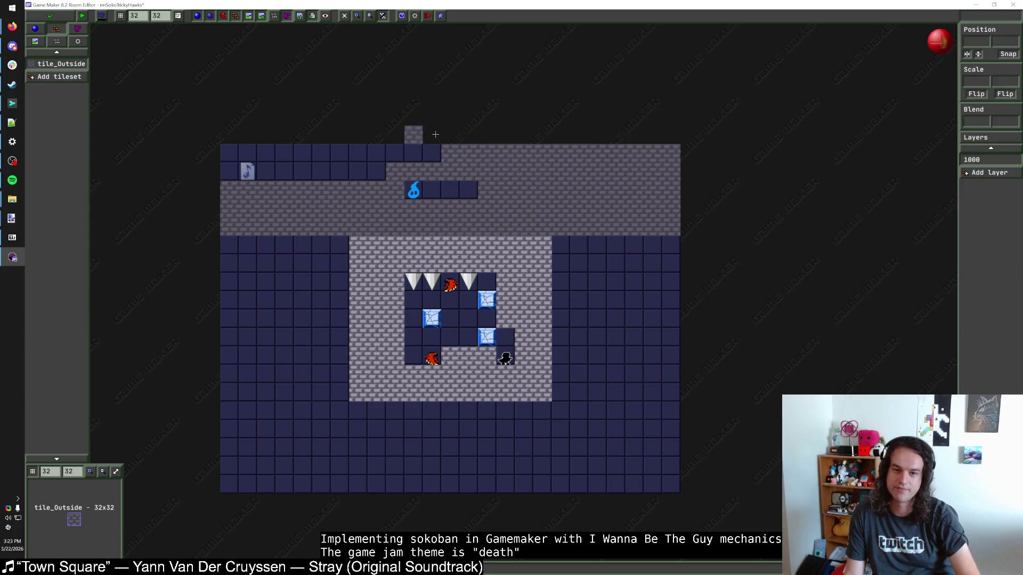
click(419, 154)
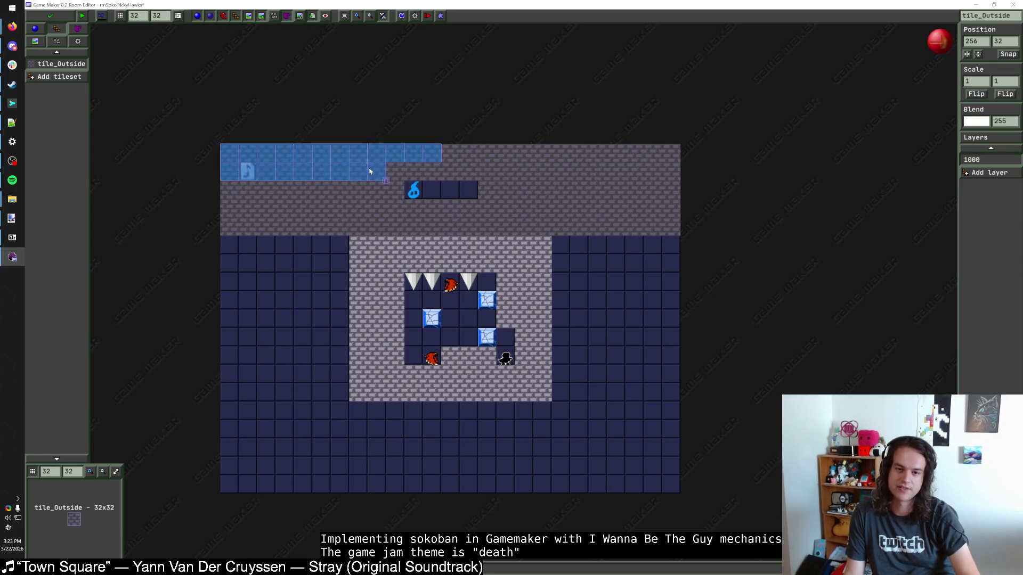
click(238, 251)
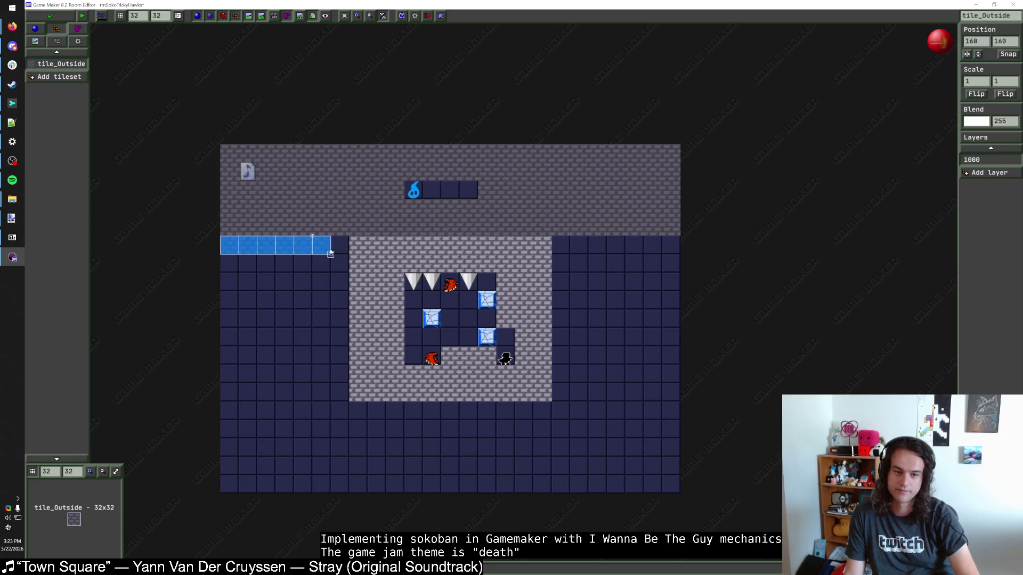
mouse_move(247, 299)
mouse_down()
mouse_move(343, 303)
mouse_move(251, 343)
mouse_move(334, 354)
mouse_move(240, 373)
mouse_move(338, 391)
mouse_move(251, 413)
mouse_move(657, 429)
mouse_move(263, 431)
mouse_move(346, 454)
mouse_move(616, 450)
mouse_move(639, 468)
mouse_move(253, 473)
mouse_move(326, 486)
mouse_move(612, 486)
mouse_move(678, 474)
mouse_up()
mouse_move(674, 393)
mouse_down()
mouse_move(669, 242)
mouse_move(649, 389)
mouse_move(641, 270)
mouse_move(616, 366)
mouse_move(600, 269)
mouse_move(583, 331)
mouse_move(560, 330)
mouse_move(564, 251)
mouse_up()
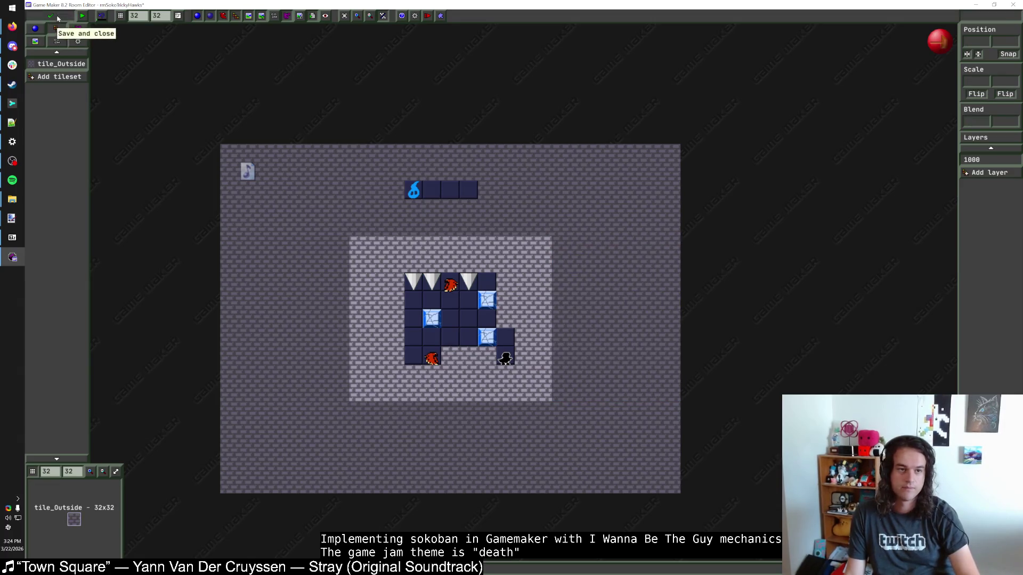
click(50, 15)
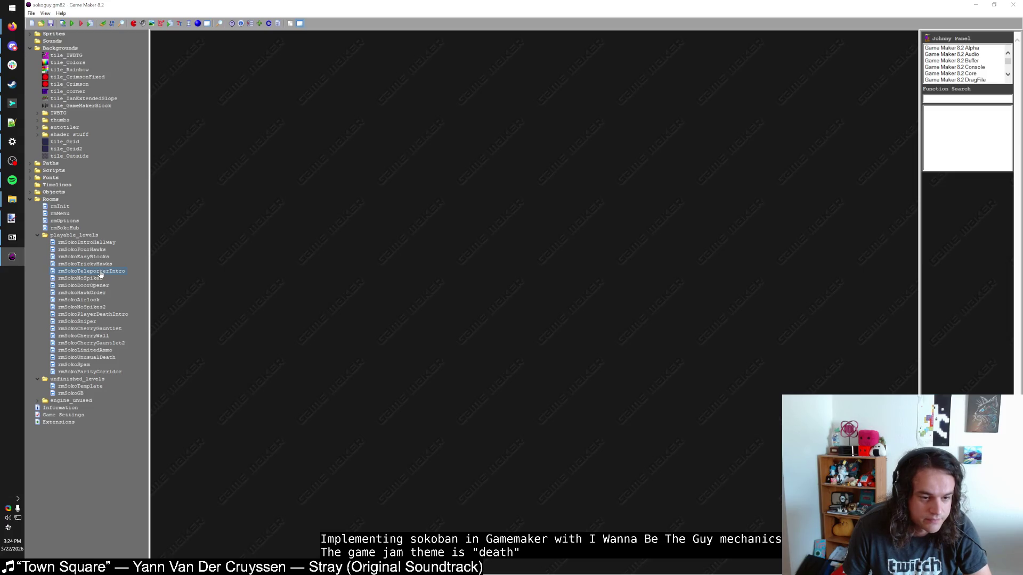
Move rmSokoTeleporterIntro after rmSokoCherryGauntlet2 and rmSokoCherryGauntlet after rmSokoTrickyHawks, then test-run briefly
drag(101, 350, 103, 348)
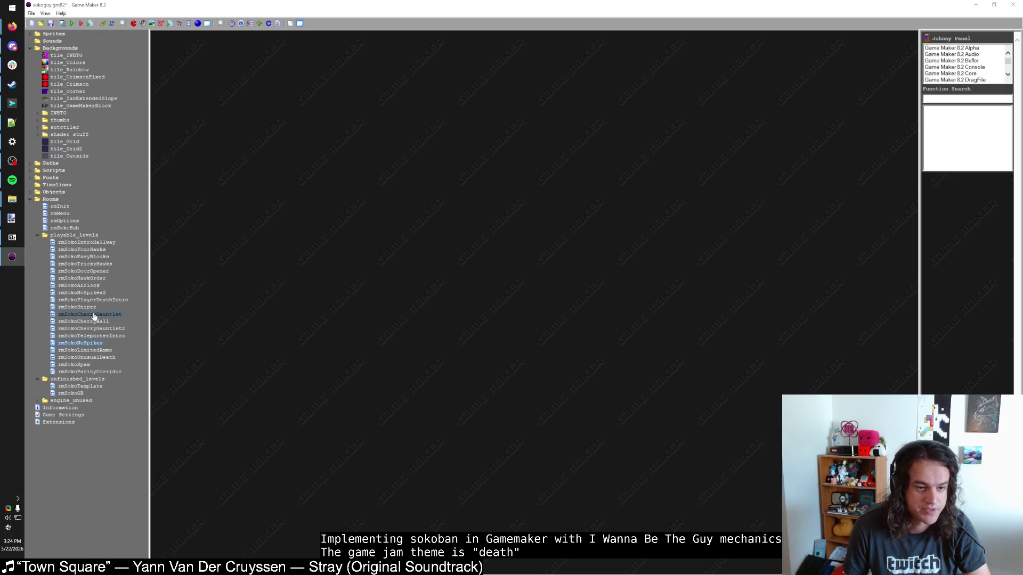
drag(103, 272, 105, 288)
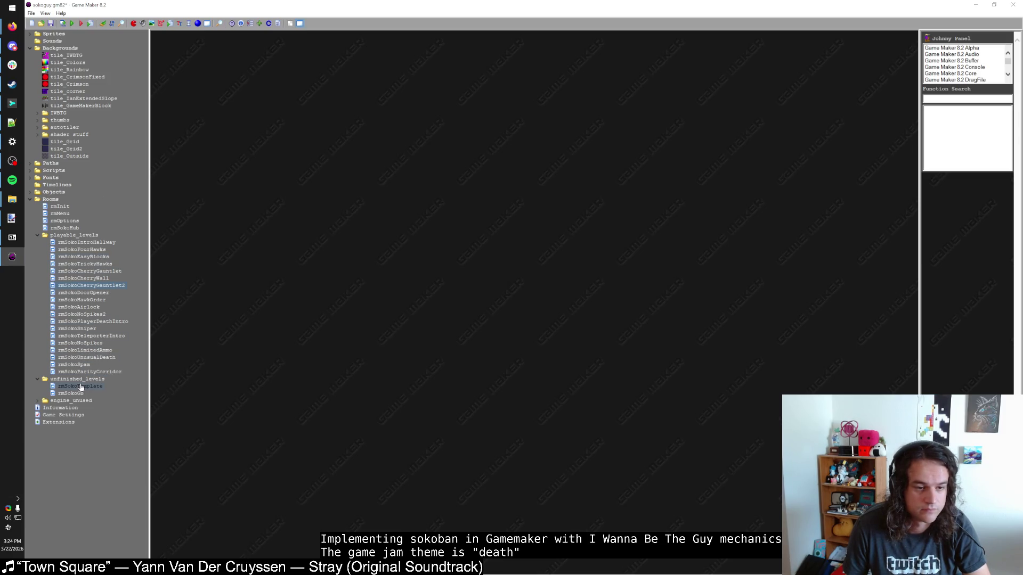
key(F5)
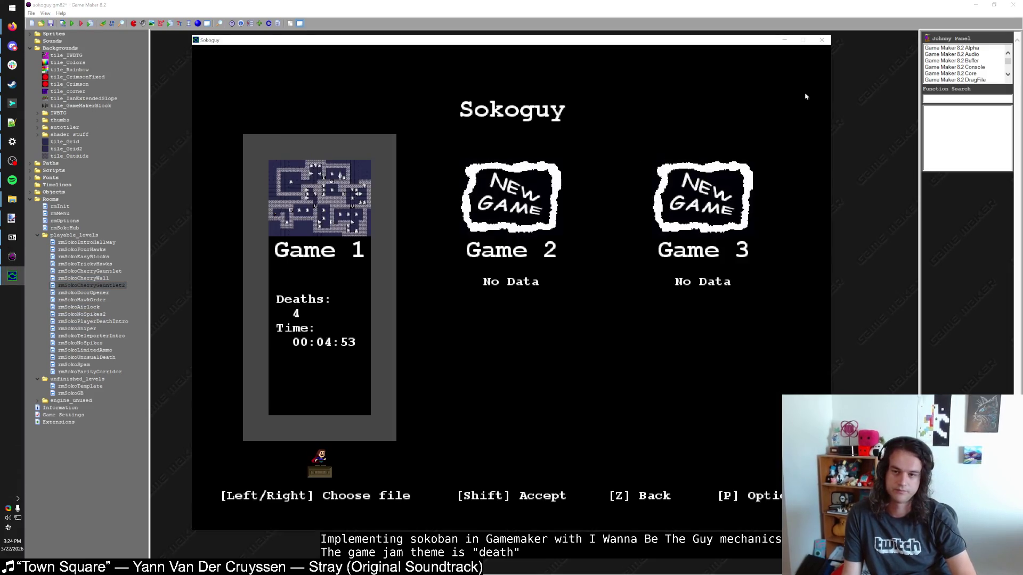
click(822, 44)
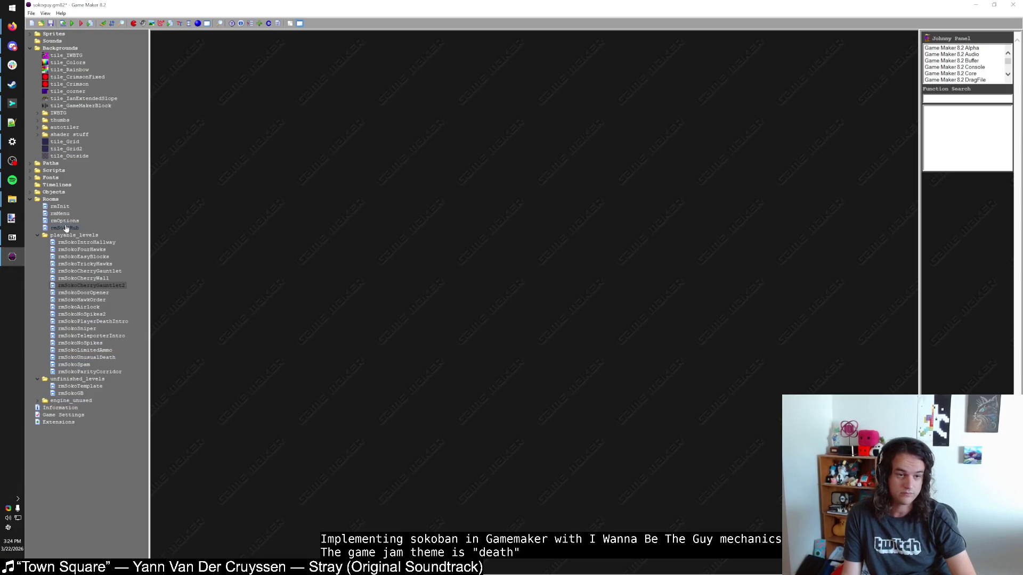
double_click(66, 228)
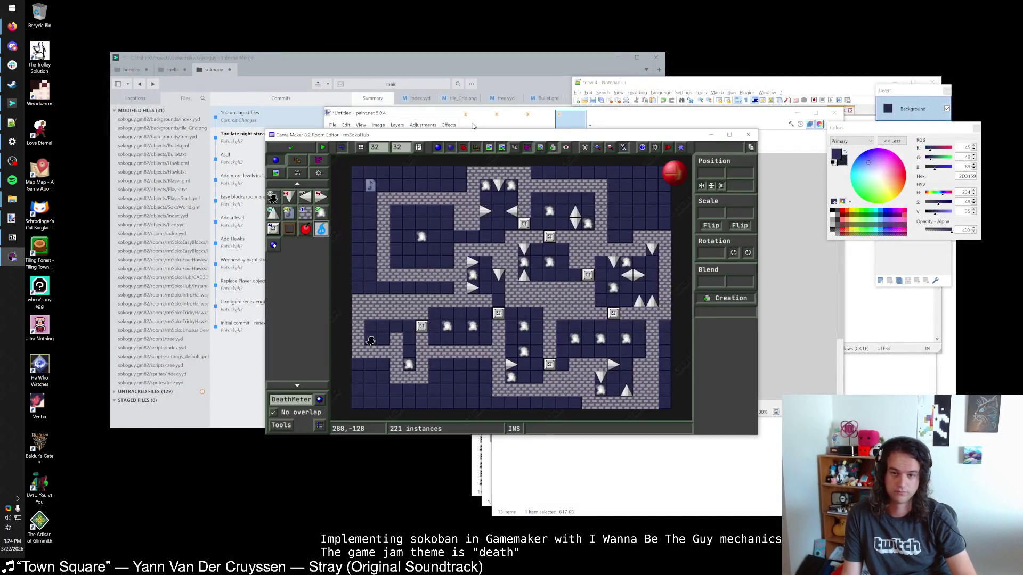
Delete the wall blocks along the hub's bottom rows and lower columns
double_click(490, 139)
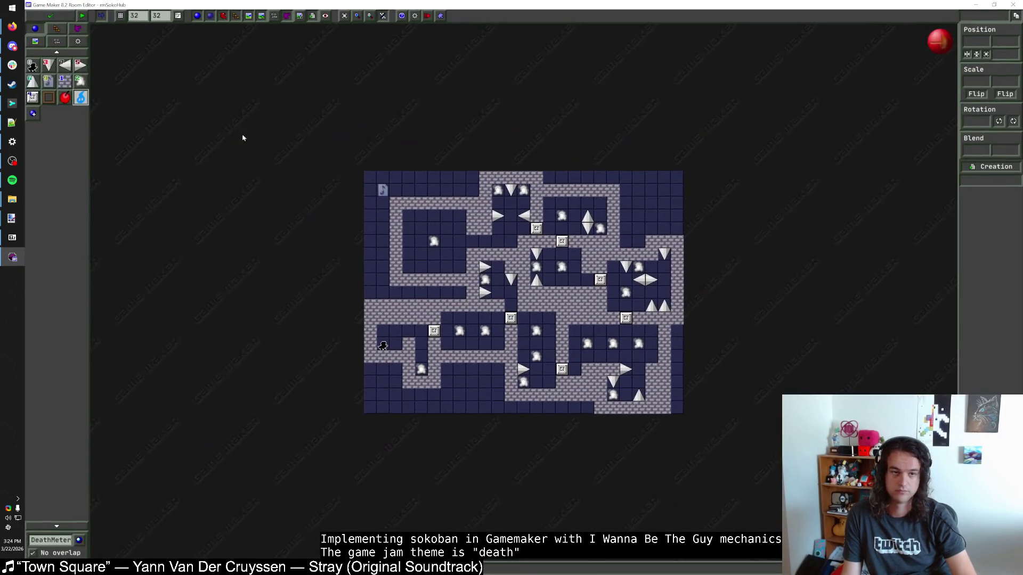
click(64, 80)
mouse_move(466, 292)
mouse_down()
mouse_move(379, 293)
mouse_move(387, 295)
mouse_up()
key(Delete)
drag(627, 241, 640, 241)
key(Delete)
drag(676, 326, 676, 410)
key(Delete)
drag(589, 408, 527, 408)
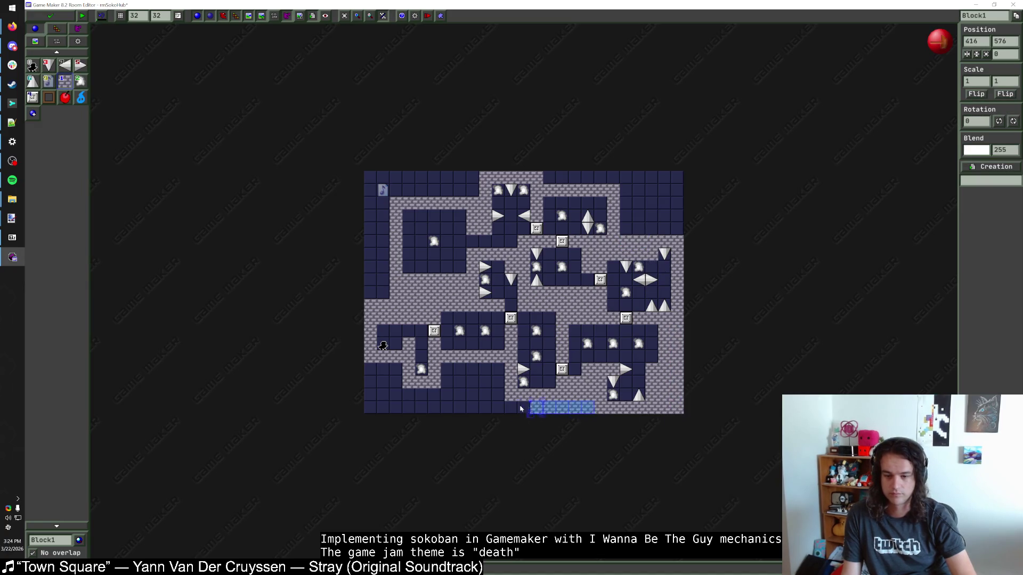
key(Delete)
drag(497, 368, 498, 421)
key(Delete)
drag(447, 368, 446, 397)
key(Delete)
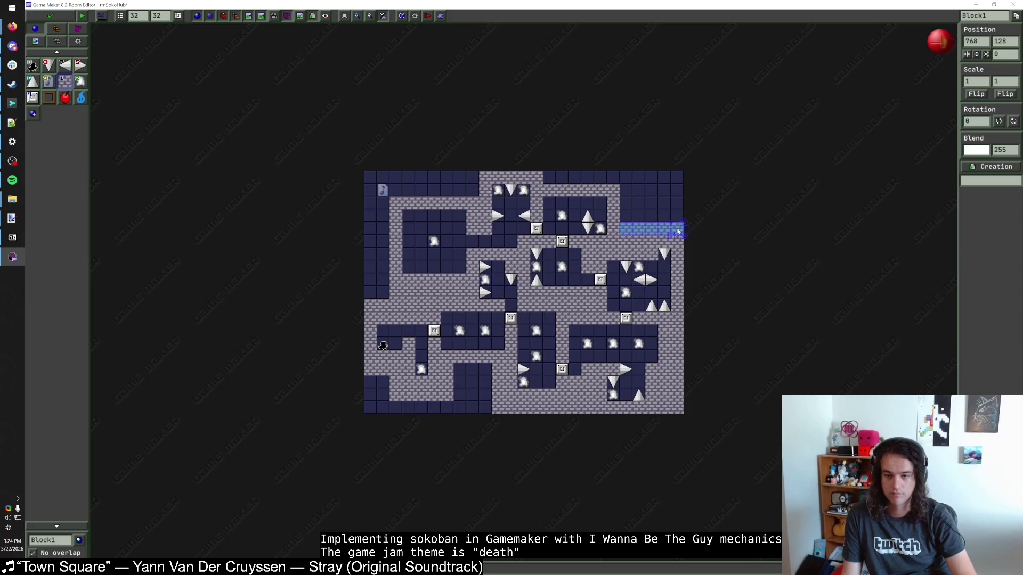
Remove the top-right wall run, the top-left wall row and the left wall column
mouse_move(626, 230)
mouse_down()
mouse_move(626, 175)
mouse_move(546, 179)
mouse_up()
key(Delete)
mouse_move(473, 190)
mouse_down()
mouse_move(396, 190)
mouse_move(375, 286)
mouse_up()
key(Delete)
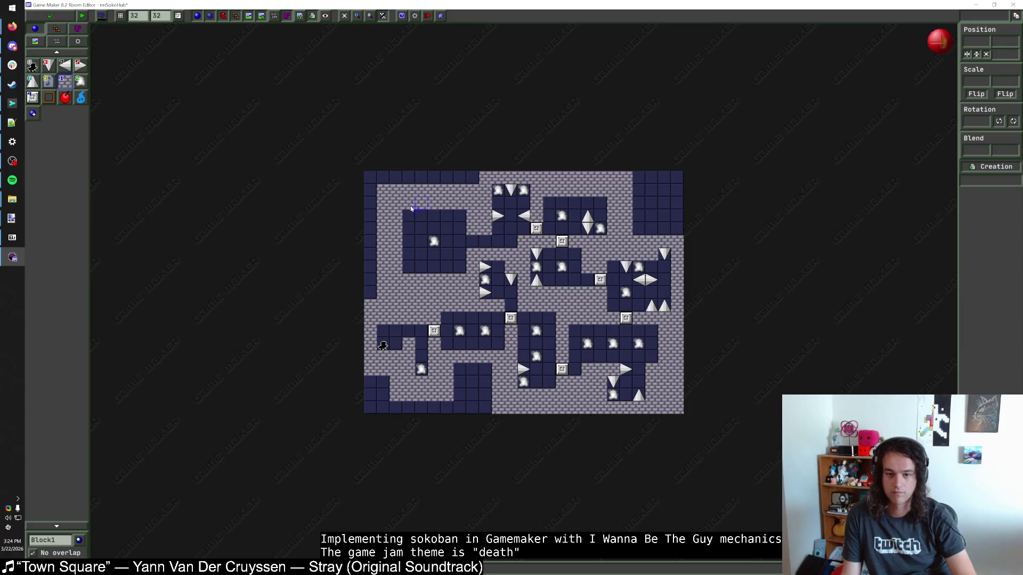
scroll(632, 224, up, 2)
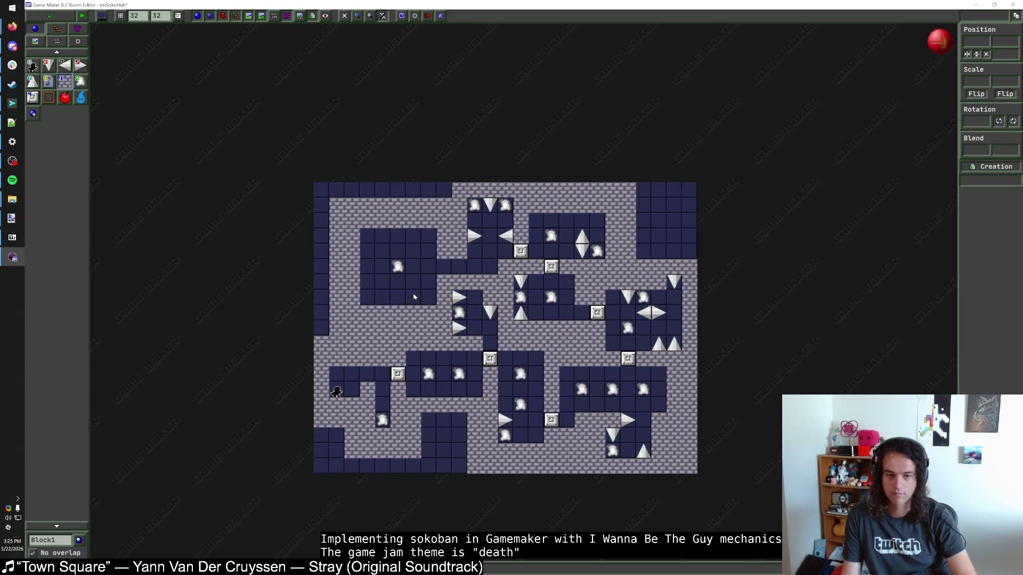
drag(320, 325, 321, 197)
key(Delete)
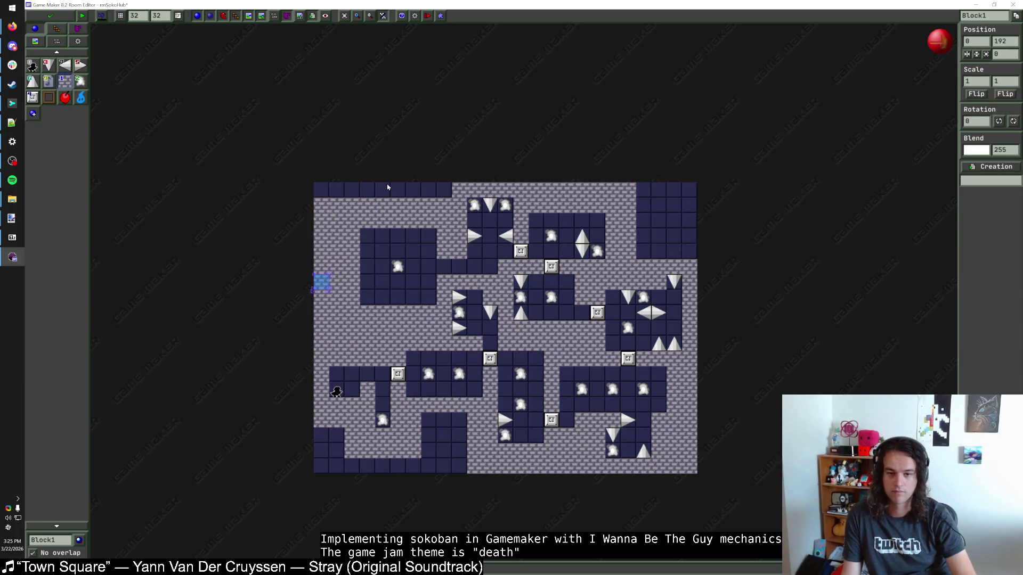
key(Delete)
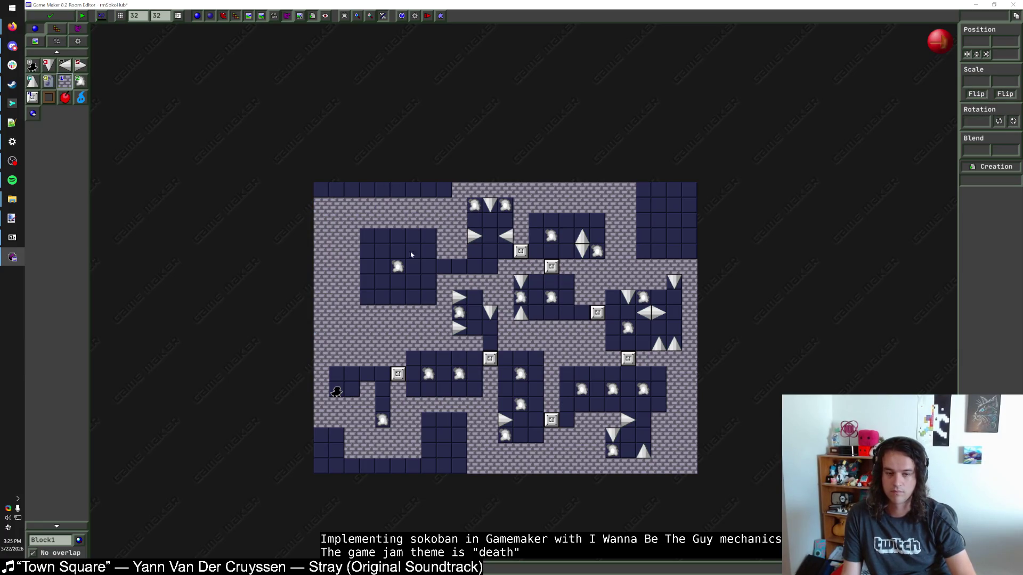
Rebuild the upper-left wall block one row shorter and shift it up one tile
drag(357, 238, 357, 316)
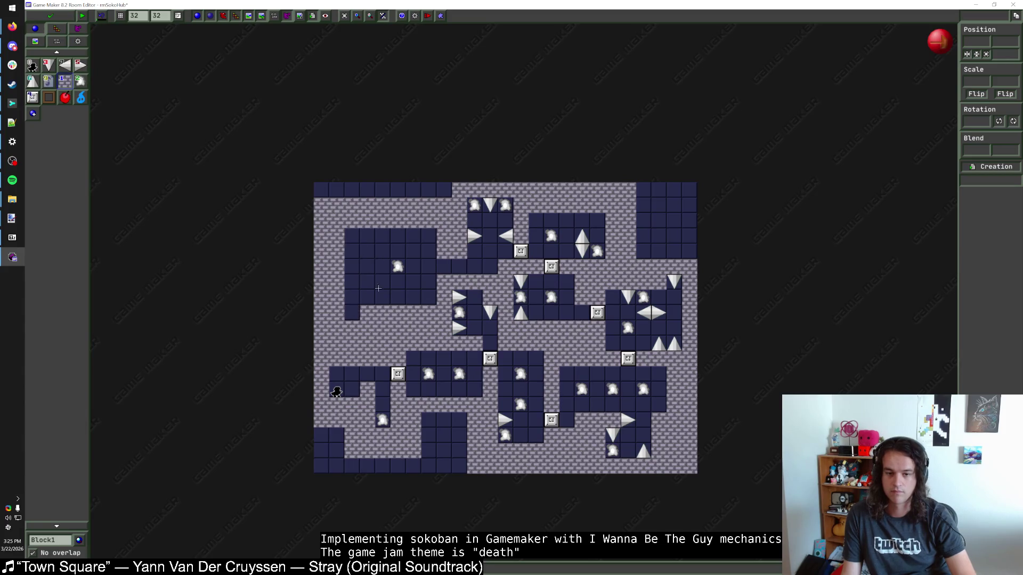
right_click(356, 317)
drag(398, 266, 382, 267)
drag(429, 234, 428, 299)
key(Delete)
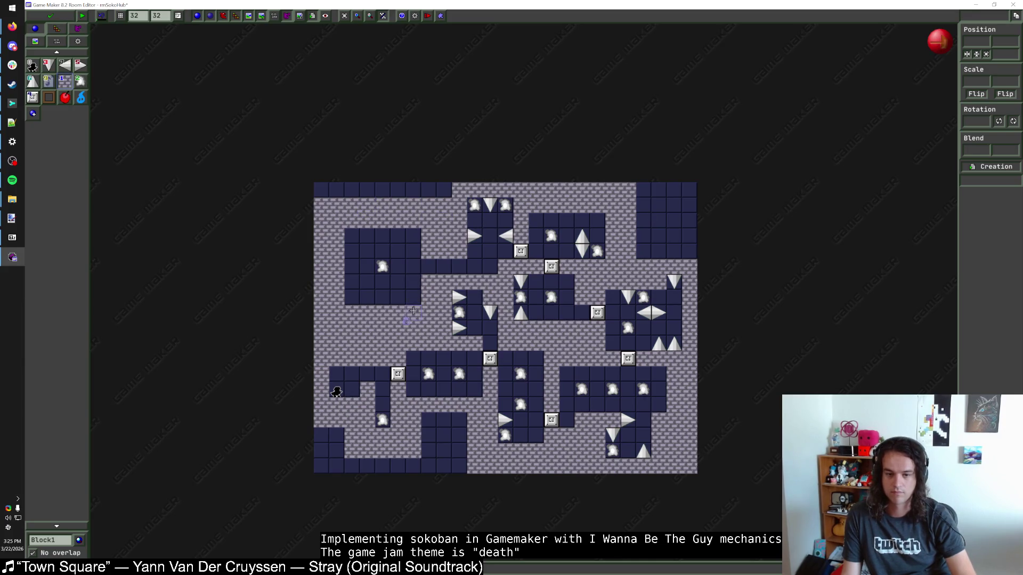
drag(413, 310, 351, 312)
drag(382, 266, 382, 297)
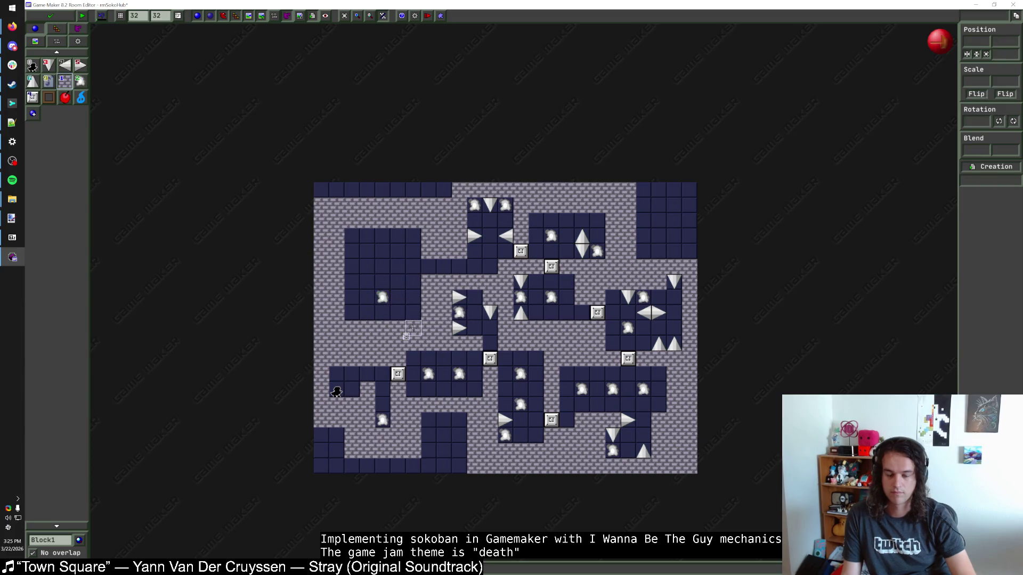
drag(414, 237, 356, 244)
key(Delete)
drag(382, 297, 383, 282)
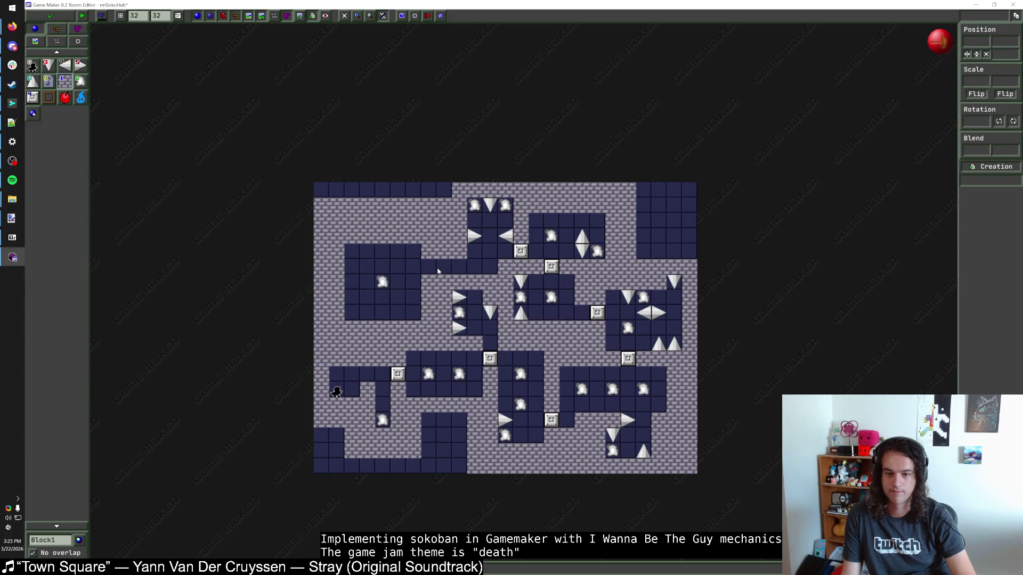
drag(413, 236, 352, 236)
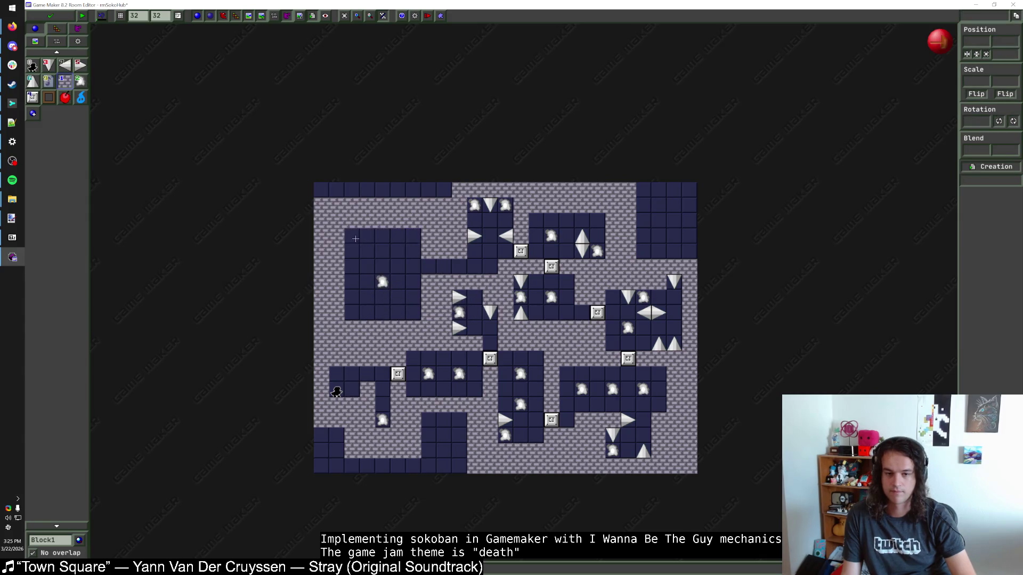
drag(382, 282, 382, 266)
drag(413, 313, 345, 312)
key(Delete)
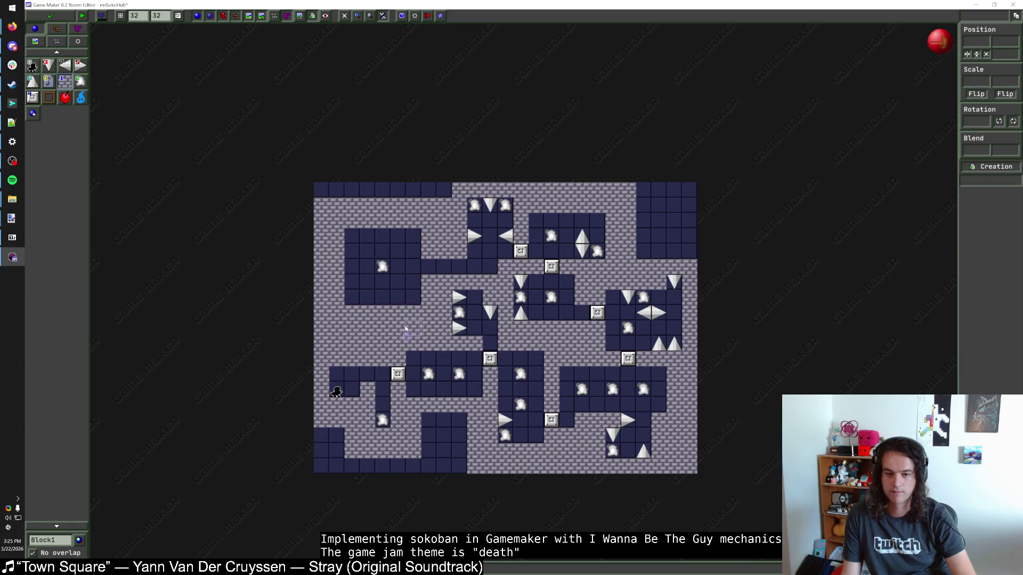
click(78, 43)
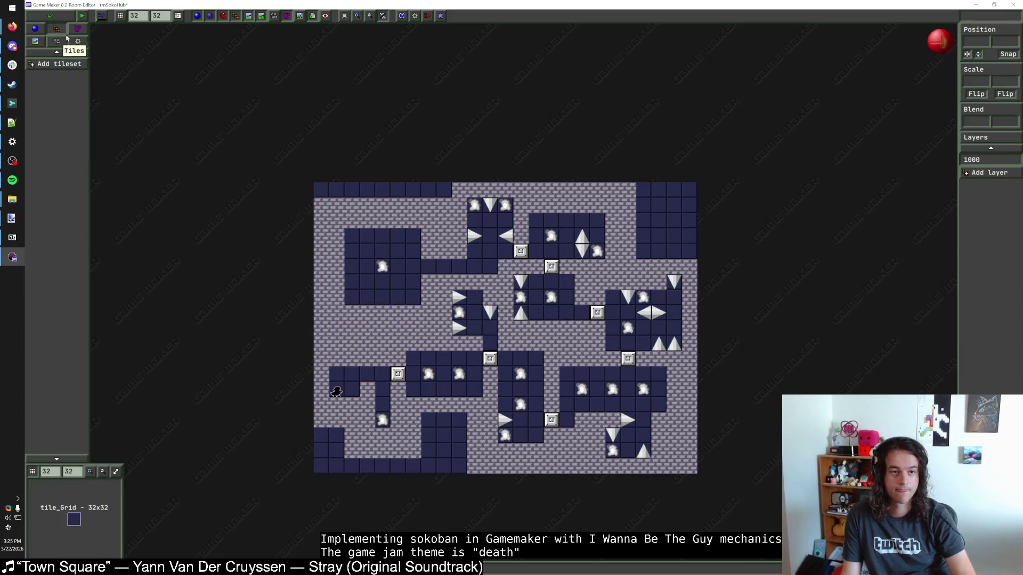
Add tile_Outside and paint outside bricks over the top corners and the bottom-left edge
click(80, 64)
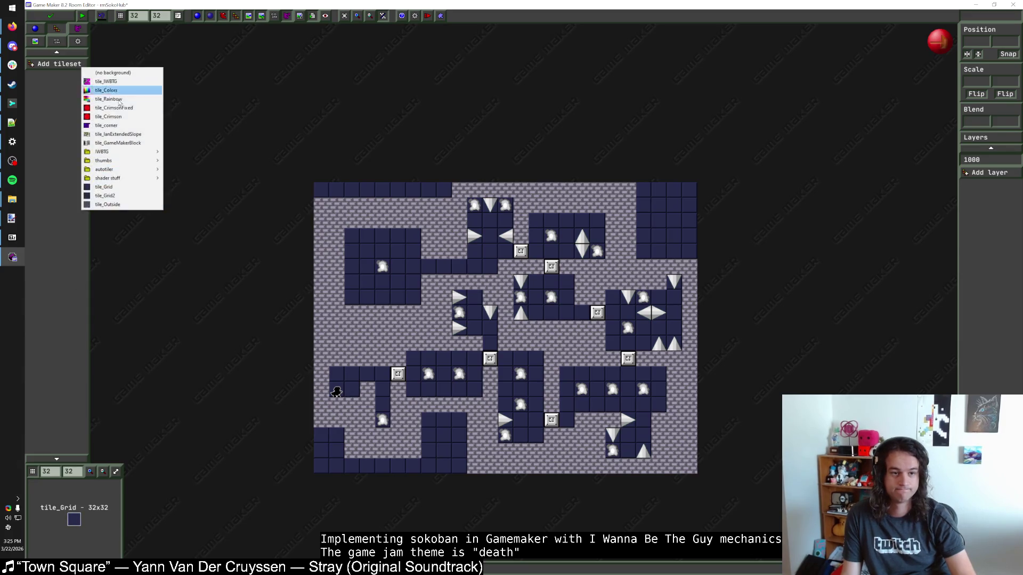
click(107, 197)
click(435, 190)
drag(408, 194, 322, 194)
mouse_move(643, 191)
mouse_down()
mouse_move(664, 250)
mouse_move(681, 249)
mouse_up()
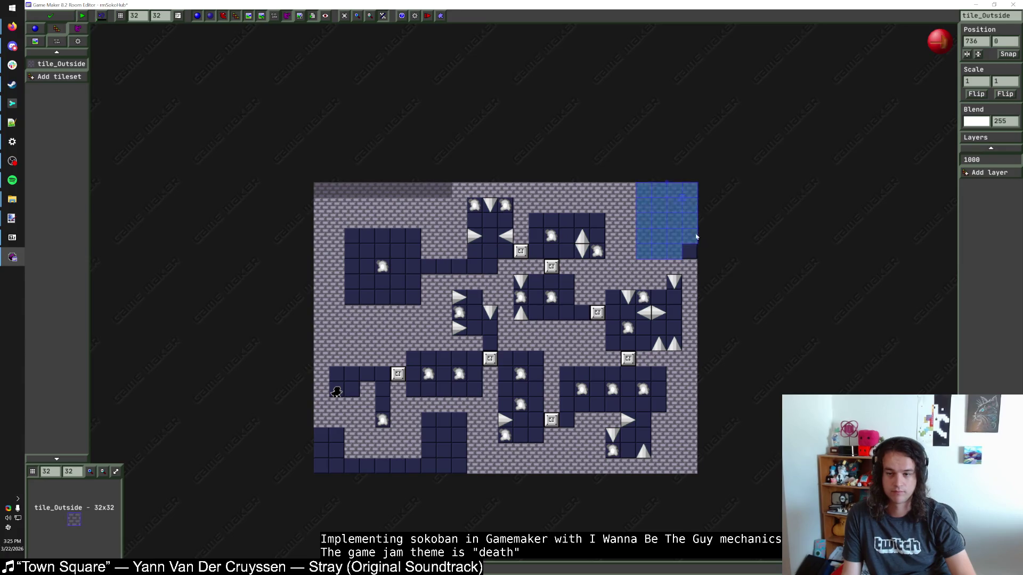
click(716, 253)
scroll(717, 253, down, 1)
scroll(432, 407, up, 1)
mouse_move(457, 374)
mouse_down()
mouse_move(458, 428)
mouse_move(492, 405)
mouse_move(393, 429)
mouse_move(351, 405)
mouse_up()
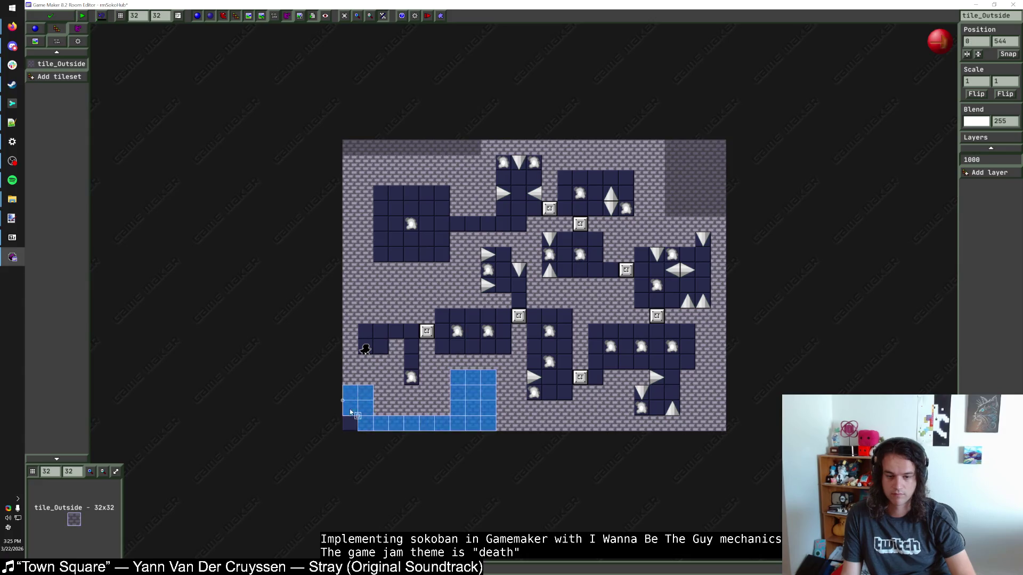
click(395, 446)
scroll(495, 380, down, 1)
scroll(495, 381, up, 1)
scroll(495, 380, up, 1)
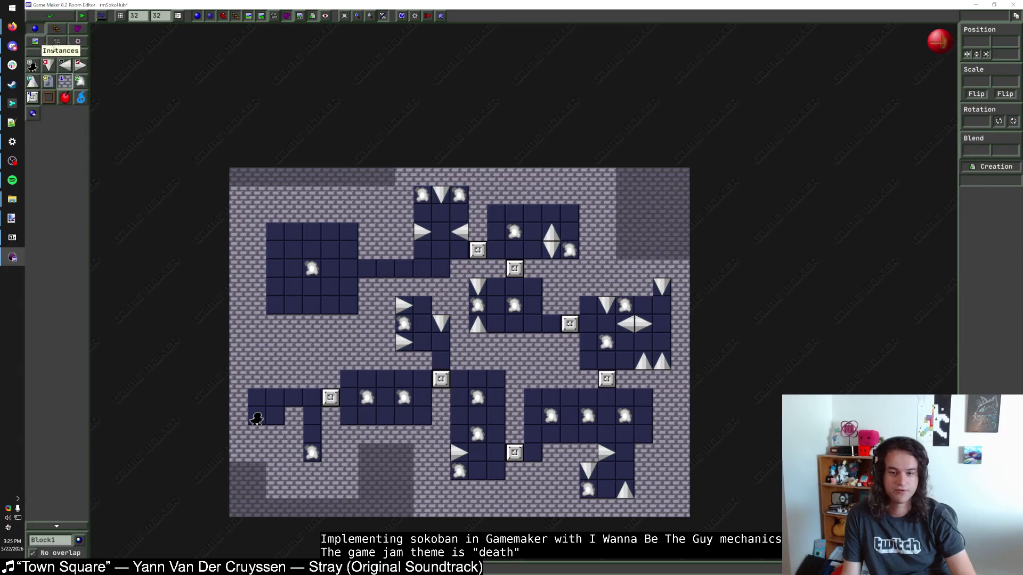
Move one Block1 wall up one cell and save the hub room
click(35, 29)
scroll(450, 238, down, 2)
scroll(450, 238, up, 1)
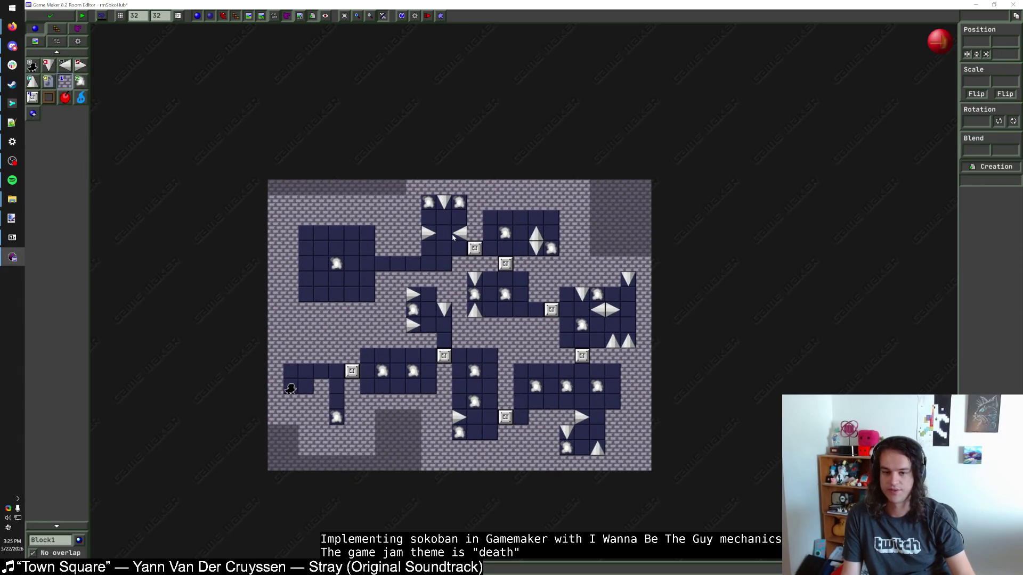
scroll(441, 235, up, 1)
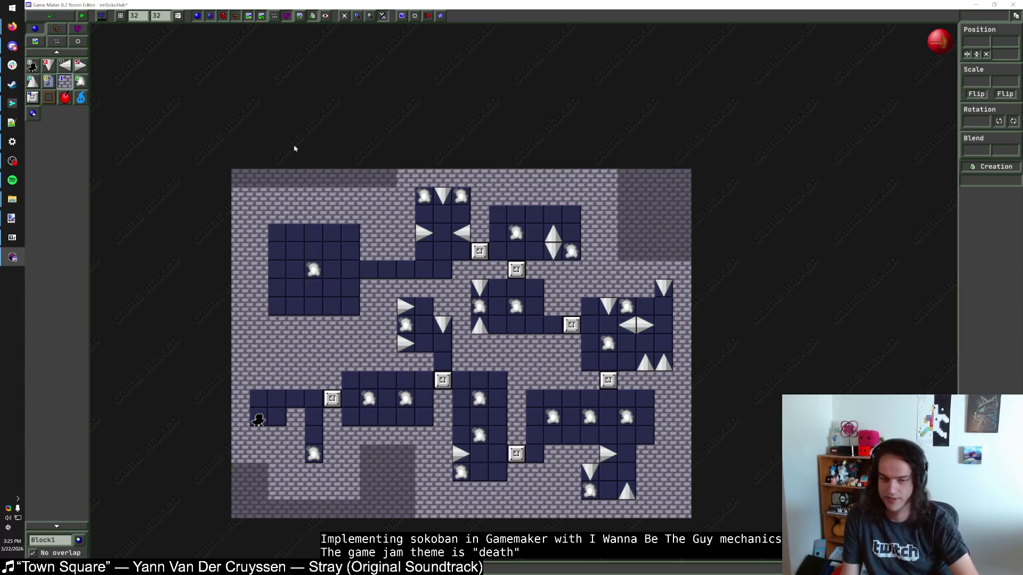
click(355, 255)
drag(356, 255, 353, 237)
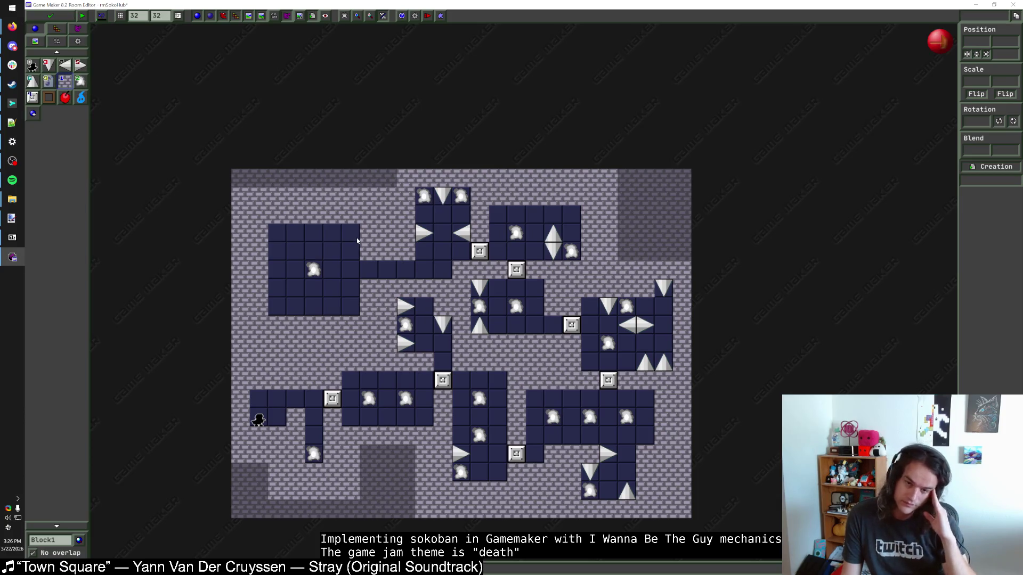
click(51, 17)
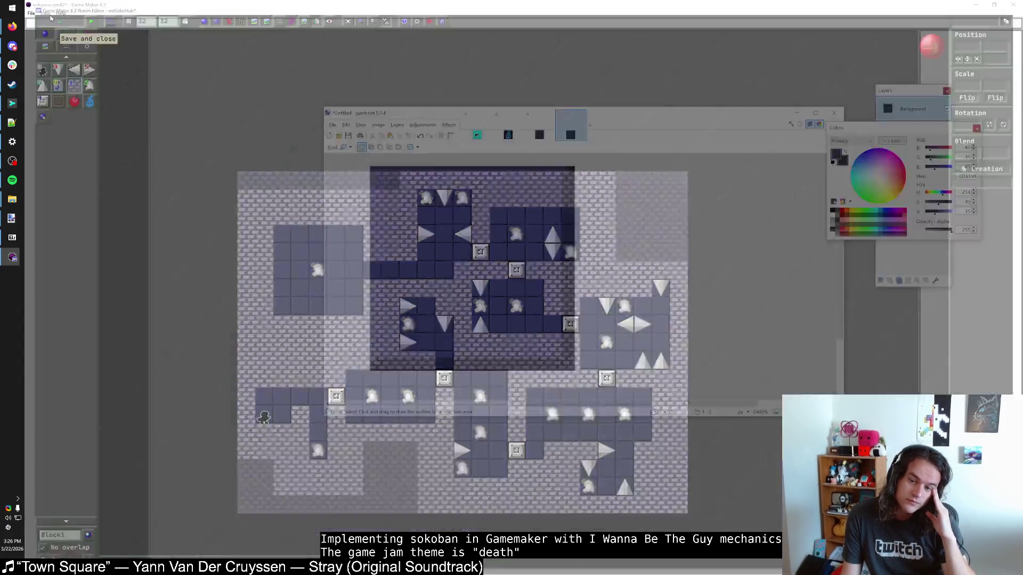
Run the game and erase Game 1's save to start fresh
click(71, 24)
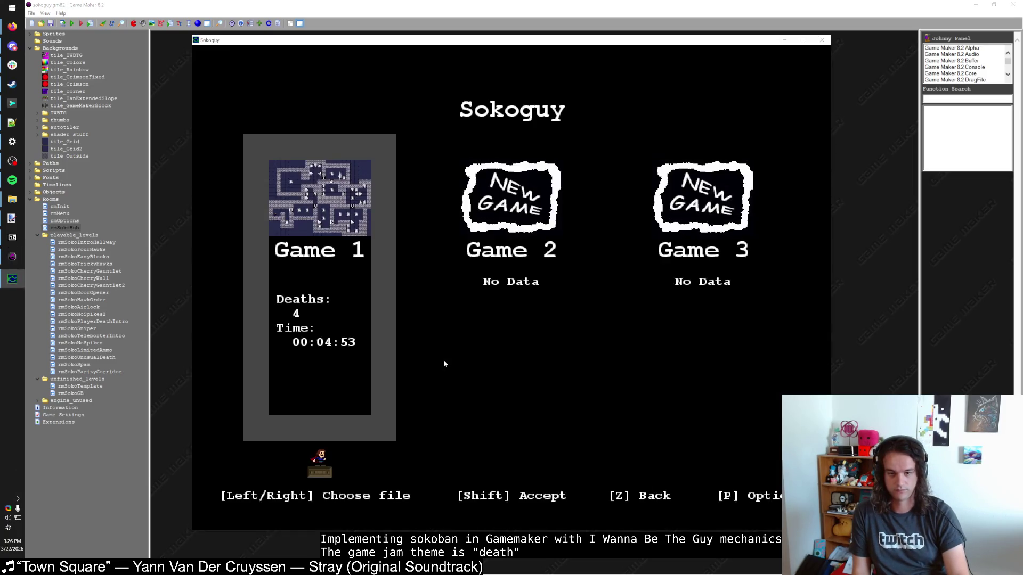
key(shift)
key(Down)
key(shift)
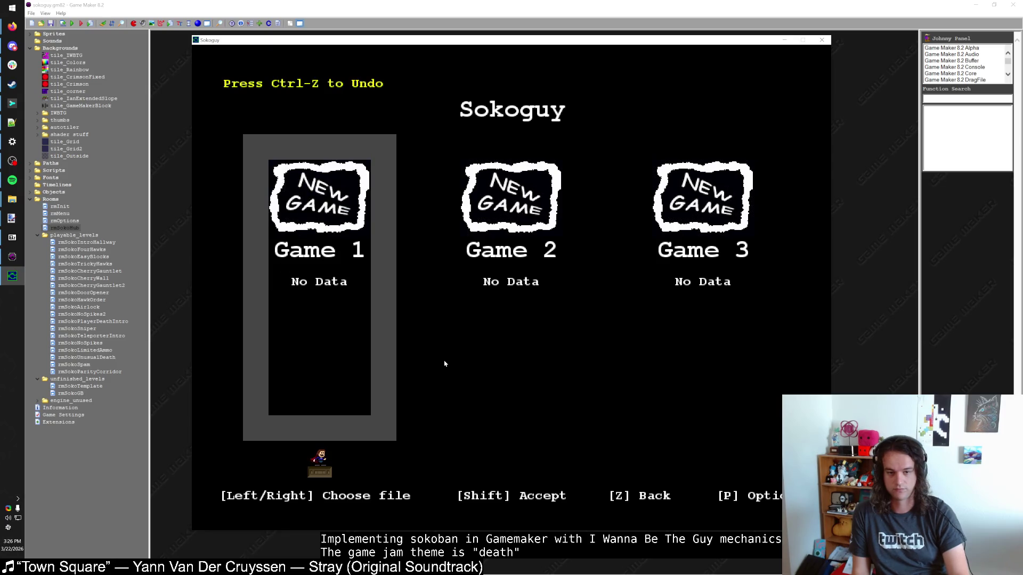
key(shift)
Walk into a level, die on the spikes, and respawn in the hub on a blue block
key(Right)
key(Up)
key(Right)
key(Right)
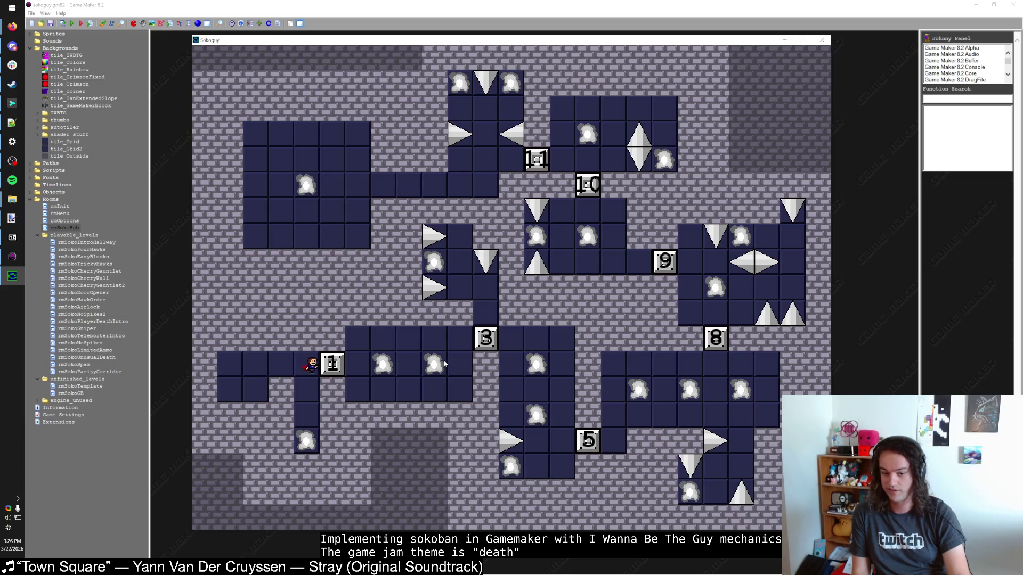
key(Down)
key(Right)
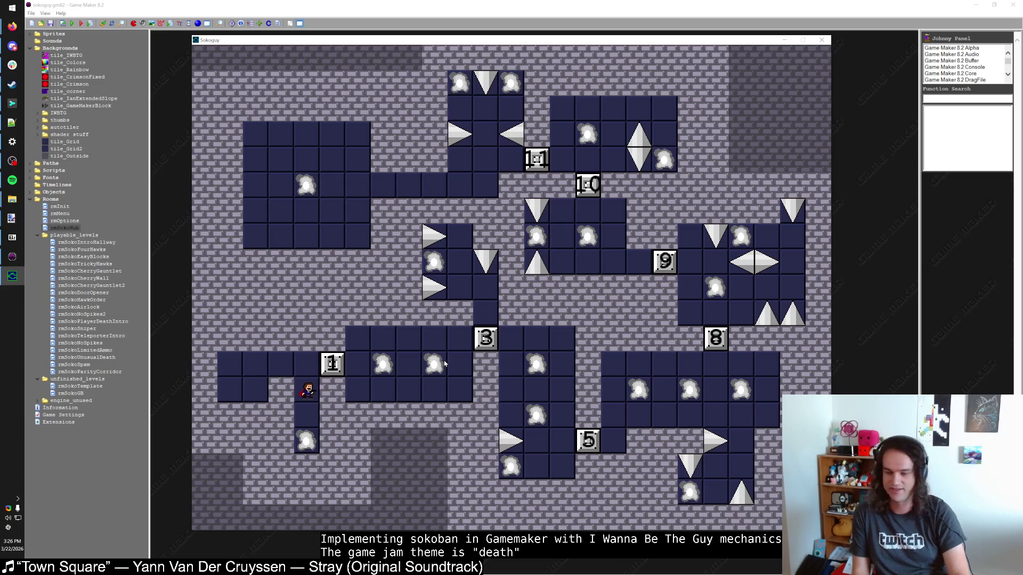
key(Down)
key(Down)
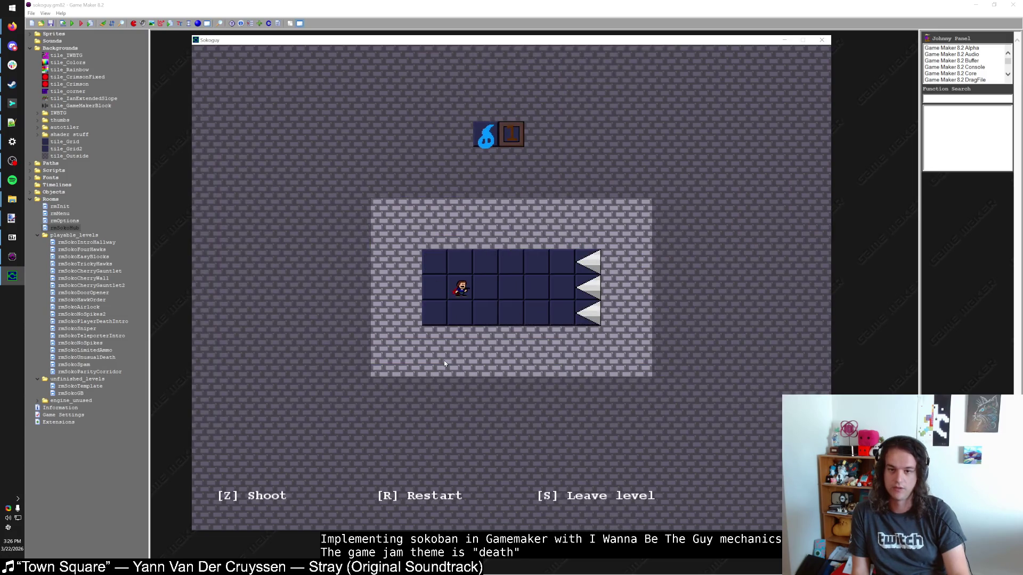
key(Right)
key(Right)
key(Right)
key(Right)
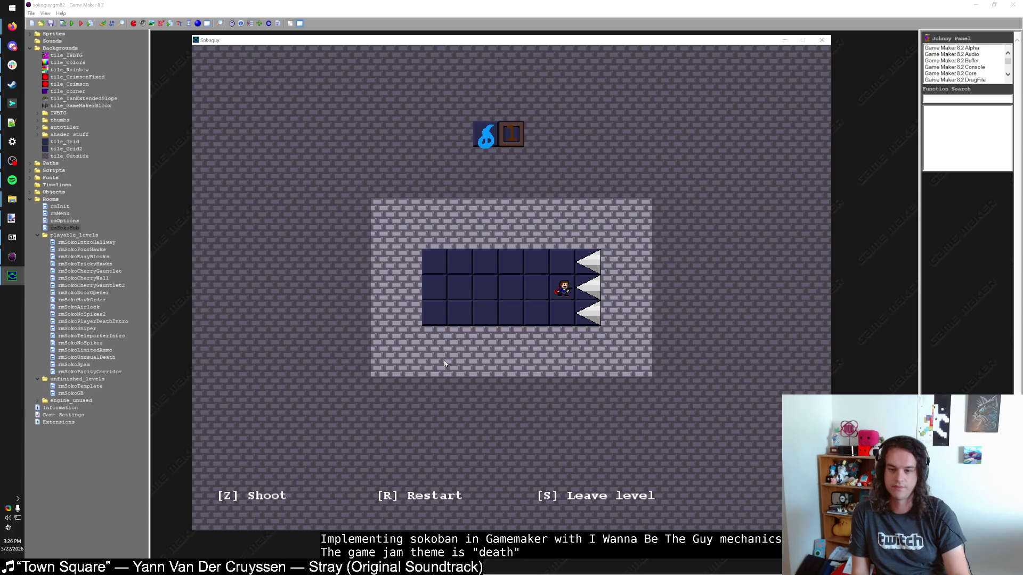
key(Left)
key(Right)
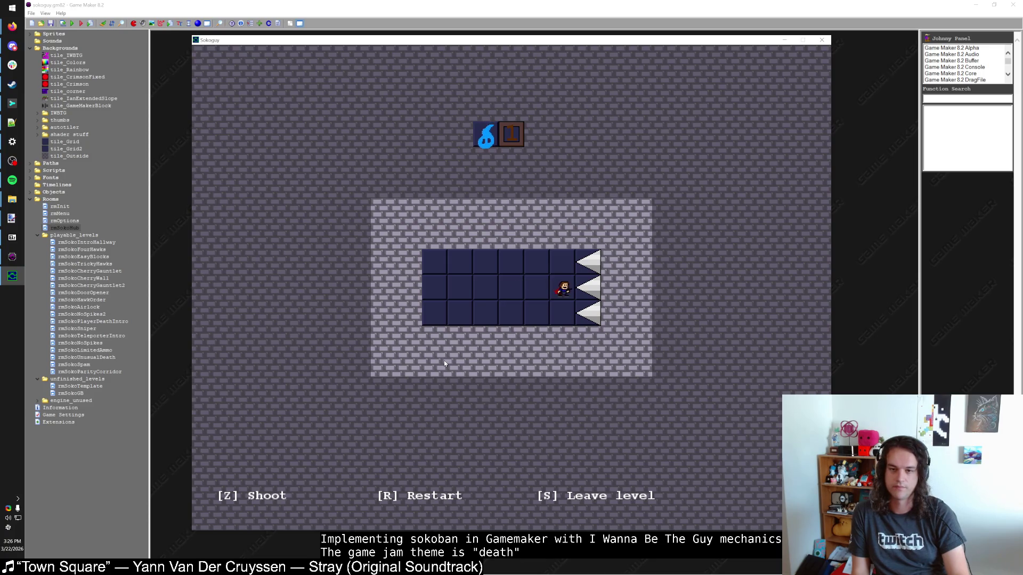
key(Right)
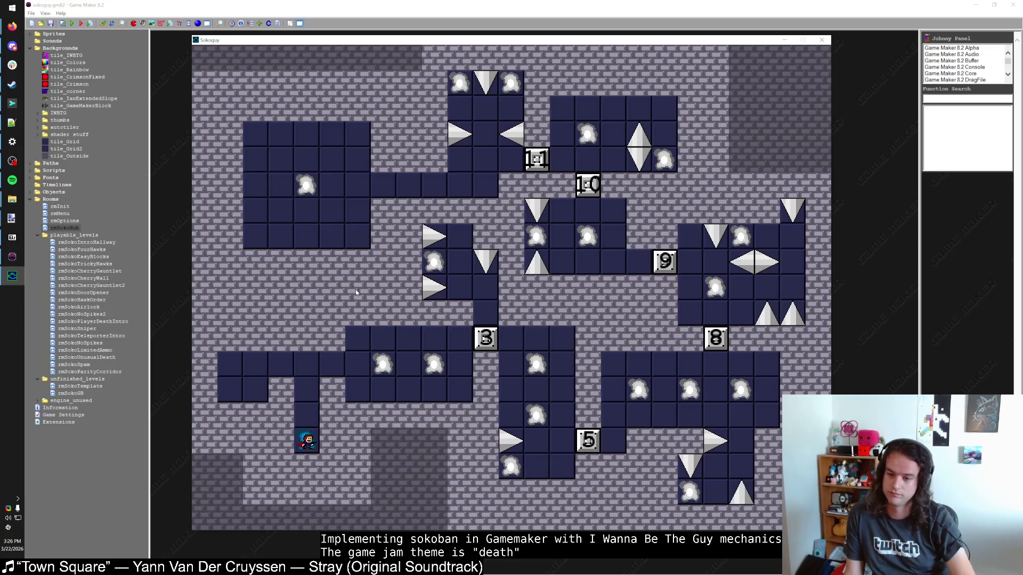
key(r)
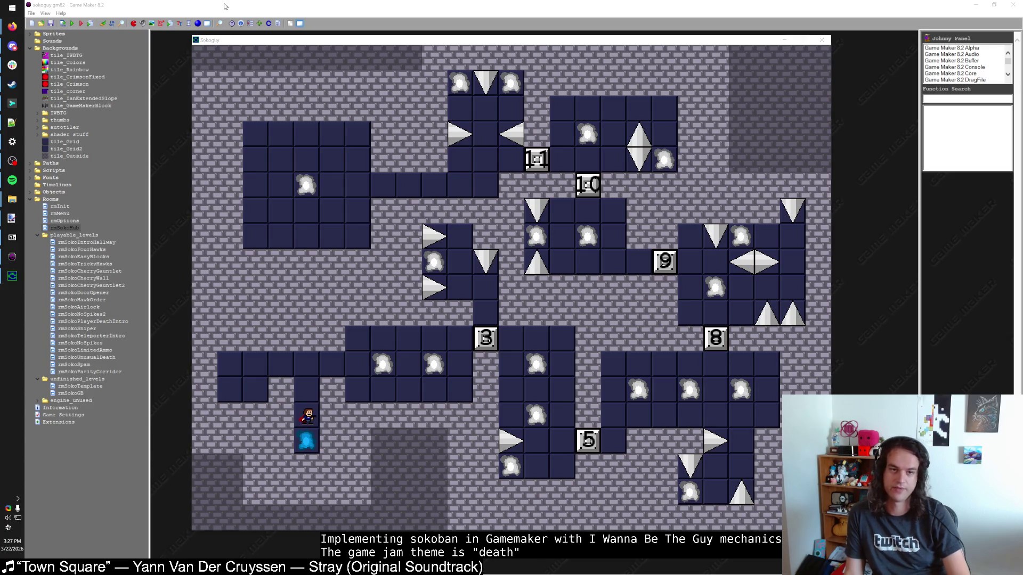
click(822, 42)
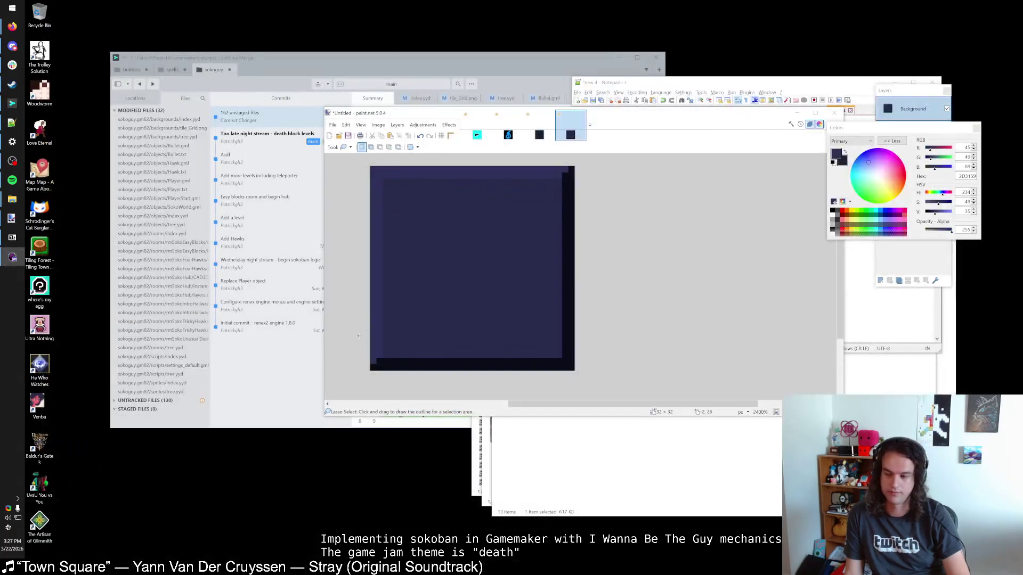
Place and delete a few Block1 walls in rmSokoHub, then save and close it
click(305, 212)
drag(447, 365, 473, 364)
key(Delete)
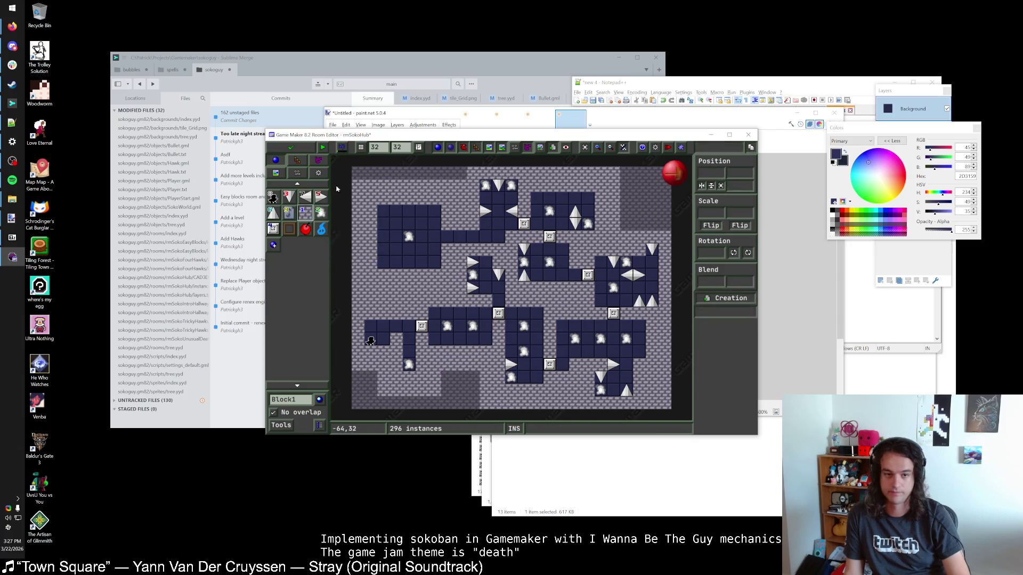
click(296, 160)
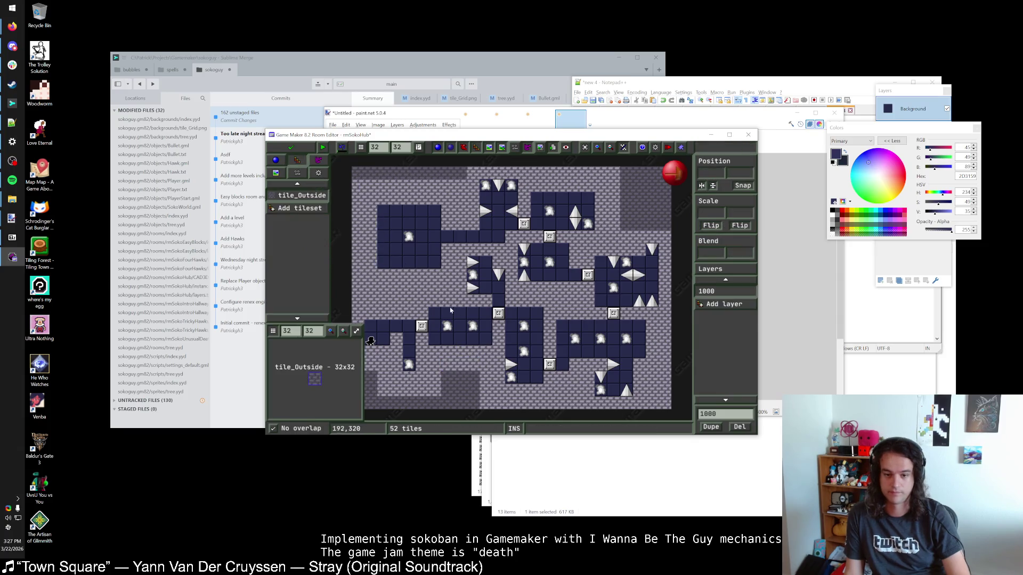
click(275, 160)
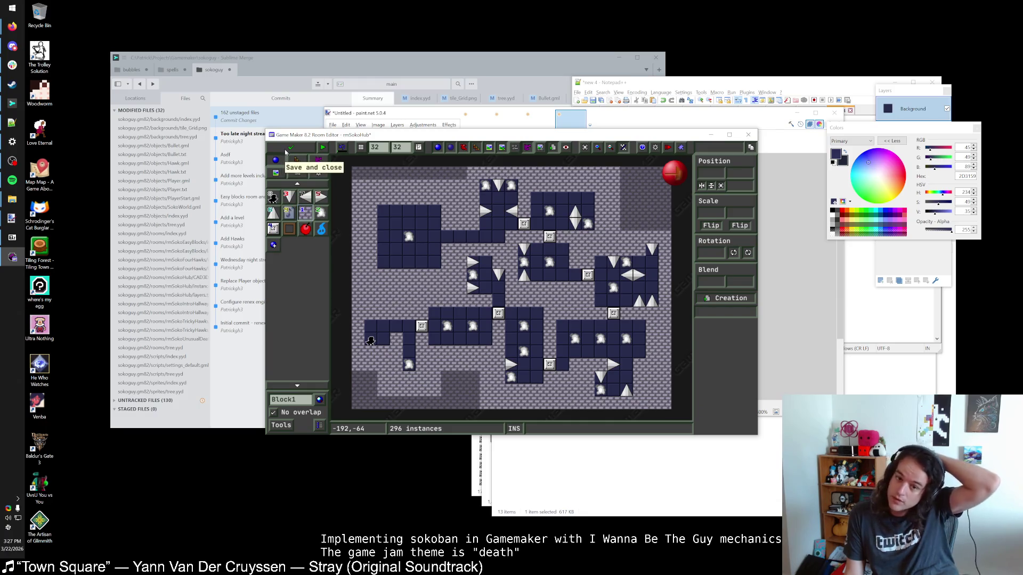
click(285, 152)
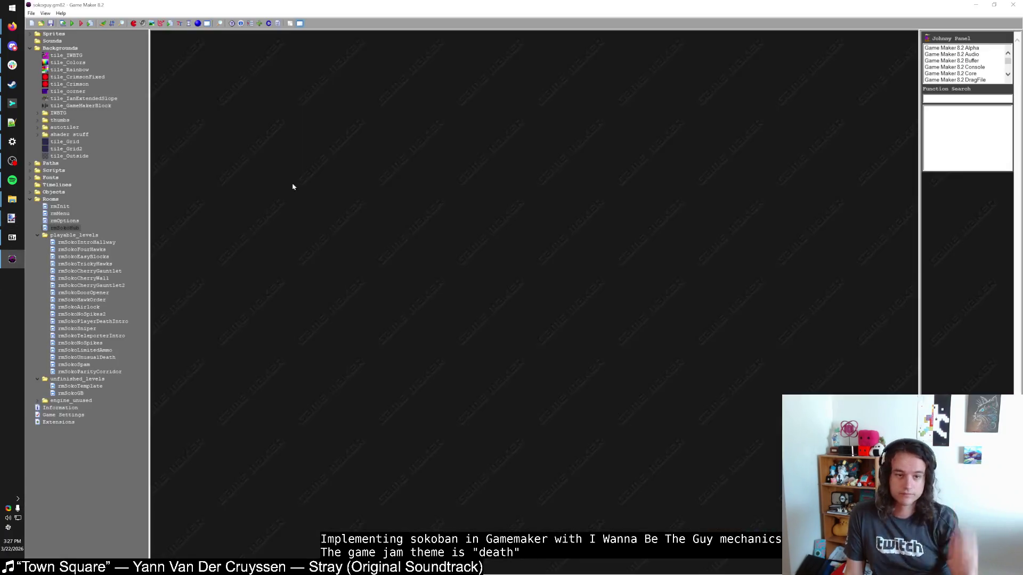
Open the ProgressBlock object's properties from the Objects folder and reposition the window
double_click(54, 192)
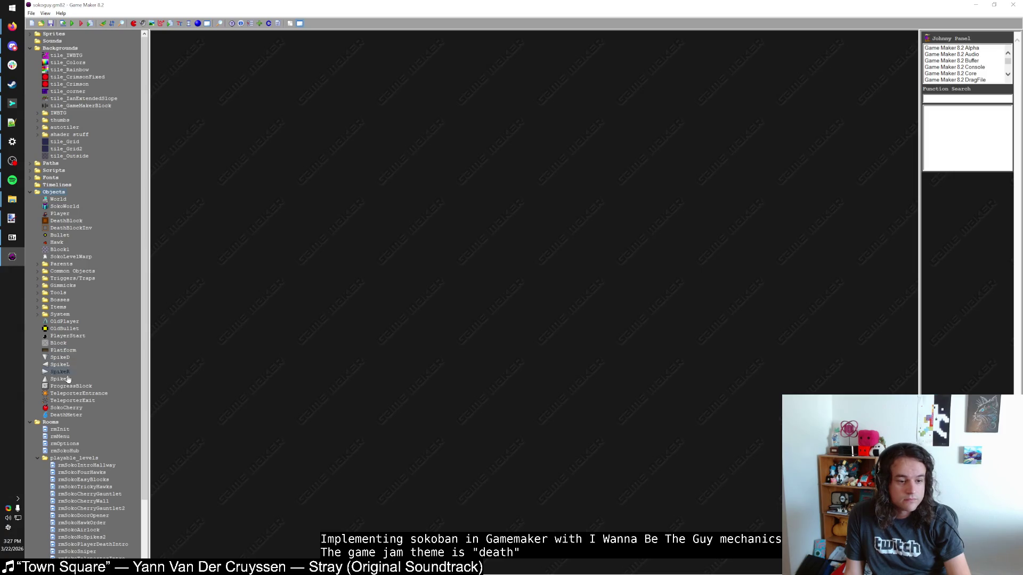
double_click(68, 386)
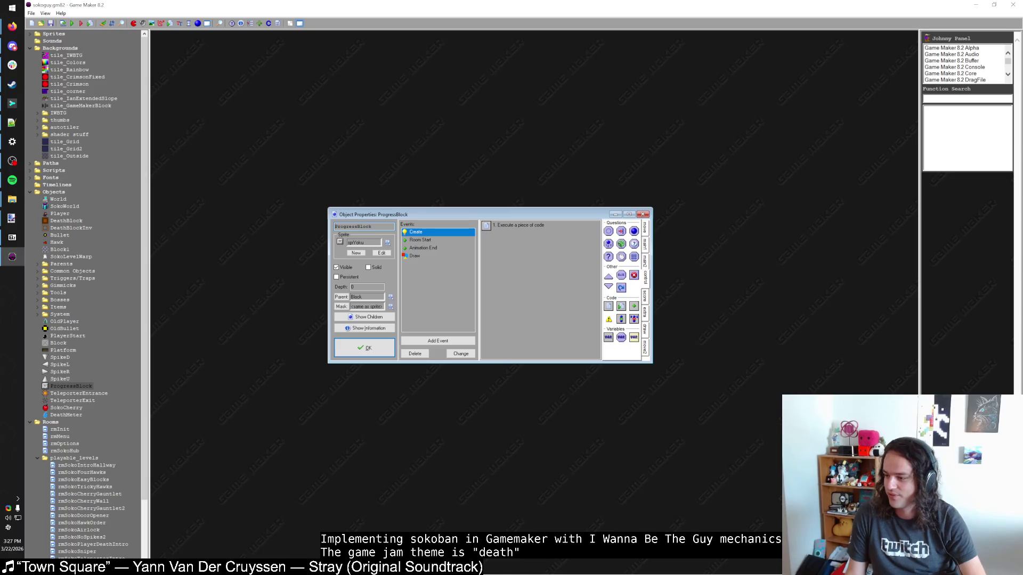
key(alt+Tab)
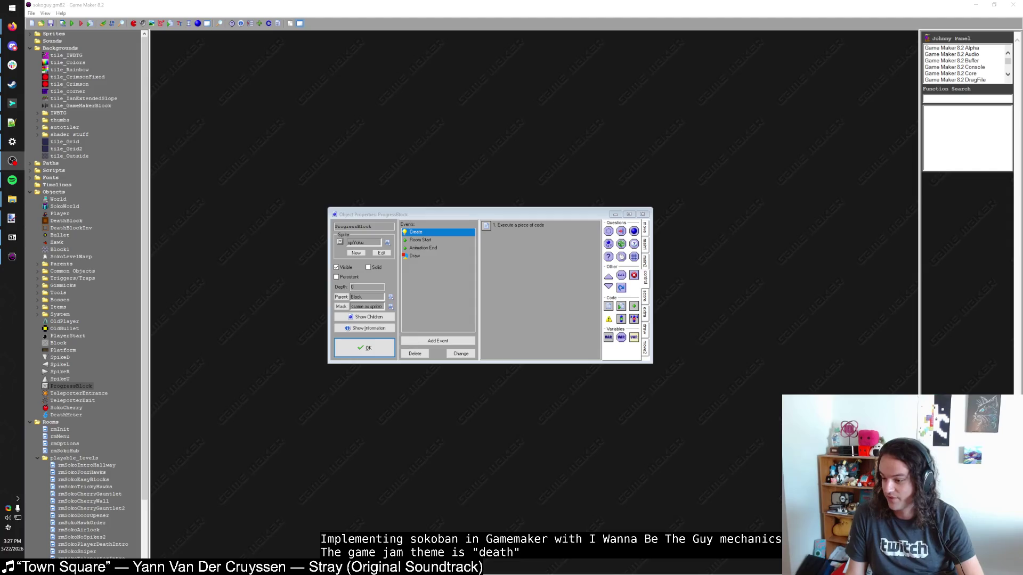
click(513, 216)
drag(517, 215, 499, 145)
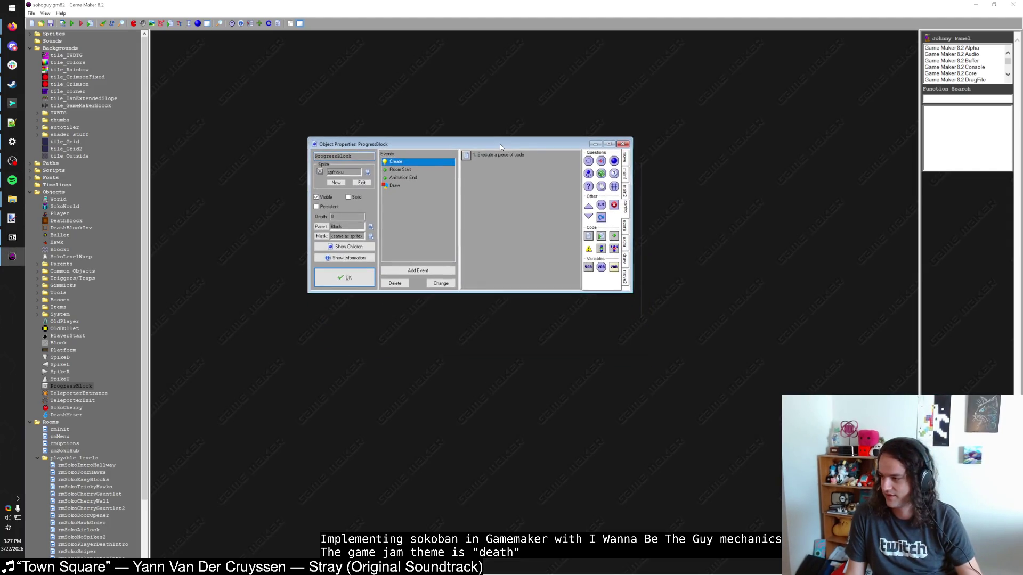
Open the Room Start Execute Code action with enlarged properties and code windows
click(426, 171)
click(424, 162)
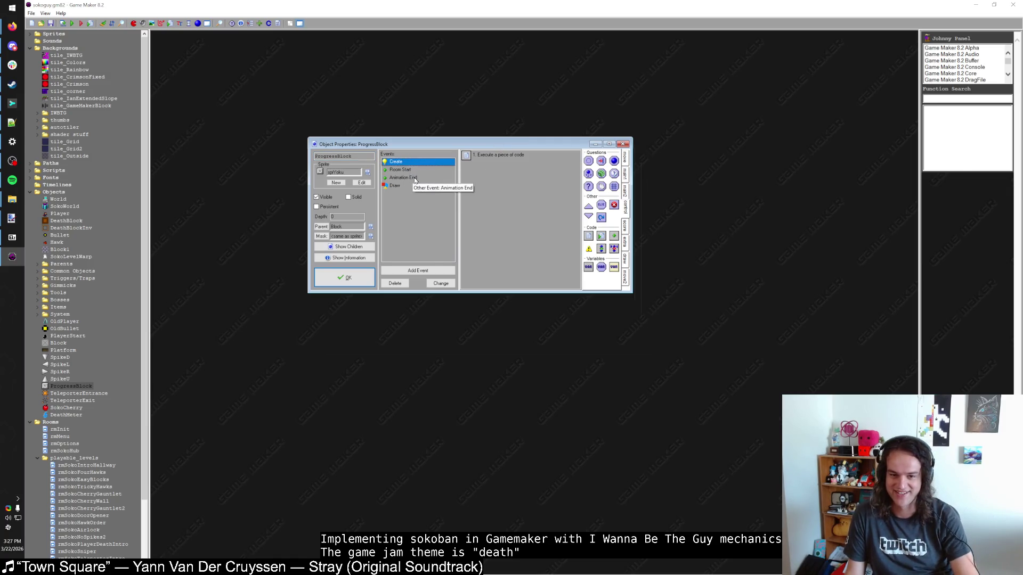
click(429, 170)
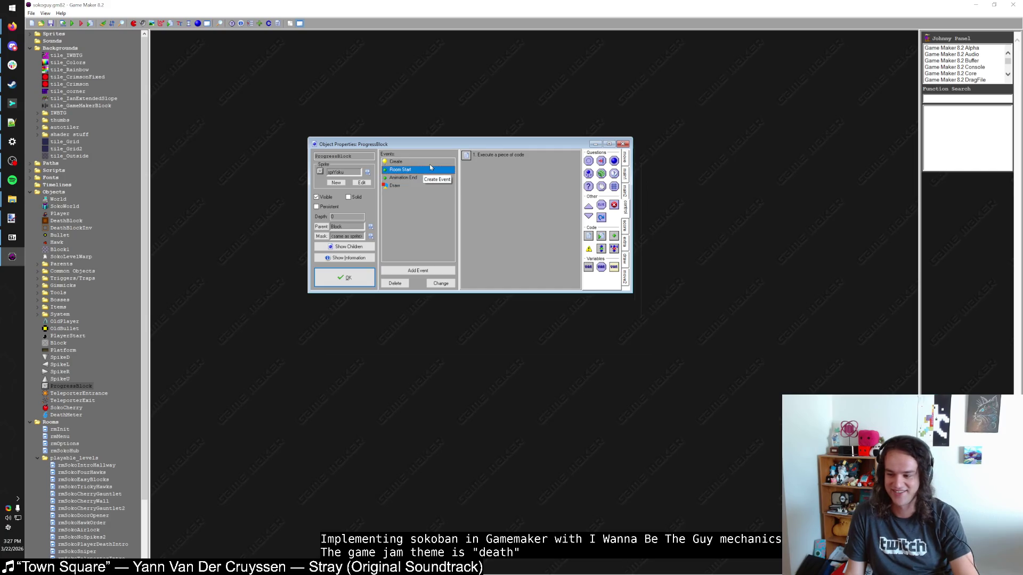
double_click(476, 158)
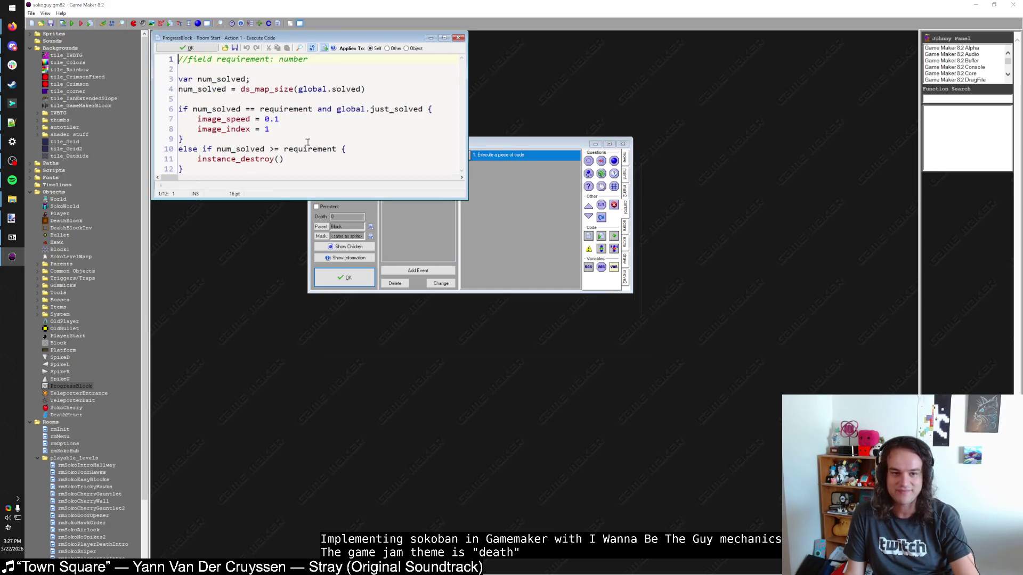
click(186, 48)
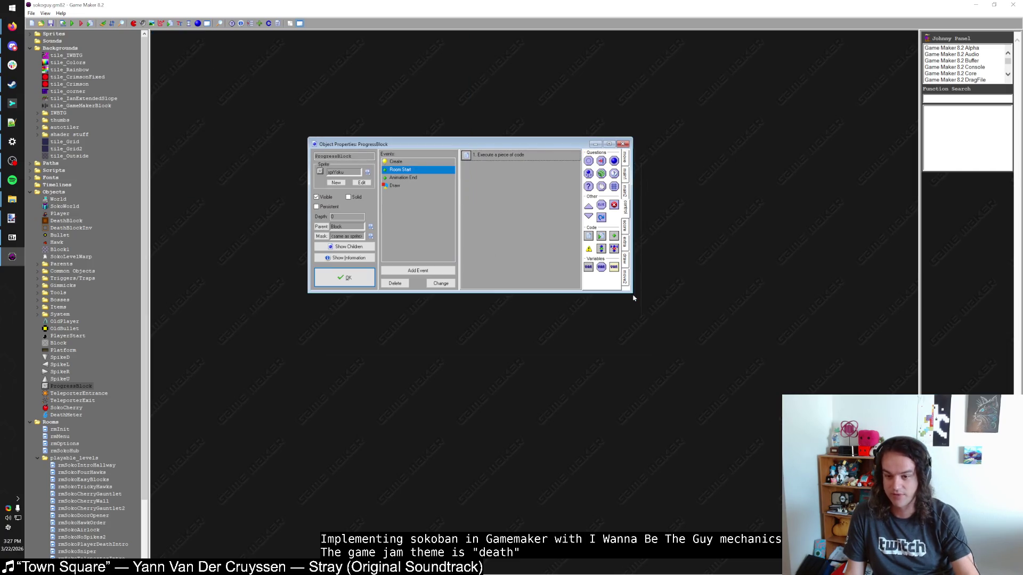
drag(632, 292, 686, 374)
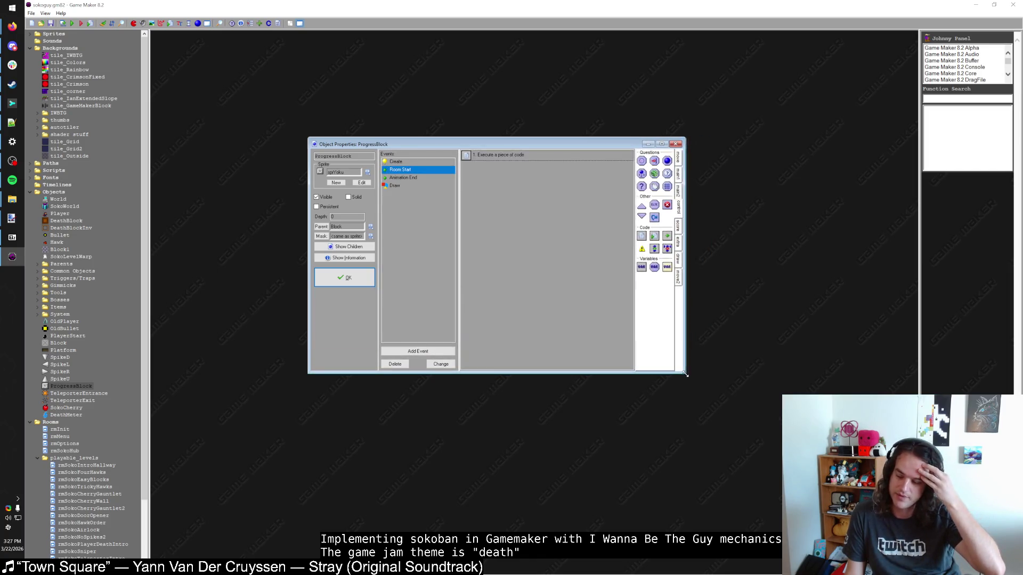
double_click(478, 156)
mouse_move(476, 211)
mouse_down()
mouse_move(569, 300)
mouse_move(501, 271)
mouse_move(457, 299)
mouse_move(499, 311)
mouse_up()
click(12, 122)
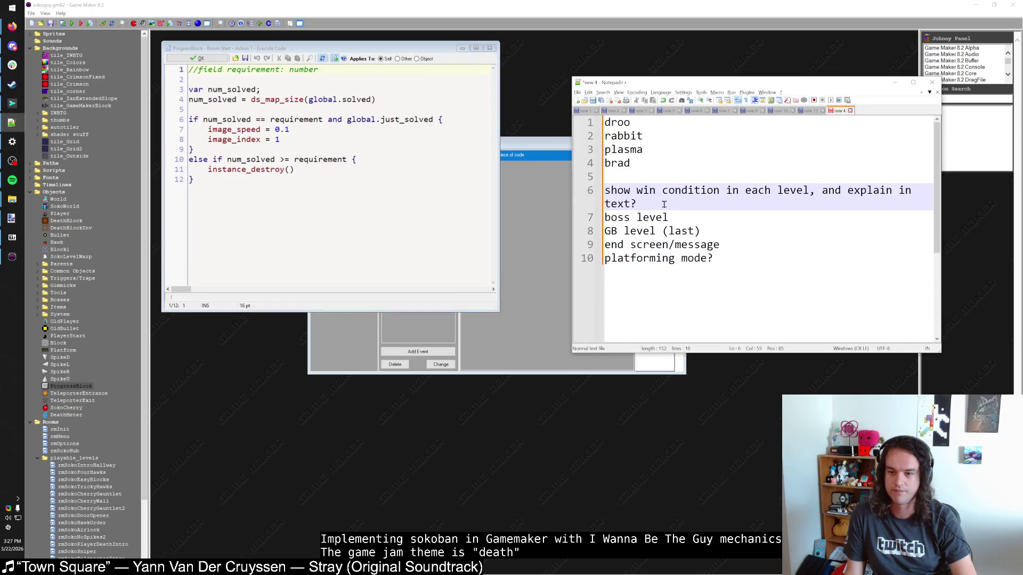
Delete the 'show win condition in each level' to-do line and minimize Notepad++
drag(664, 204, 601, 189)
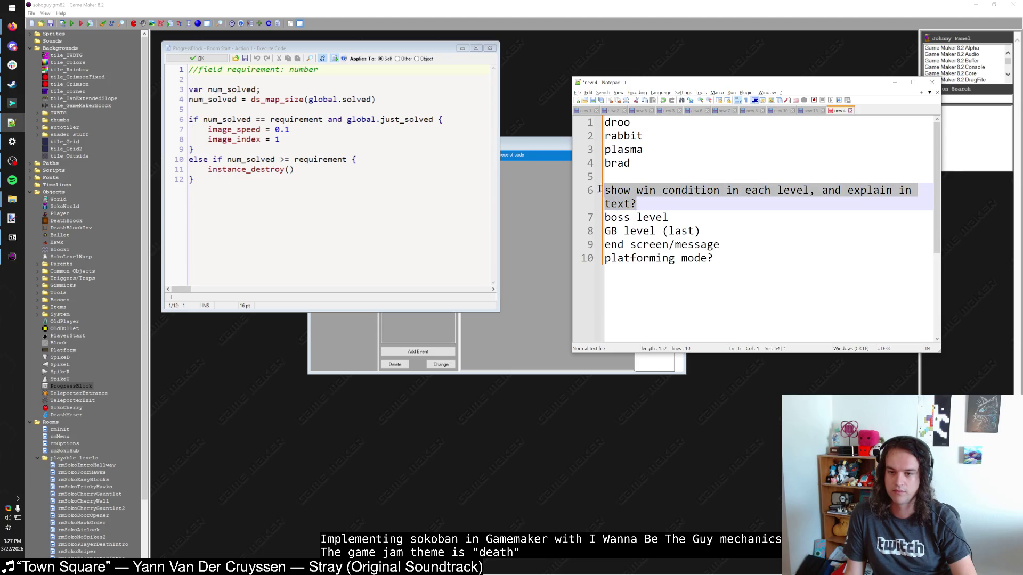
key(BackSpace)
key(BackSpace)
key(Down)
click(729, 233)
drag(728, 233, 602, 188)
click(728, 232)
click(733, 218)
click(730, 233)
click(729, 196)
click(737, 231)
click(895, 83)
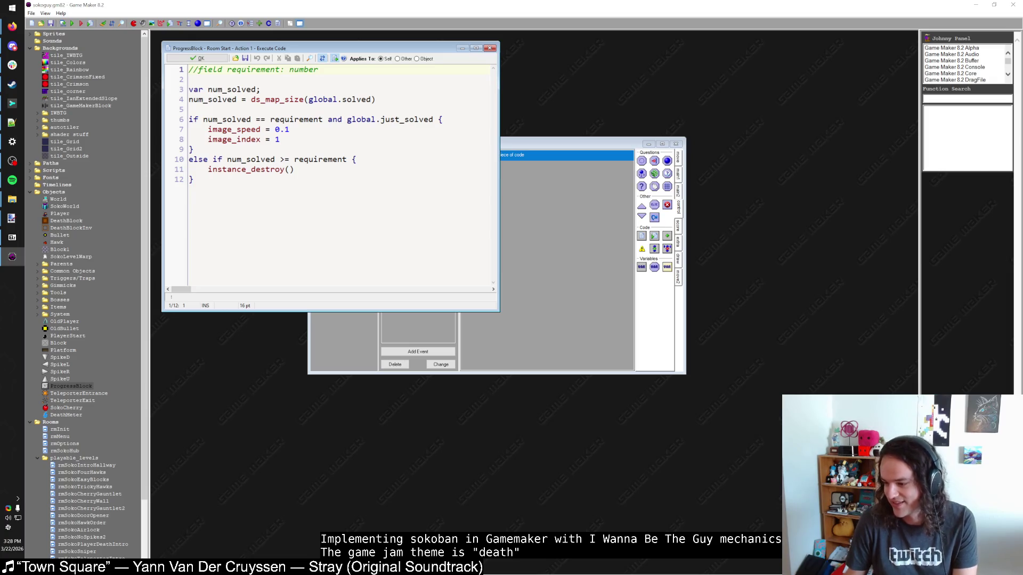
Keep the ProgressBlock code and run Sokoguy to its save-file selection screen
key(alt+Tab)
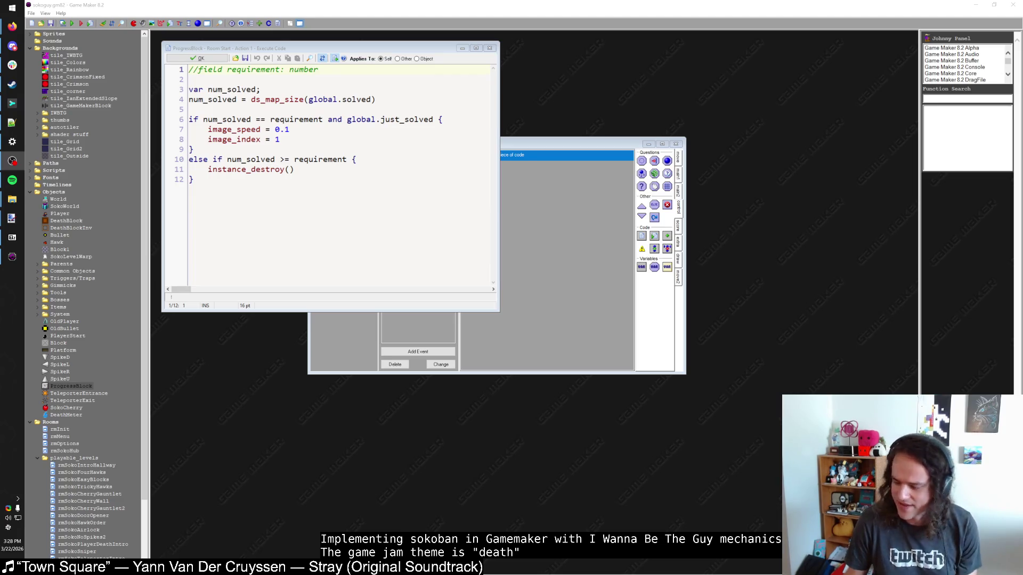
key(alt+Tab)
key(alt+Tab)
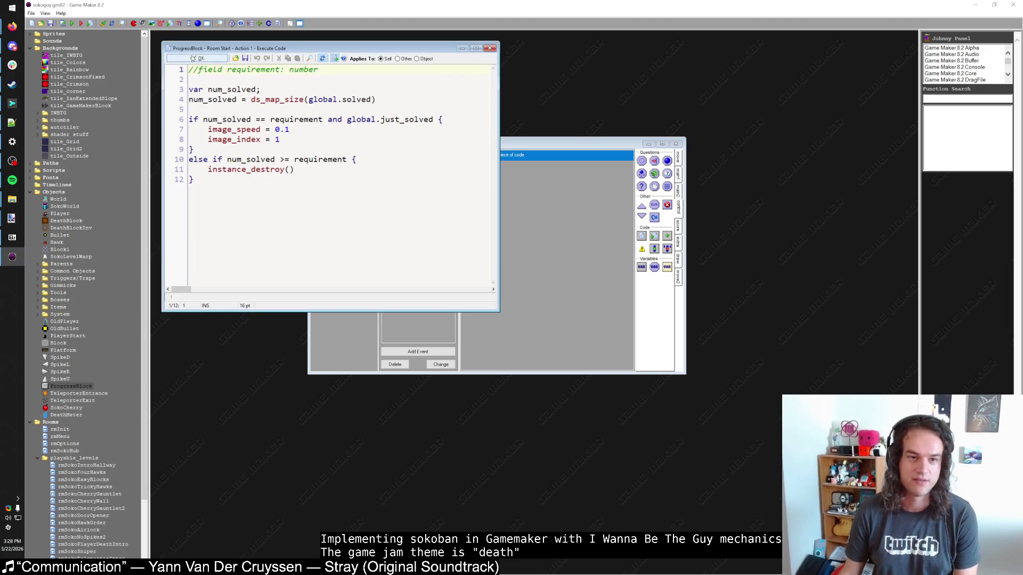
click(198, 58)
click(72, 23)
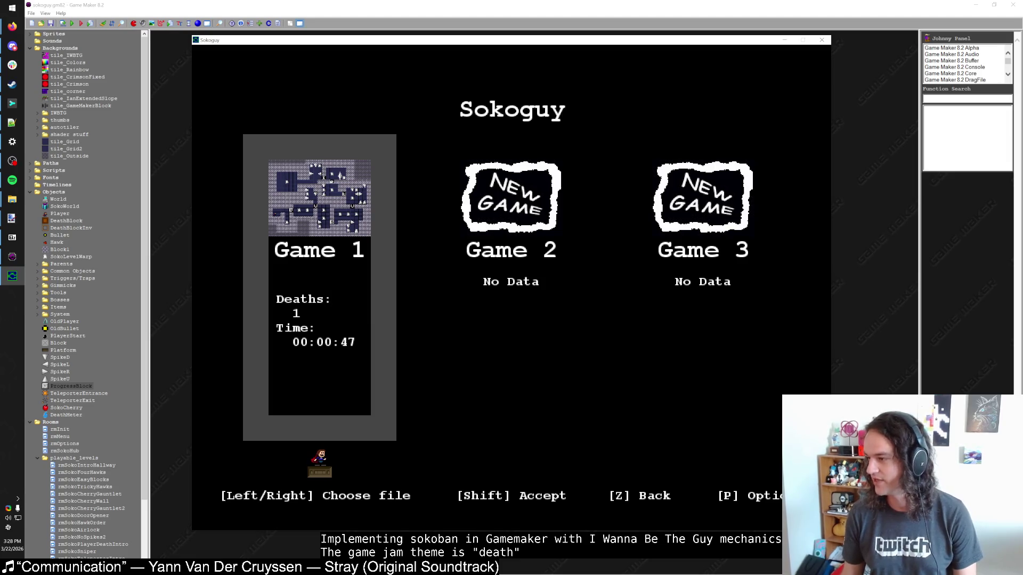
Erase the Game 1 save and start a new game in slot 1
key(alt+Tab)
click(483, 269)
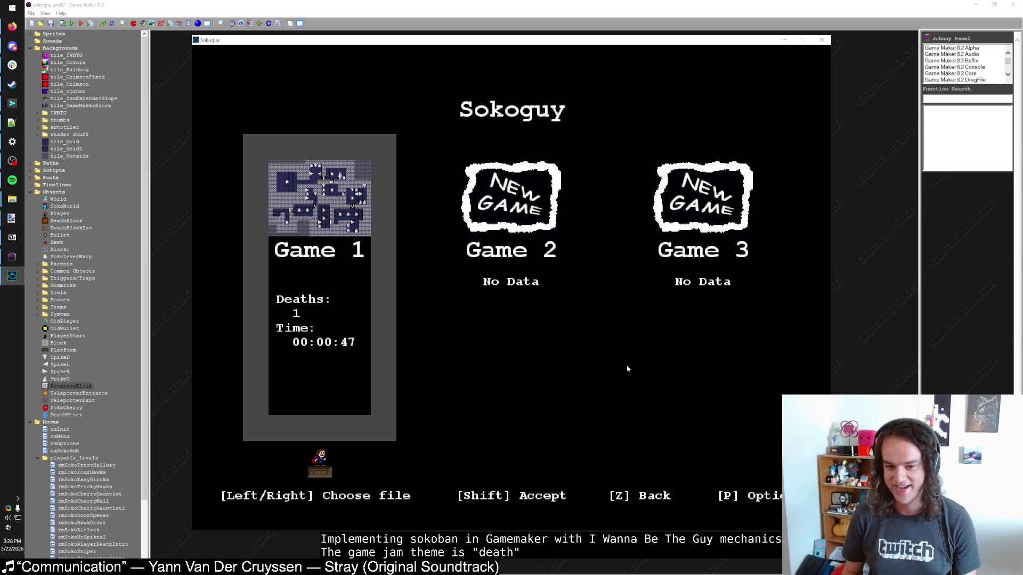
key(shift)
key(Down)
key(shift)
key(shift)
Walk through the hub onto the first warp and clear the small first level
key(Right)
key(Up)
key(Right)
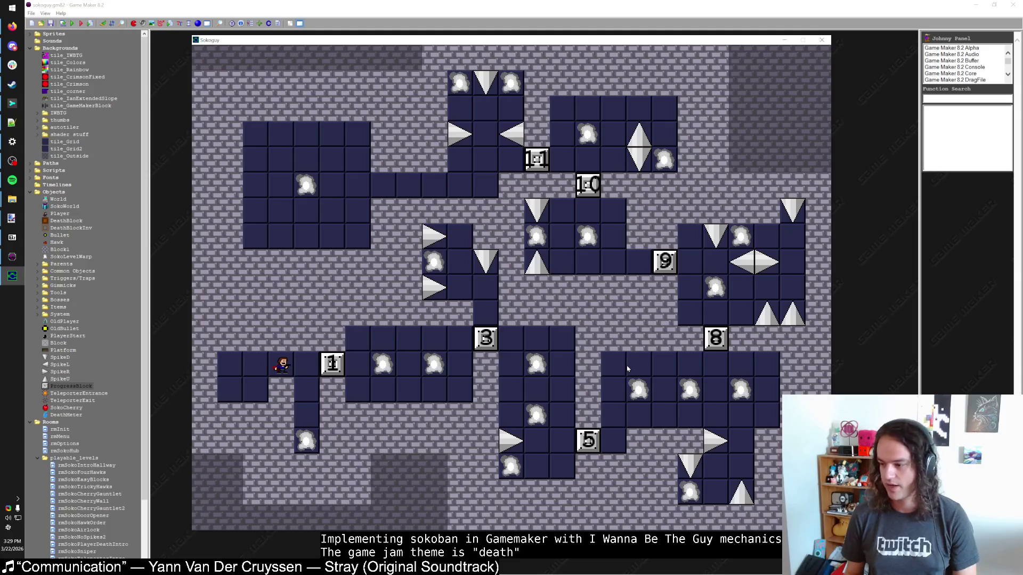
key(Right)
key(Left)
key(Left)
key(Down)
key(Up)
key(Right)
key(Right)
key(Down)
key(Down)
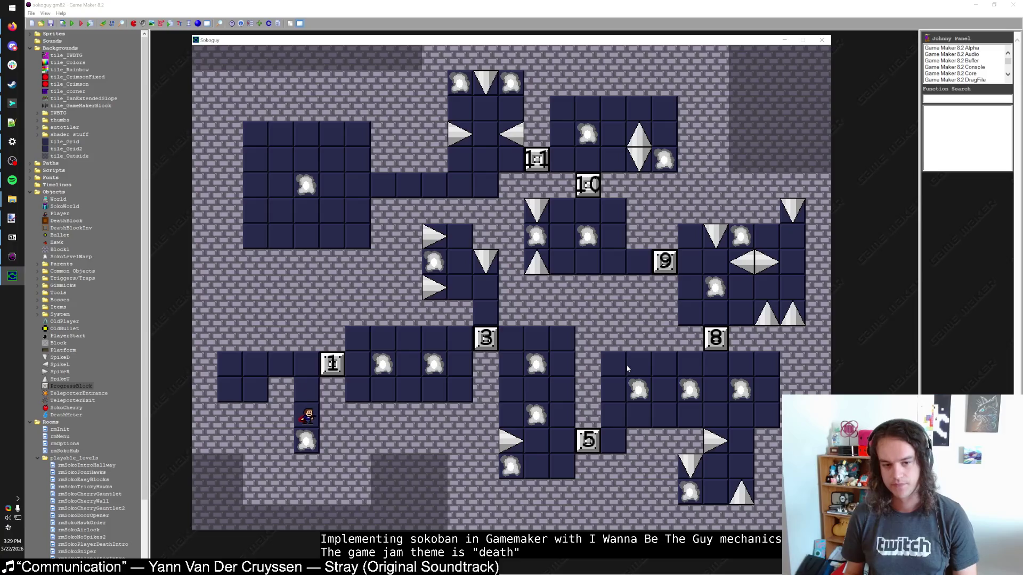
key(Down)
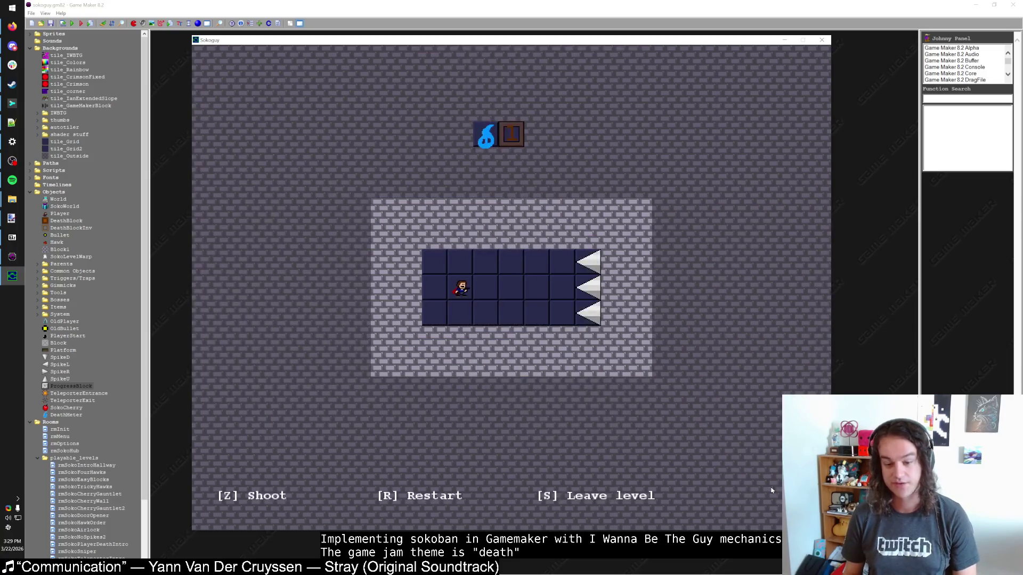
key(Right)
key(Right)
key(Right)
key(Right)
key(Right)
key(Up)
key(Up)
key(Up)
key(Right)
key(Right)
key(Right)
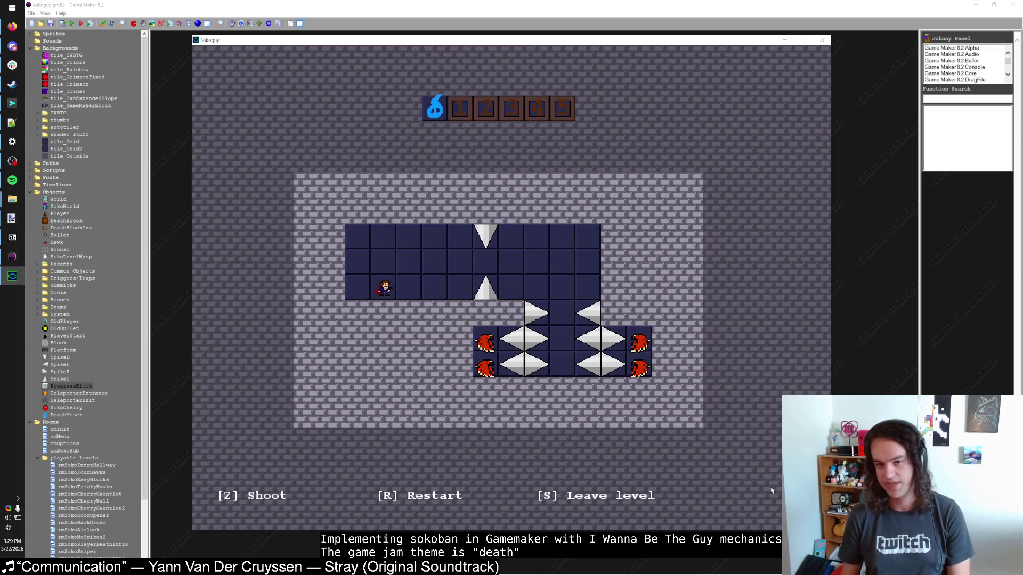
Attempt the spike-and-hawk level, die on a spike, and restart with R
key(Right)
key(Right)
key(Right)
key(Up)
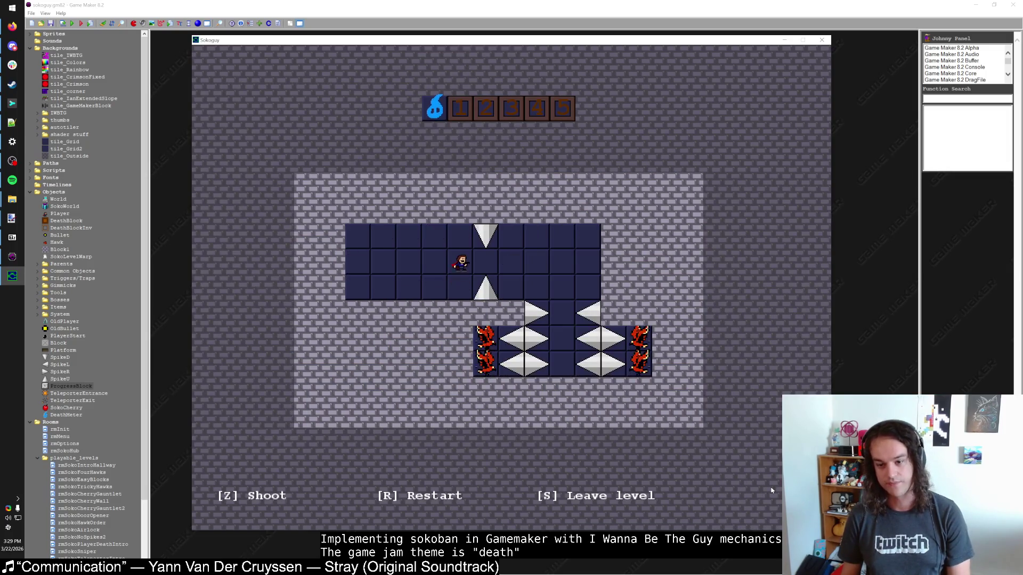
key(Right)
key(Right)
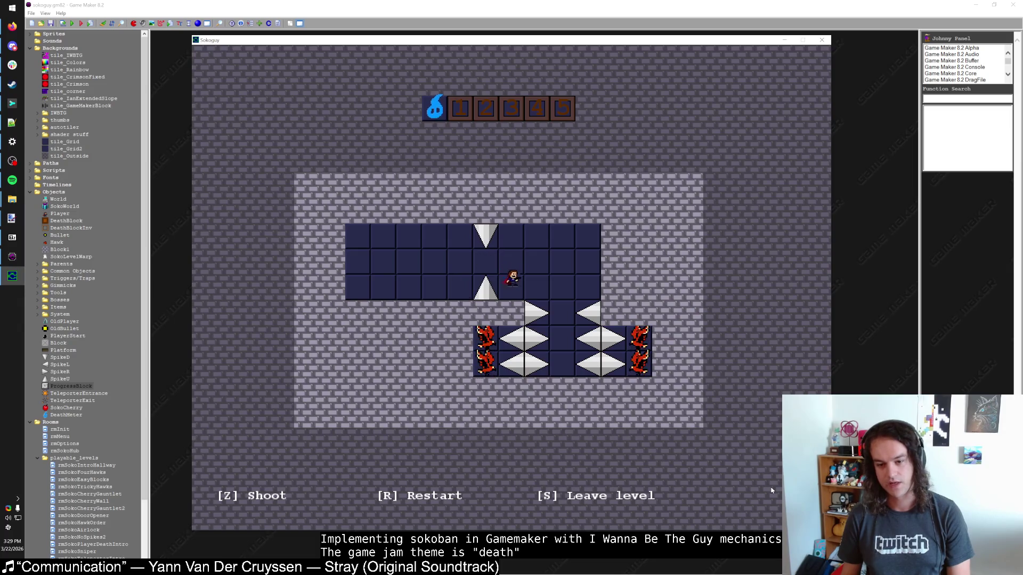
key(Left)
key(Down)
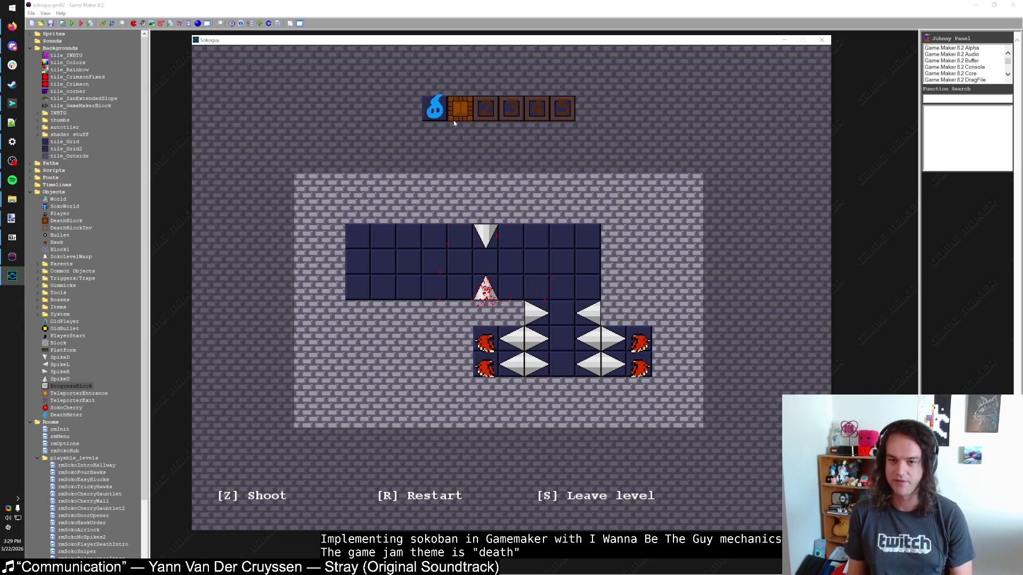
key(r)
Shoot the right and left hawks with Z and finish the level between the spikes
key(Up)
key(Right)
key(Right)
key(Right)
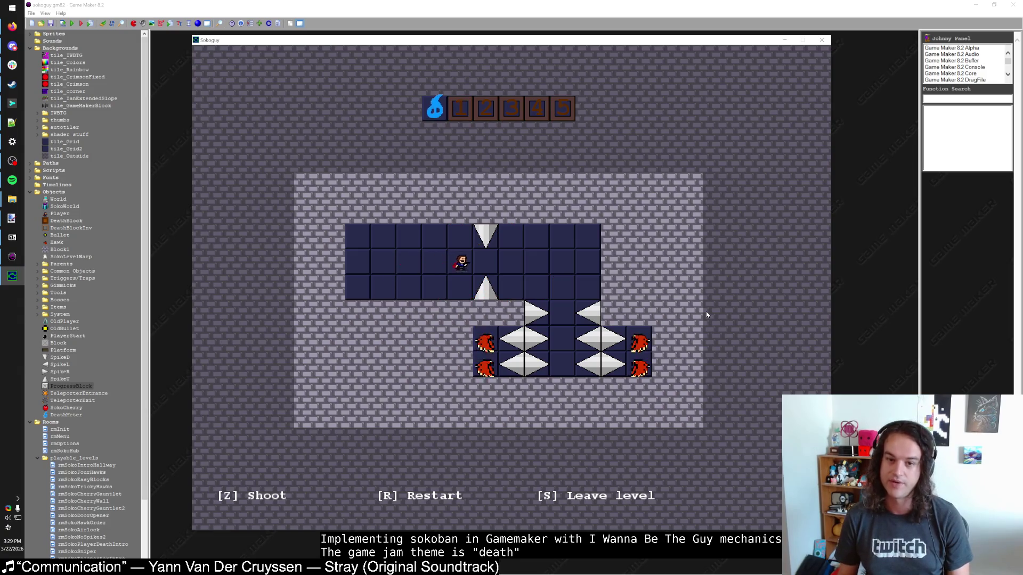
key(Down)
key(Down)
key(Down)
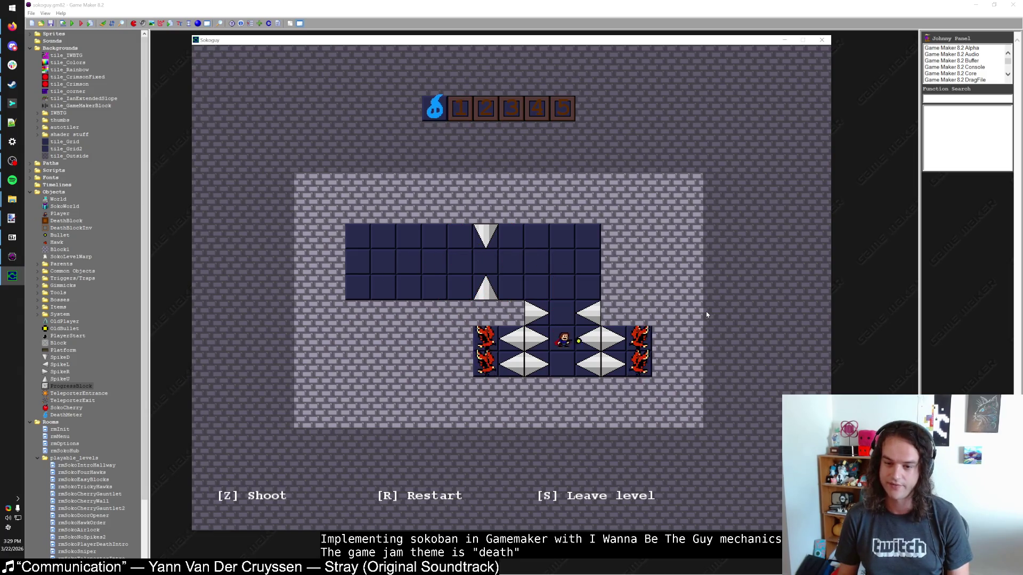
key(z)
key(Down)
key(z)
key(Up)
key(Up)
key(Up)
key(Down)
key(Down)
key(Left)
key(z)
key(Down)
key(z)
key(Up)
key(Up)
key(Up)
key(Left)
key(Down)
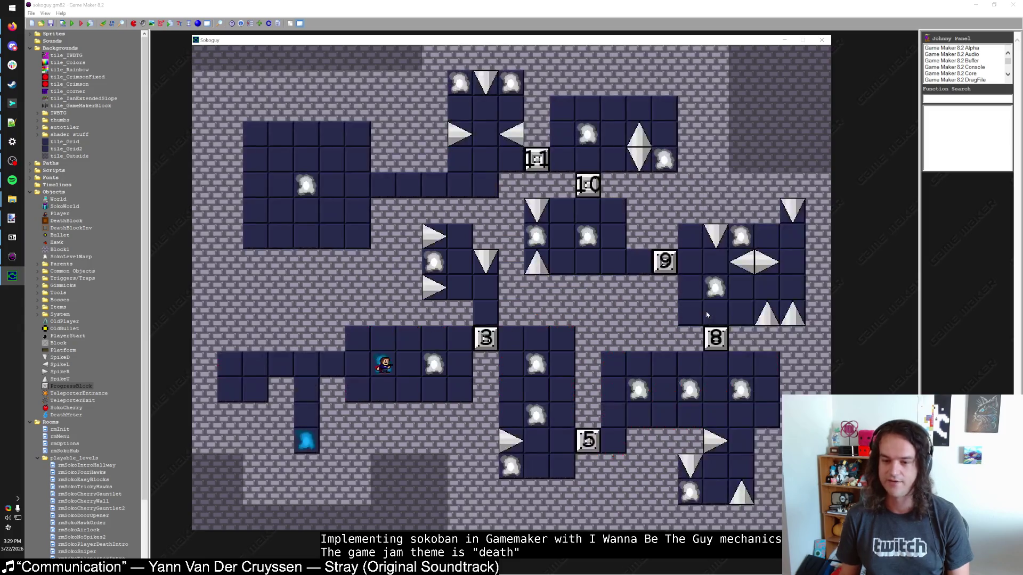
Enter the next warp and walk over the ice blocks to break them all
key(Right)
key(Right)
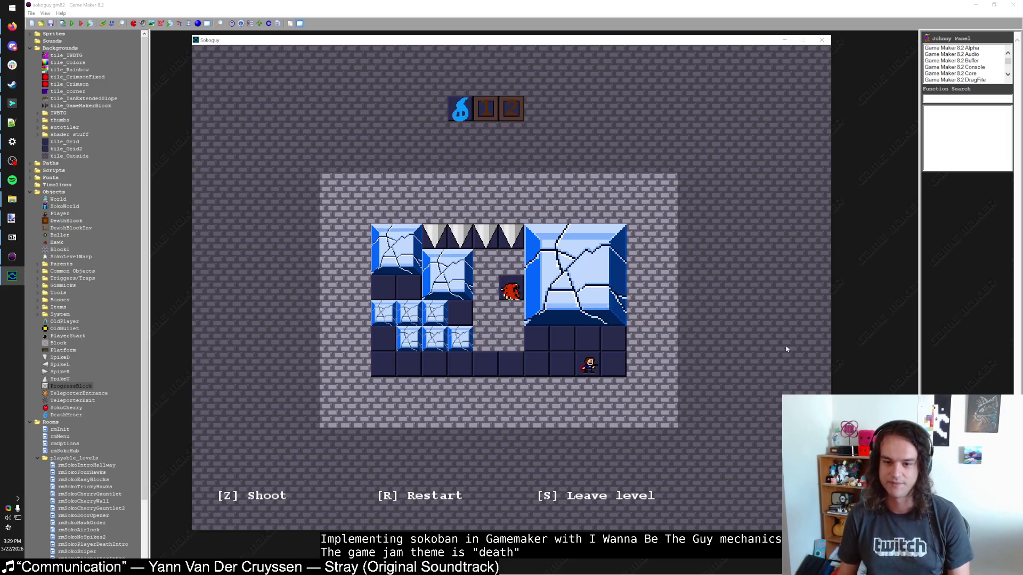
key(Left)
key(Left)
key(Left)
key(Left)
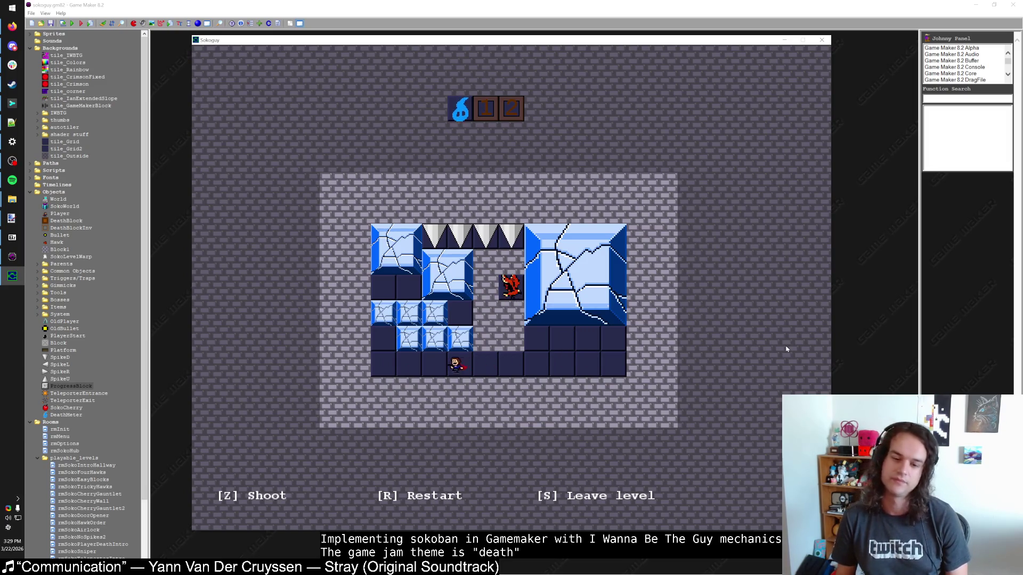
key(Up)
key(Right)
key(Right)
key(Right)
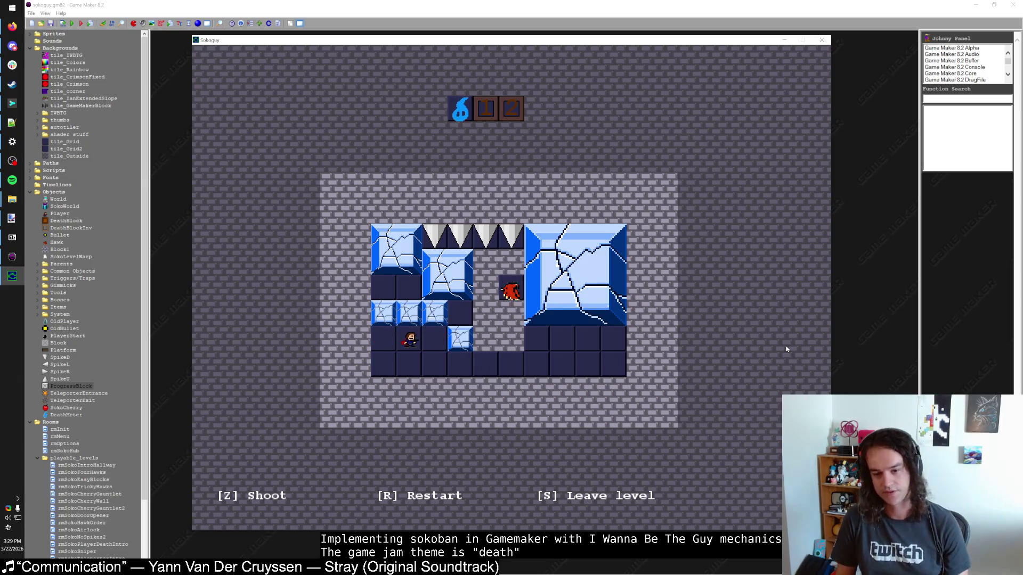
key(Up)
key(Left)
key(Up)
key(Right)
key(Up)
key(Left)
key(Up)
key(Right)
key(Right)
key(Right)
key(Right)
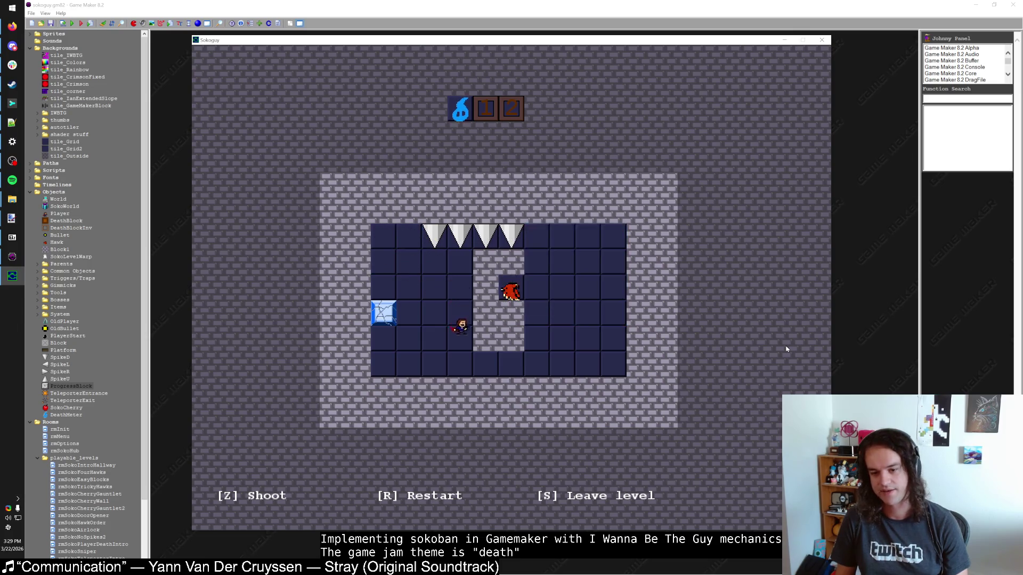
key(Right)
Reach the red hawk and shoot it with Z to clear the level
key(Up)
key(Up)
key(Left)
key(z)
key(Up)
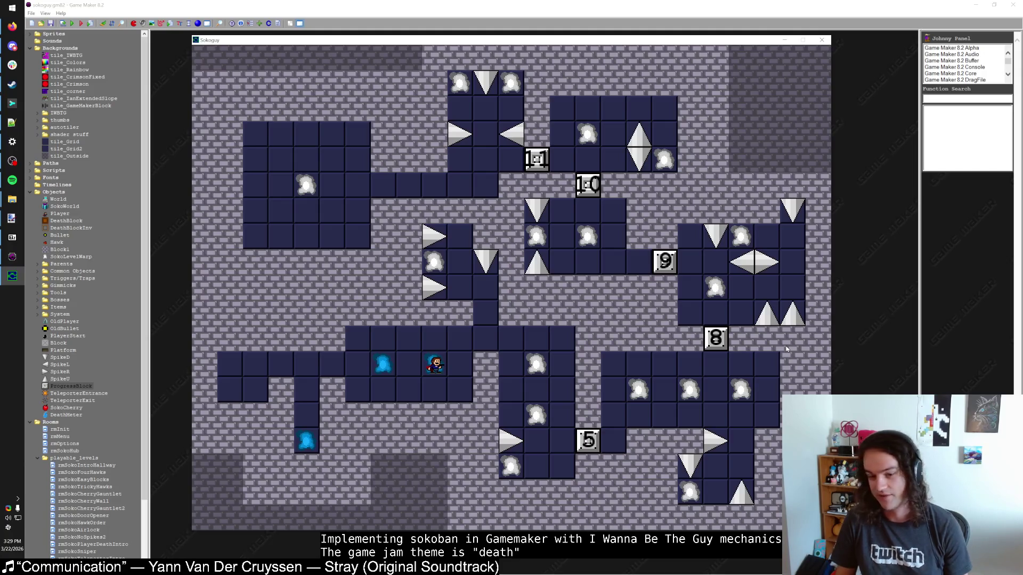
Walk away from the portal and up the hub toward the next level
key(Up)
key(Right)
key(Right)
key(Right)
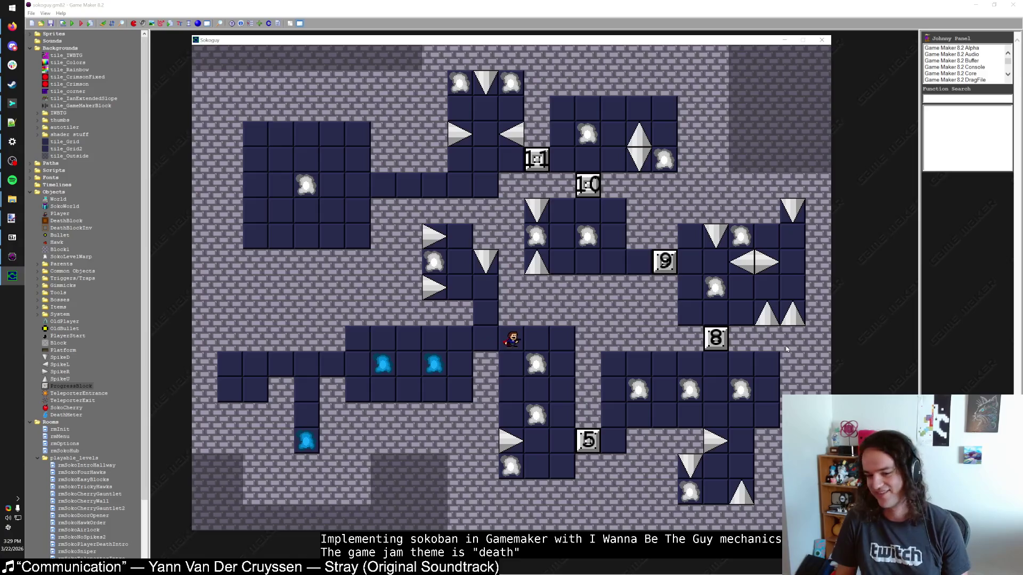
key(Left)
key(Up)
key(Up)
key(Left)
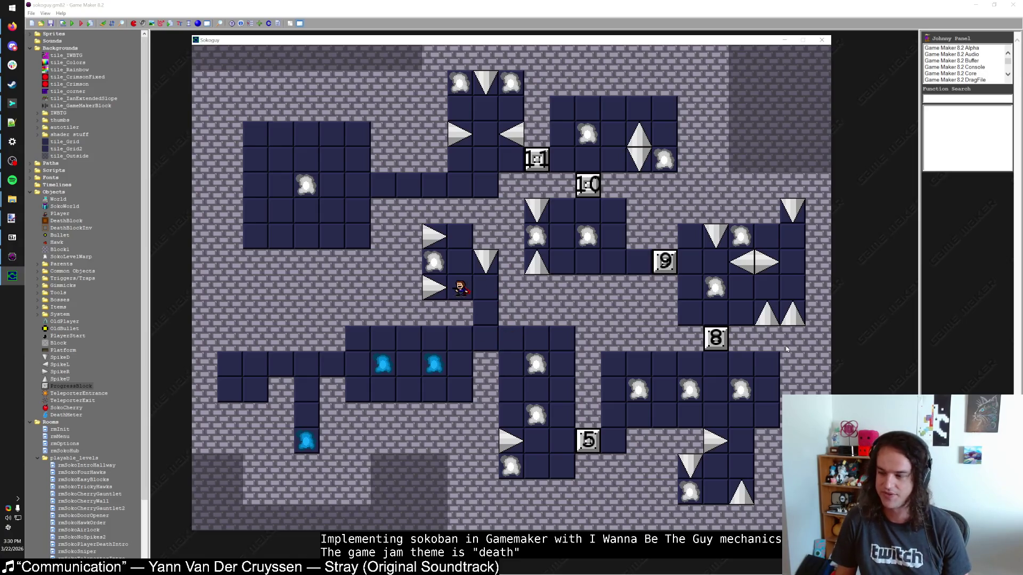
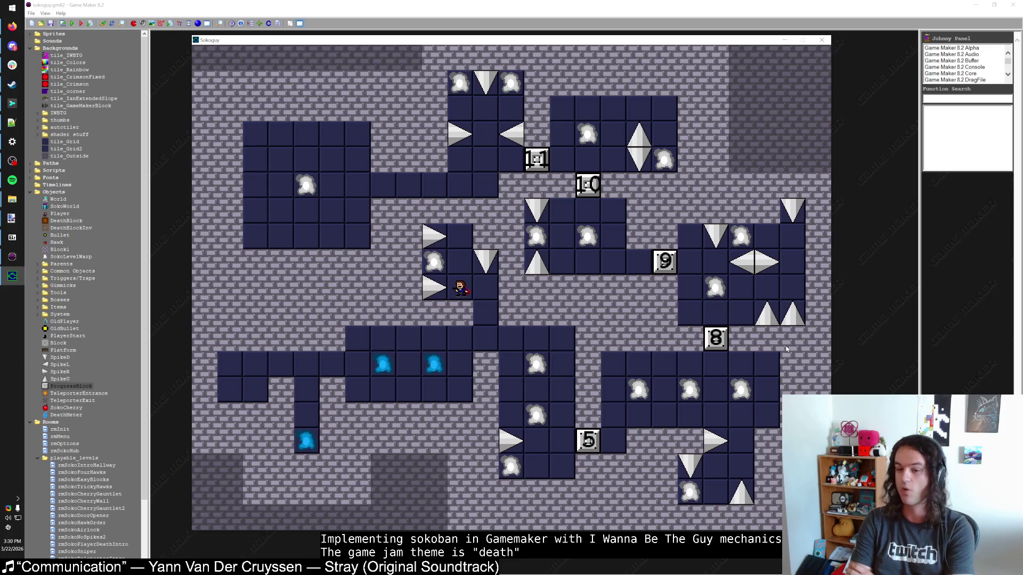
Enter the hawk level through the warp and shoot away both ice blocks
key(Up)
key(Left)
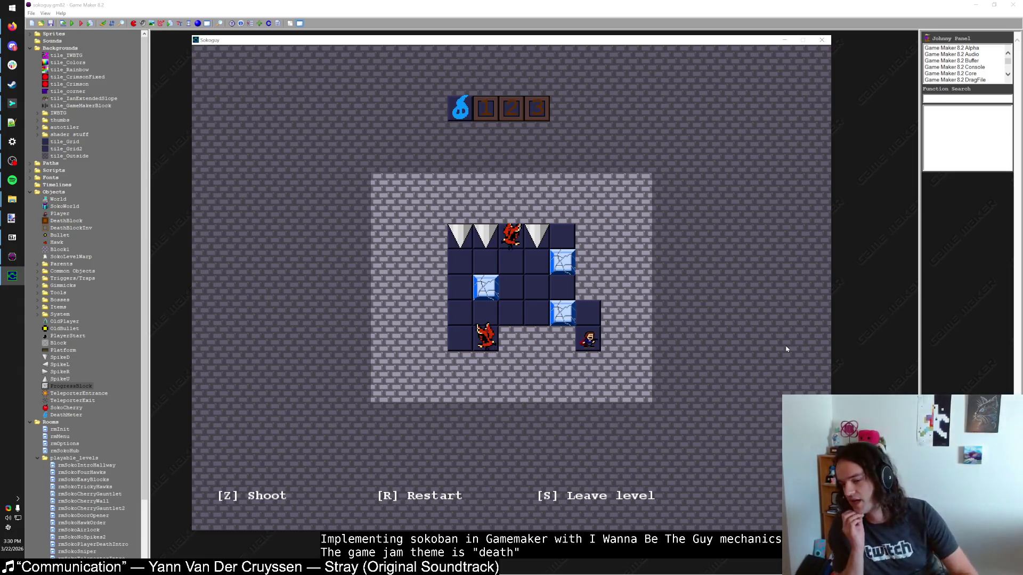
key(Up)
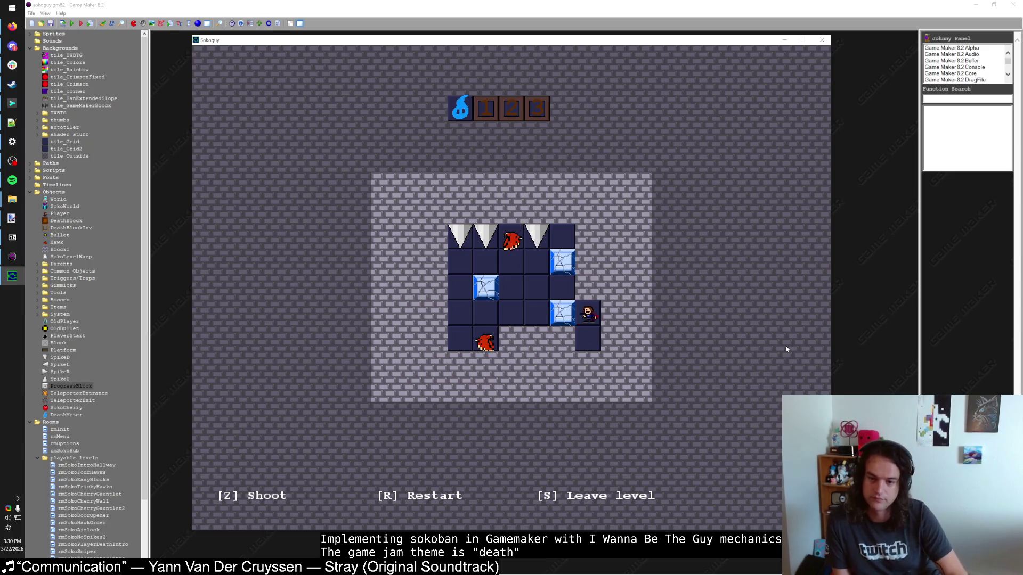
key(z)
key(Left)
key(Left)
key(Left)
key(Up)
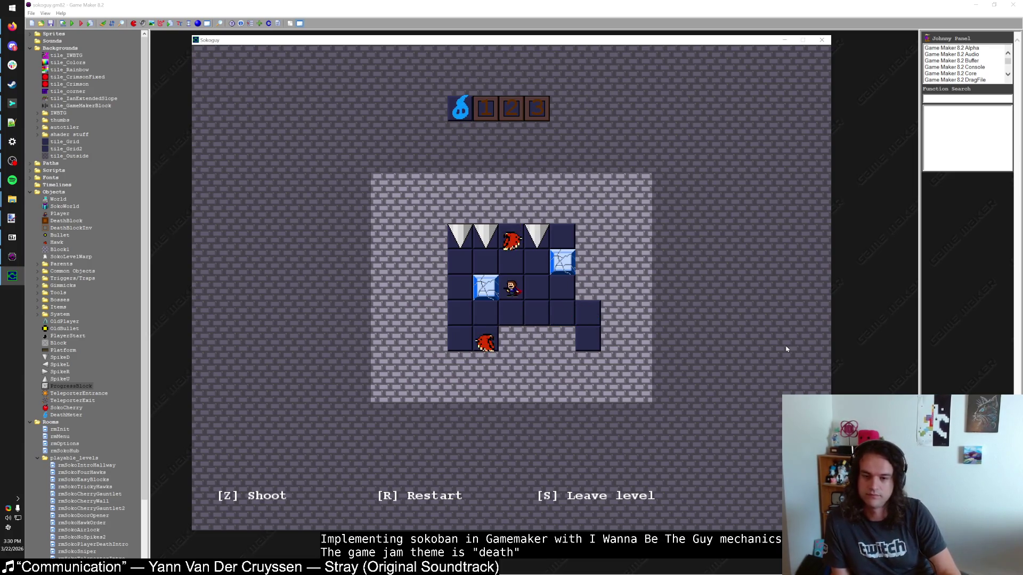
key(z)
key(Up)
key(Right)
key(z)
key(Right)
key(Down)
Shoot the upper hawk, head toward the lower hawk, then restart the level with R
key(Down)
key(Right)
key(Left)
key(Up)
key(Up)
key(Up)
key(z)
key(Down)
key(Left)
key(Left)
key(Left)
key(Down)
key(Down)
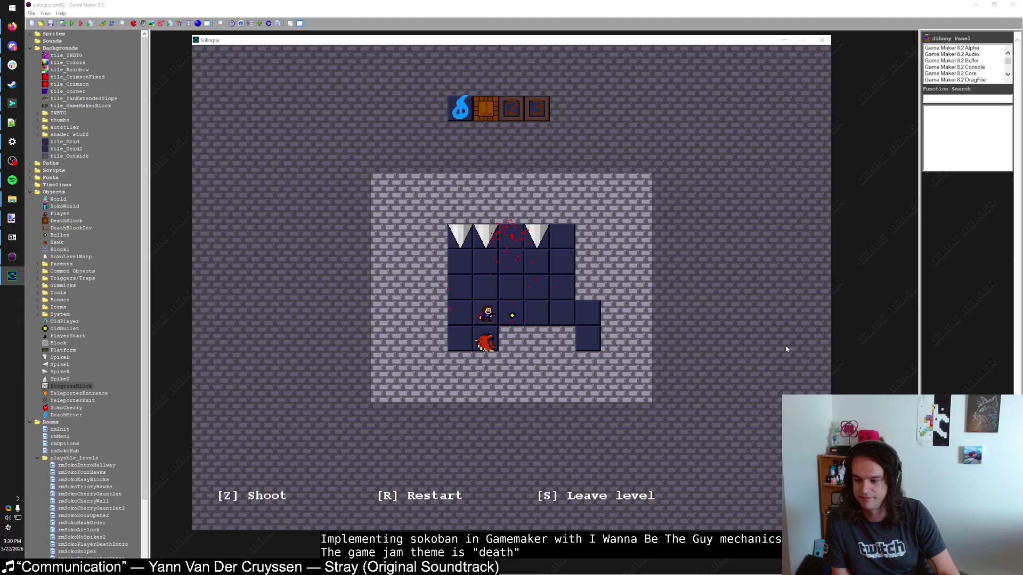
key(r)
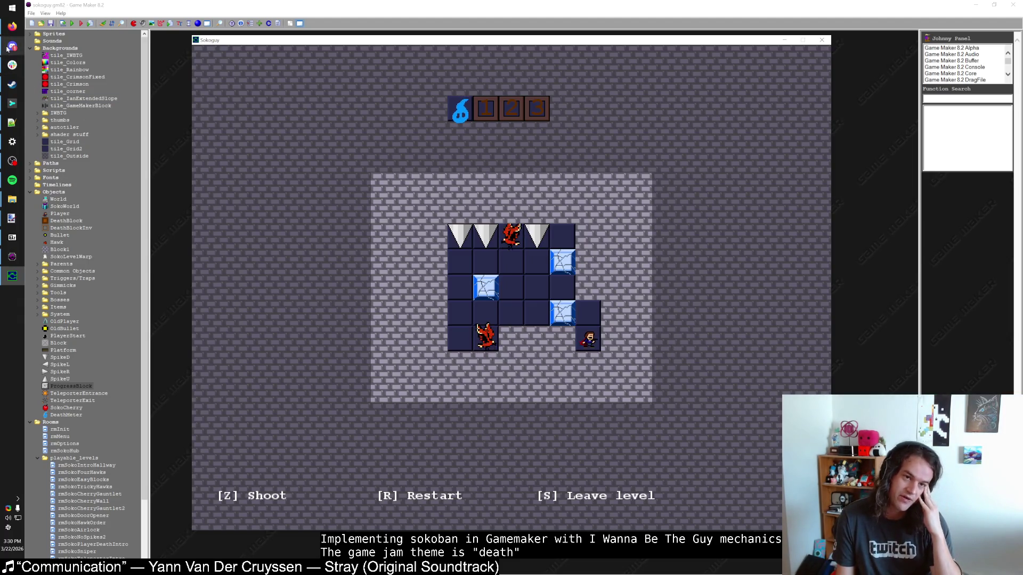
mouse_move(8, 48)
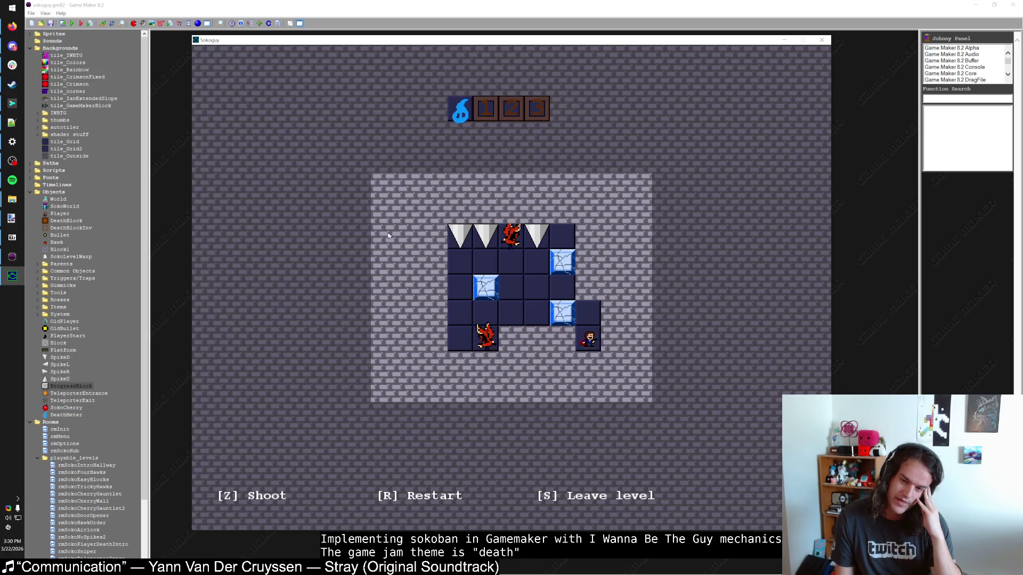
scroll(80, 404, down, 4)
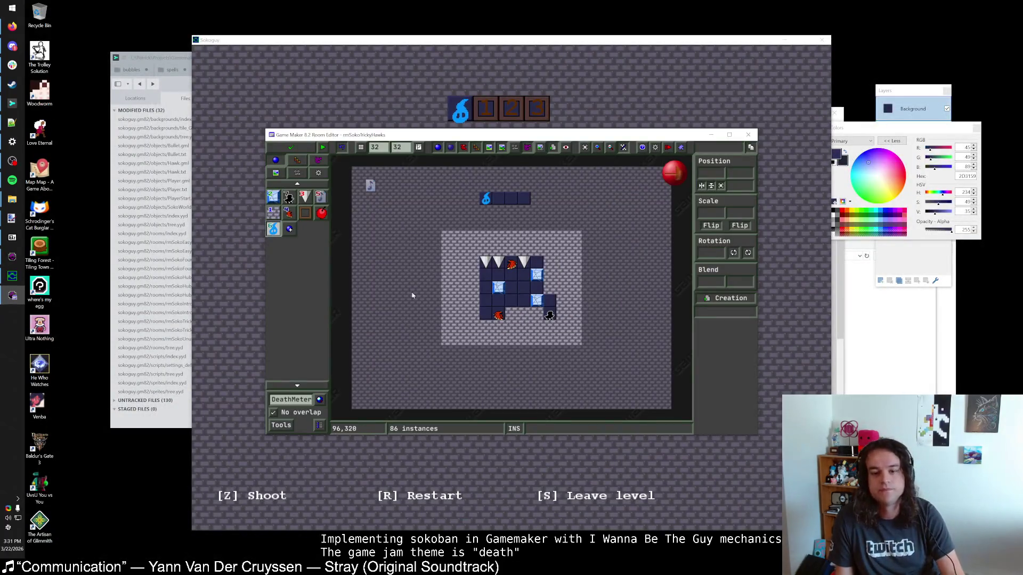
Paint a block column along the left edge and delete the dark tile column there
drag(448, 242, 448, 339)
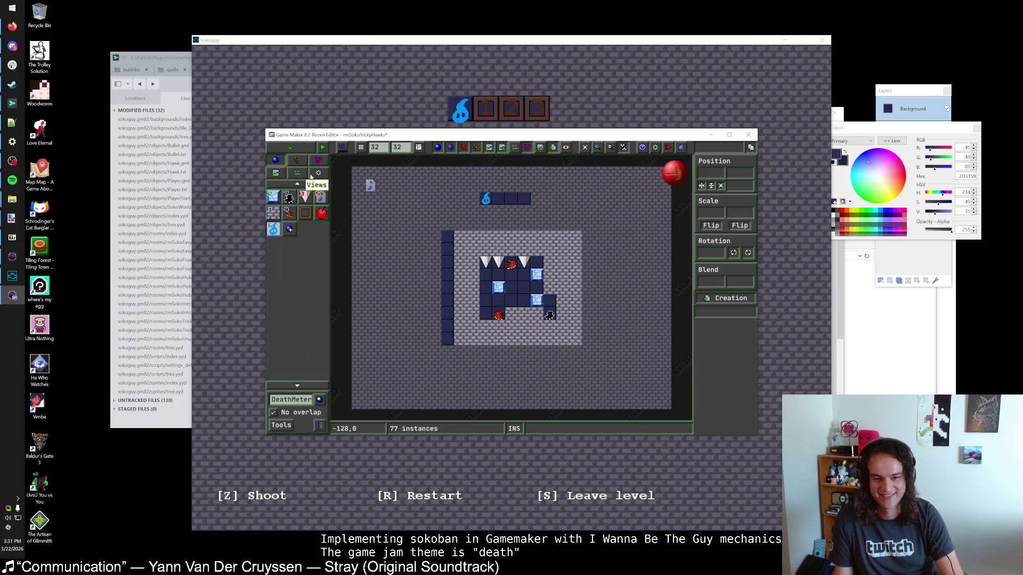
click(297, 161)
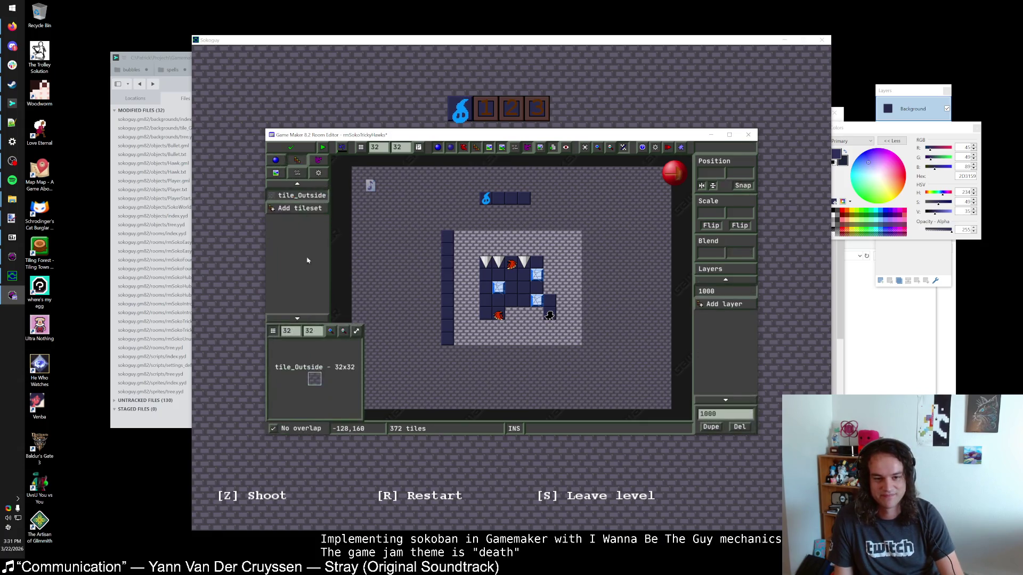
drag(453, 242, 450, 344)
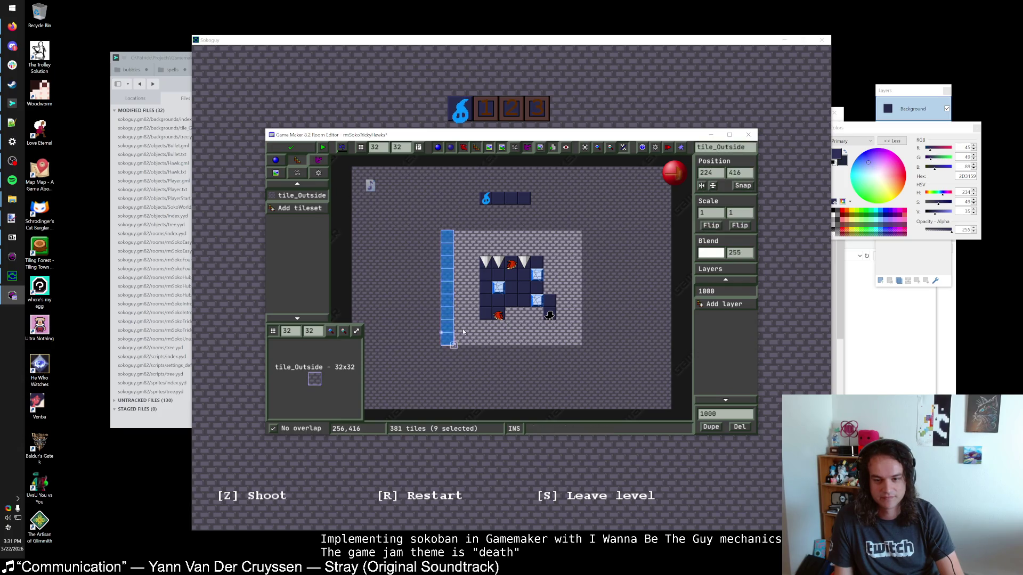
key(Delete)
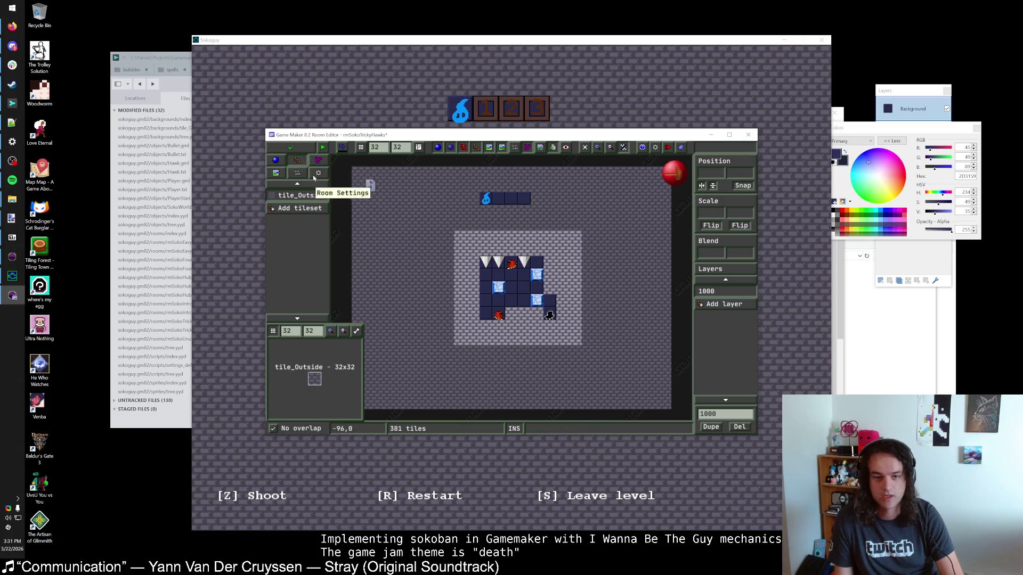
Shift the blue flame one cell right and move the dark tile to its left
click(275, 159)
drag(486, 199, 537, 199)
click(297, 160)
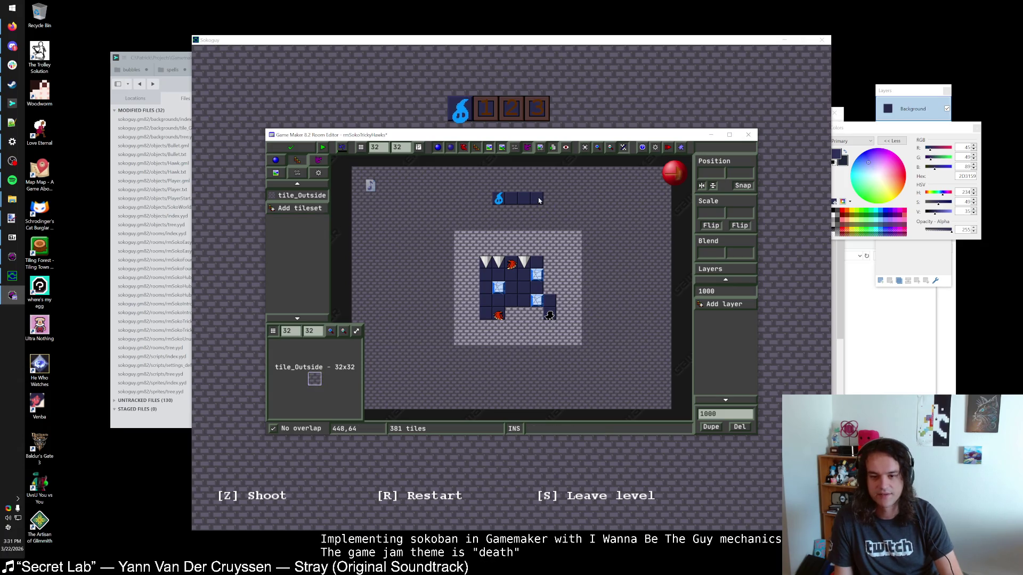
drag(539, 200, 486, 199)
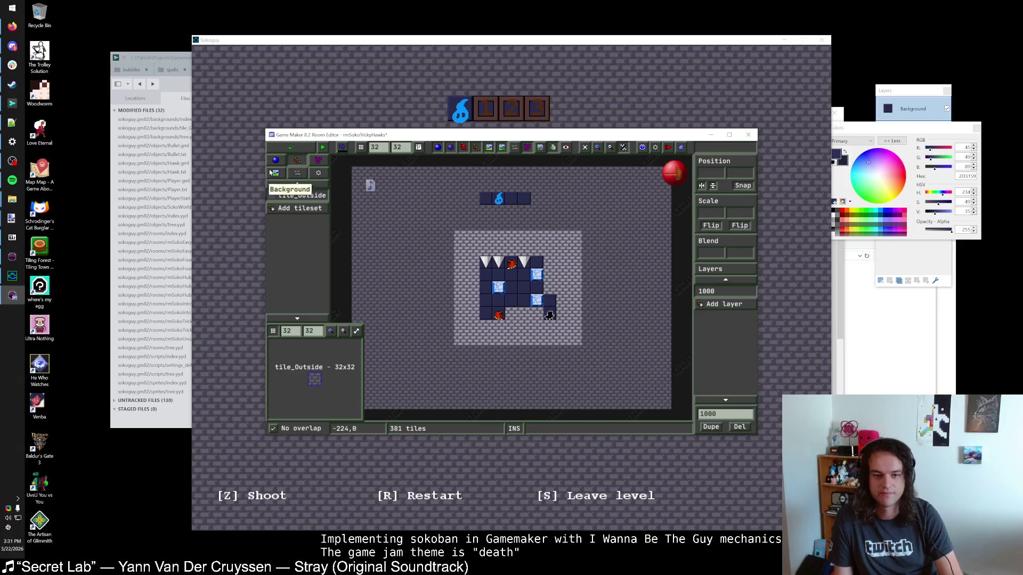
Add a column of nine Block1 instances at the left edge, save the room, and run
click(499, 199)
click(272, 213)
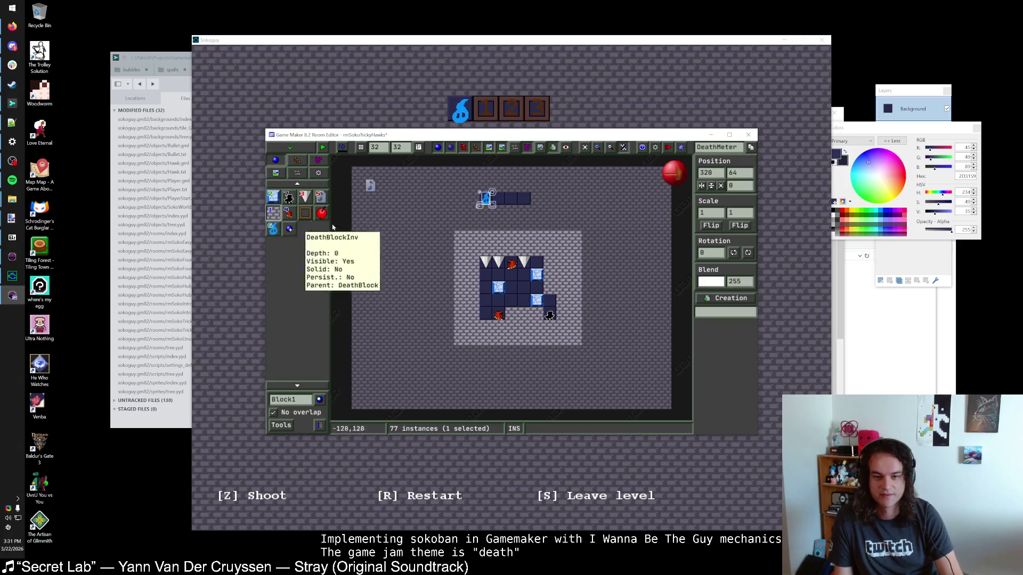
drag(448, 237, 447, 343)
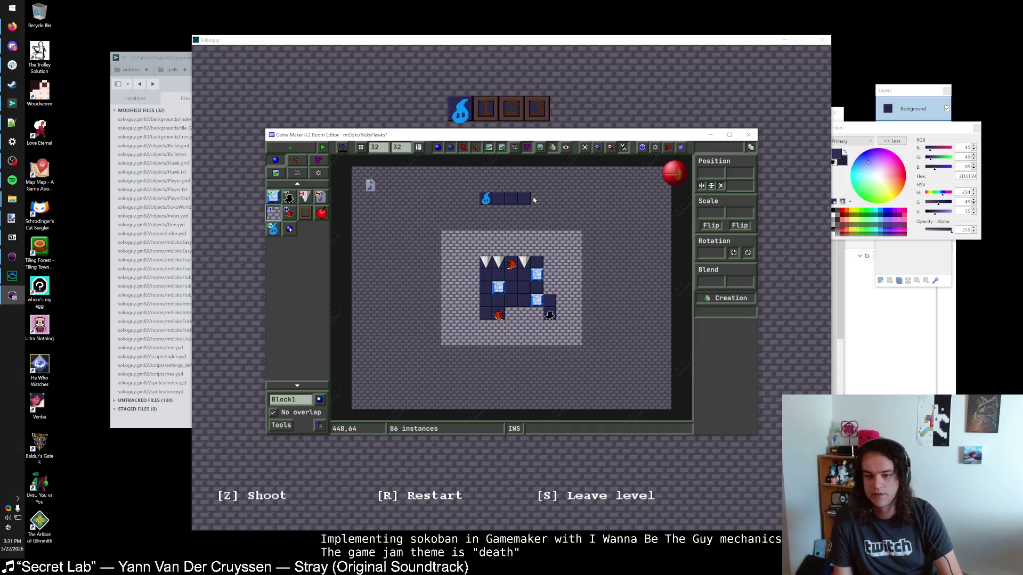
click(290, 147)
key(F5)
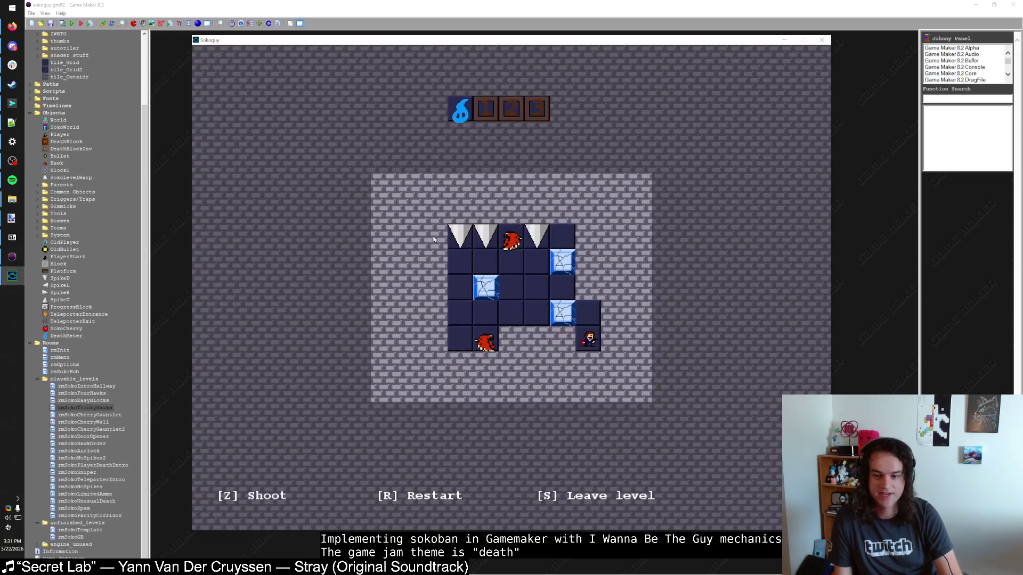
Play the cherry level from the hub, restart it with R, then open rmSokoCherryGauntlet
key(s)
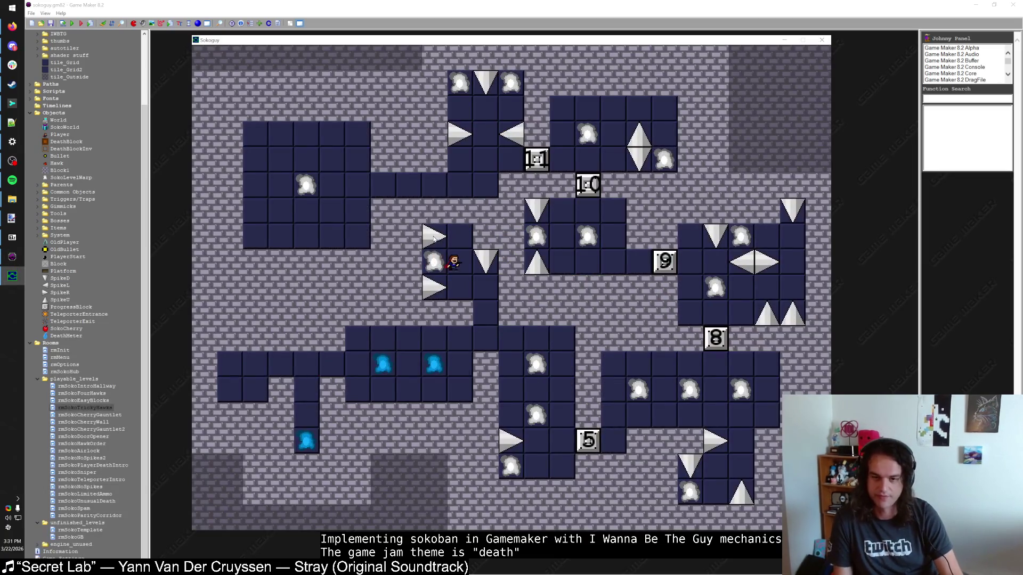
key(Right)
key(Right)
key(Down)
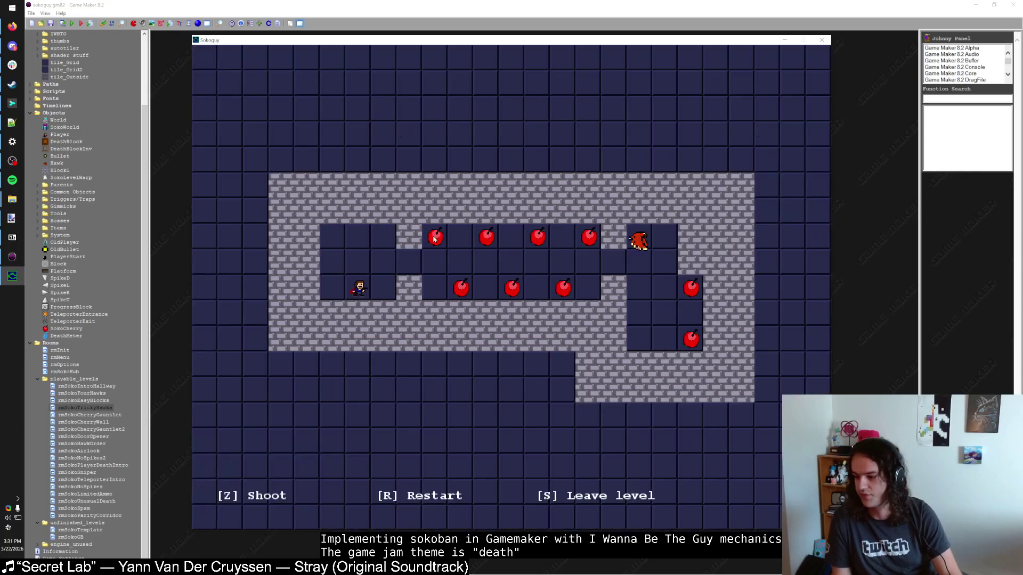
key(s)
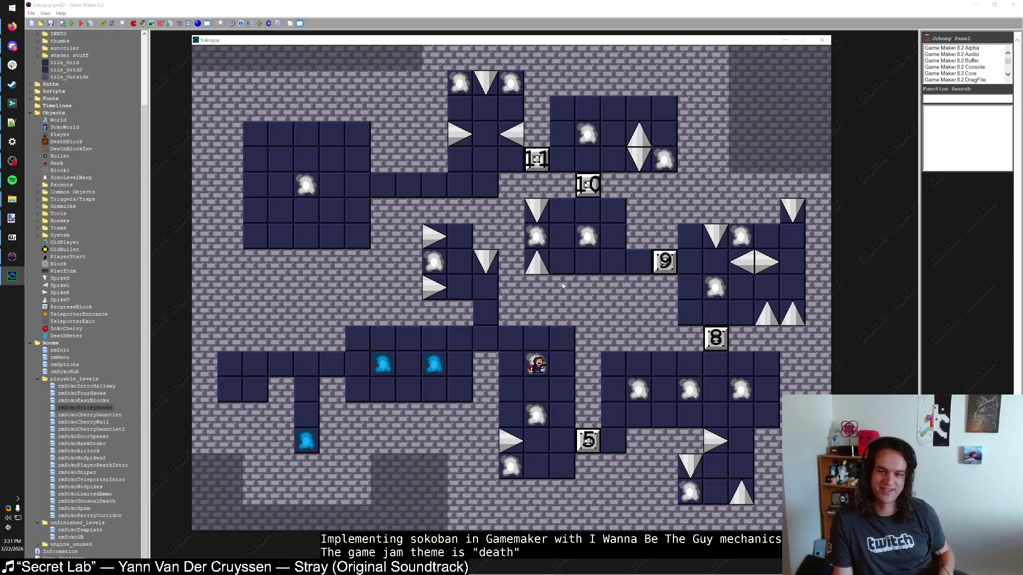
key(Right)
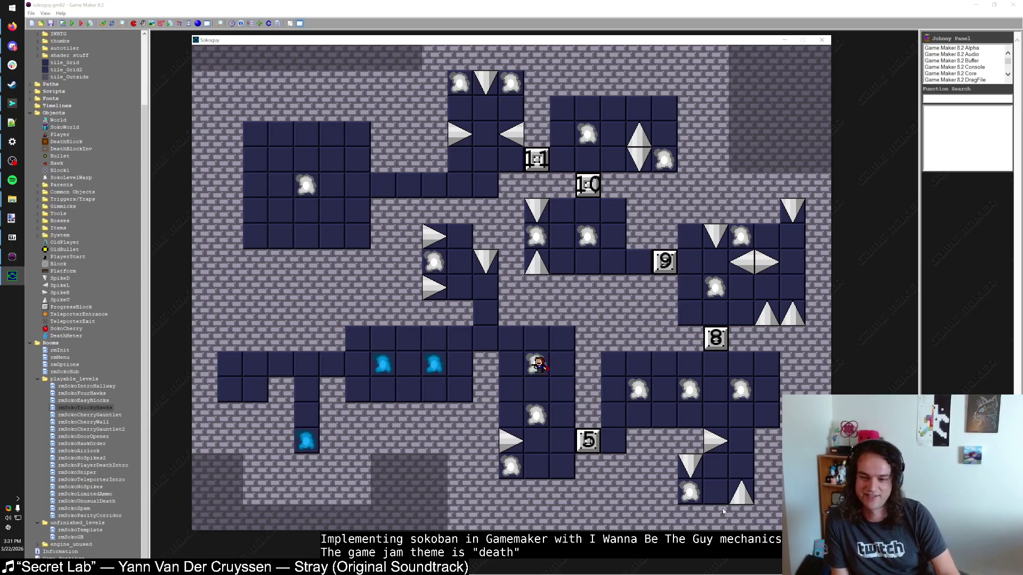
key(Right)
key(Right)
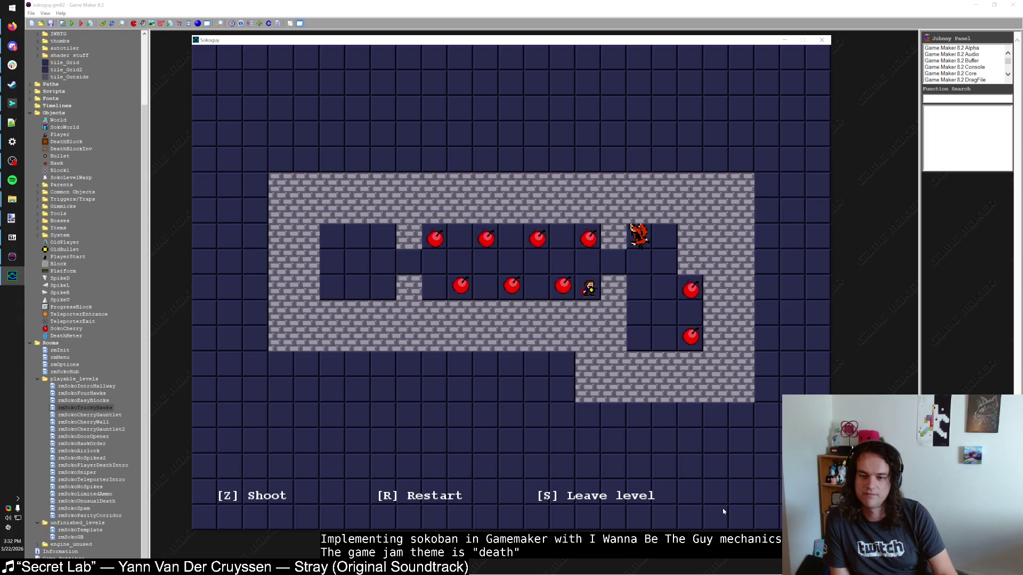
key(r)
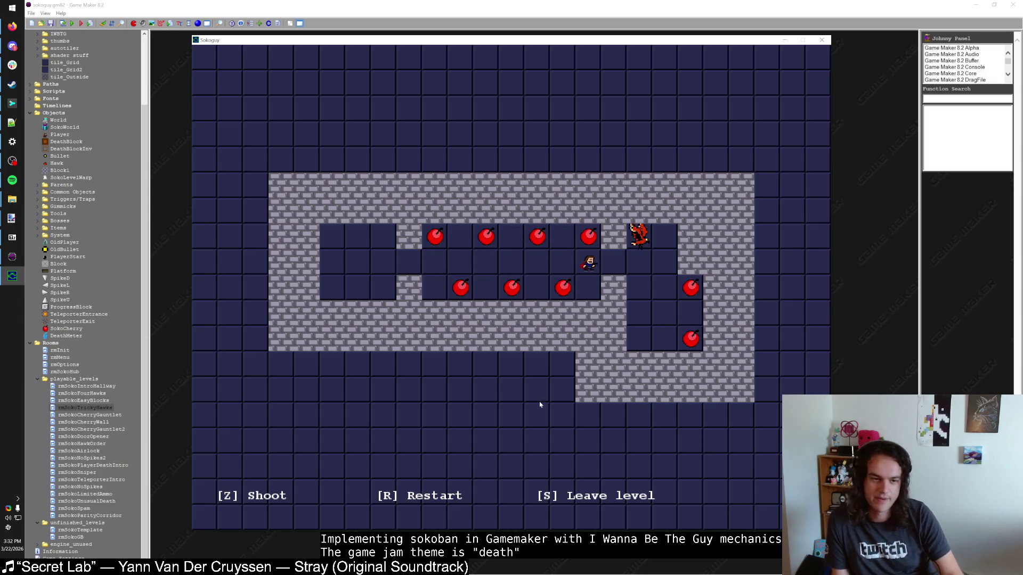
double_click(100, 415)
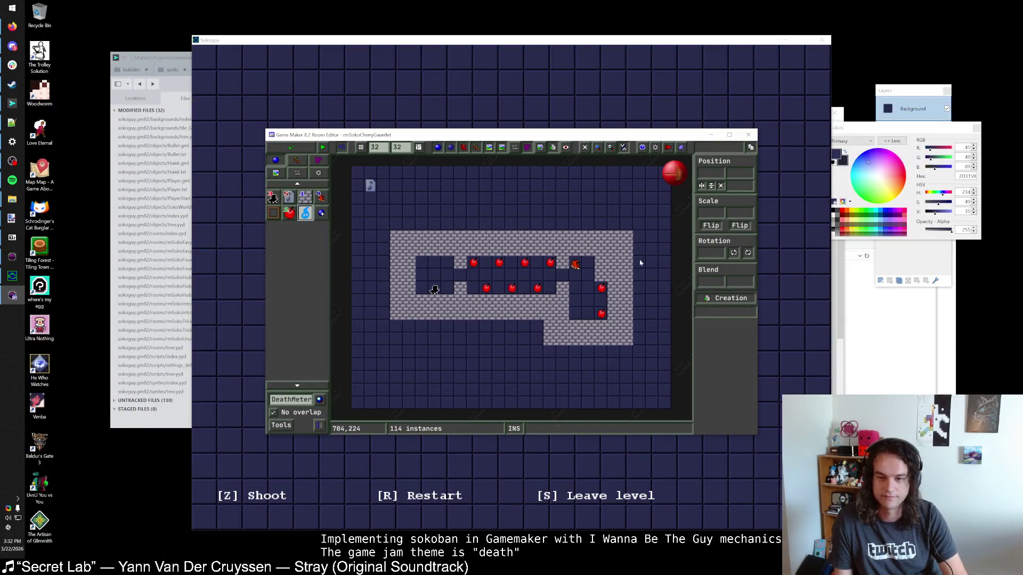
Delete a wall block near the start, move the player start up one cell, and close the room
click(305, 197)
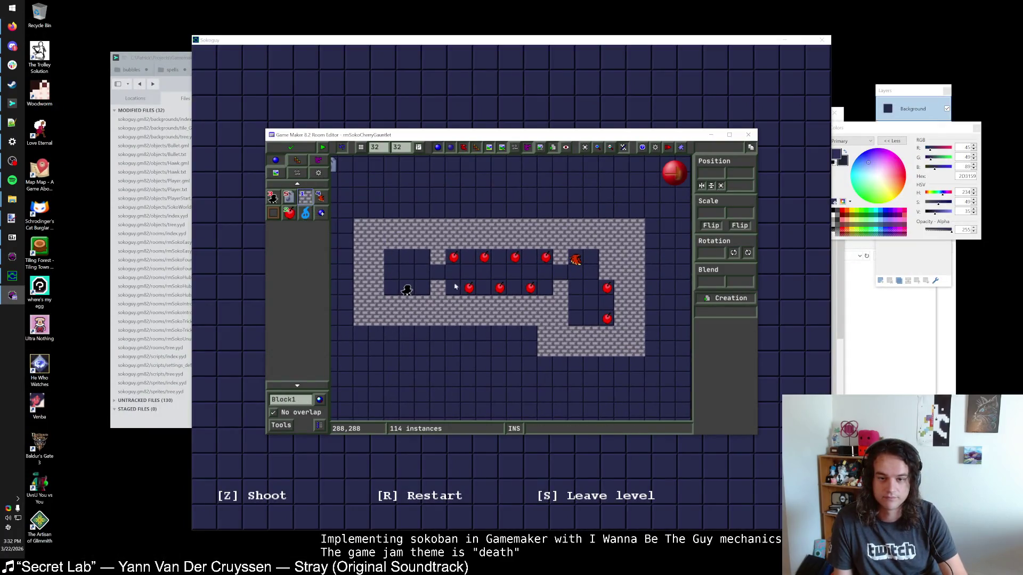
right_click(442, 289)
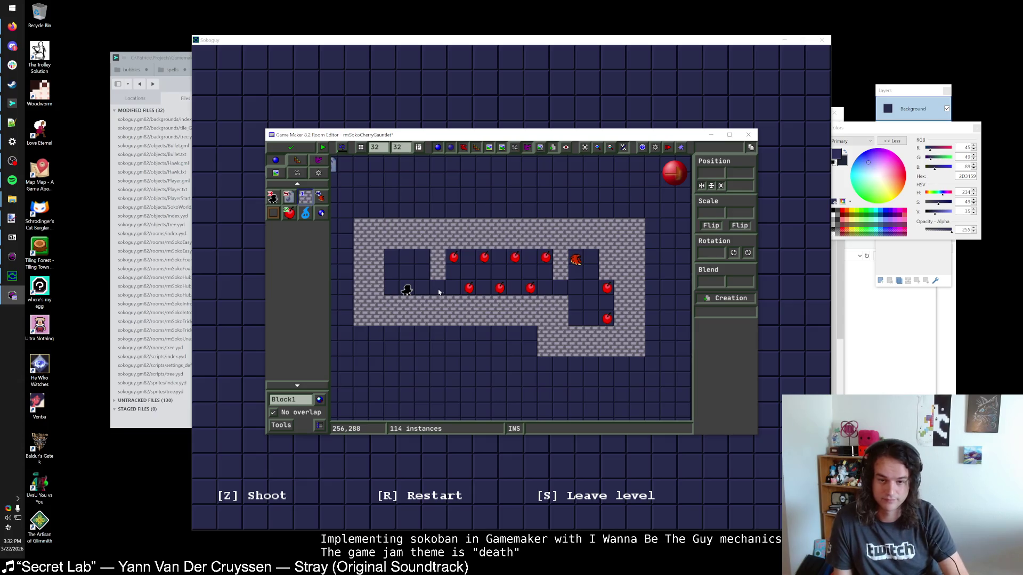
mouse_move(472, 289)
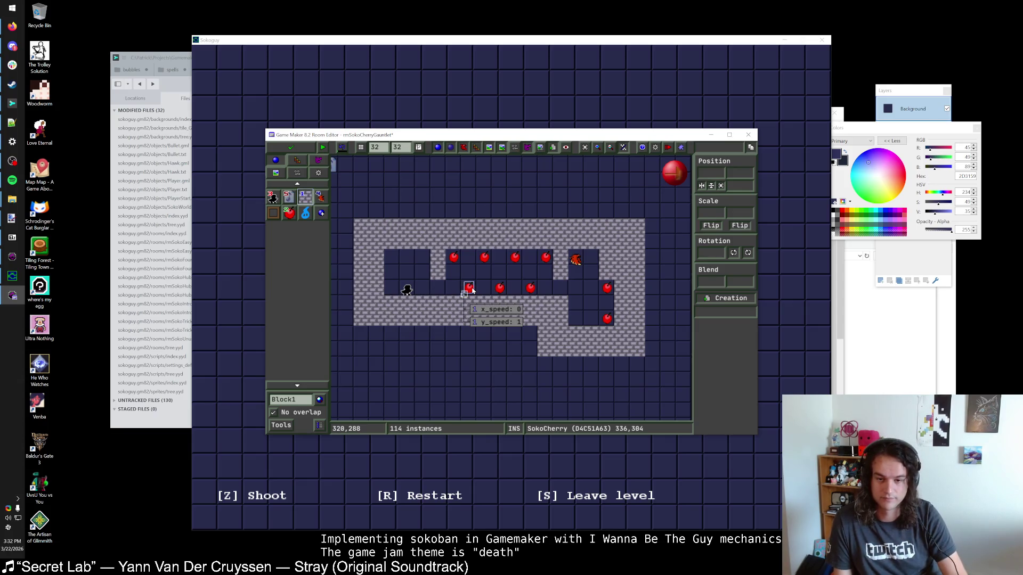
drag(406, 289, 407, 275)
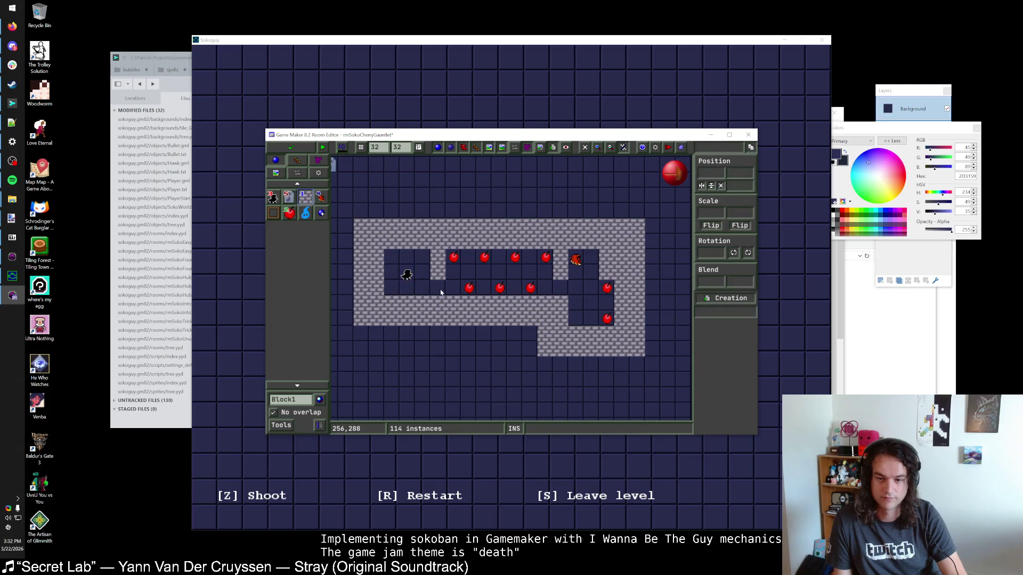
click(291, 148)
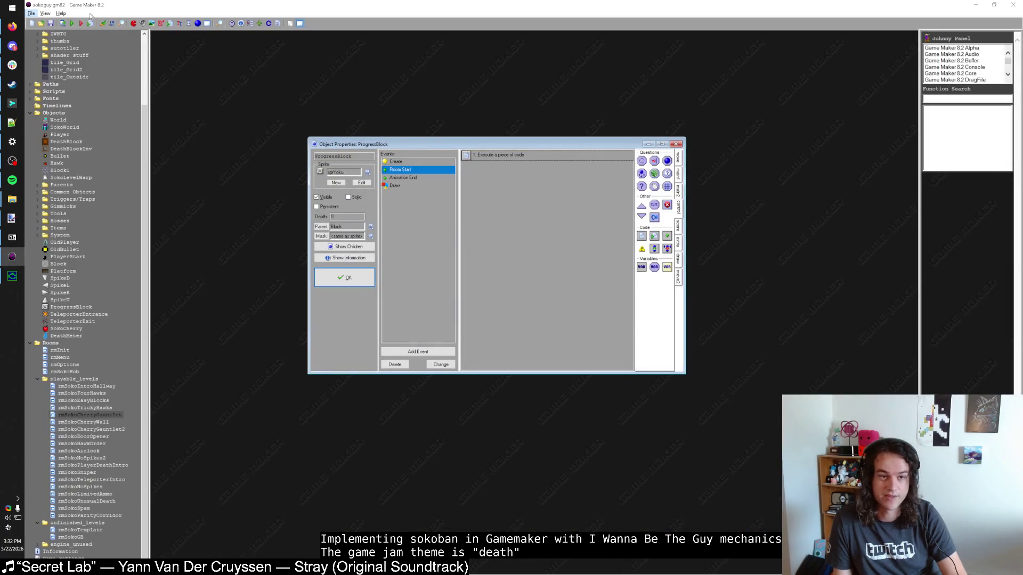
Run the game with F5 and close it, twice
key(F5)
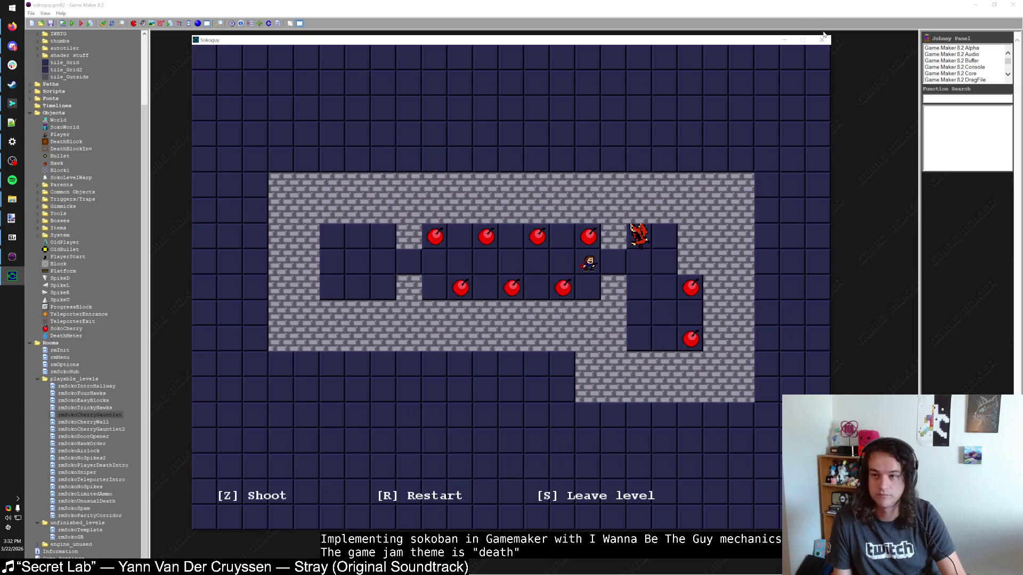
click(821, 39)
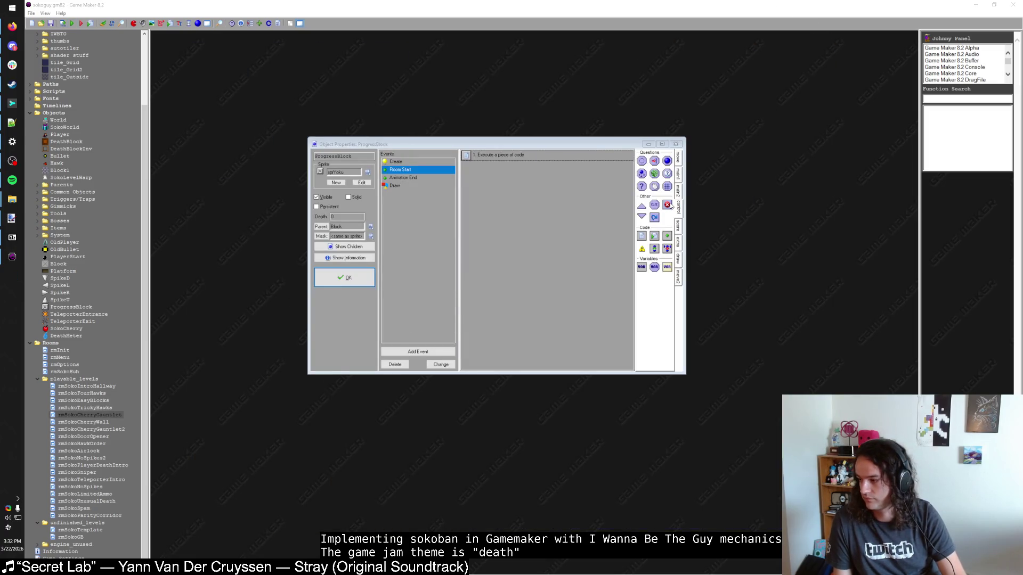
key(F5)
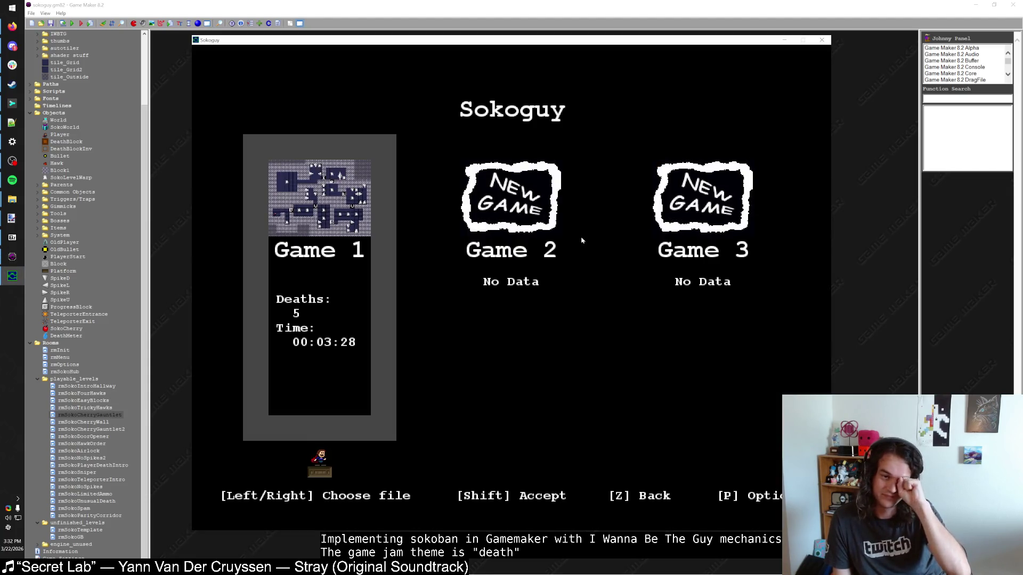
click(821, 39)
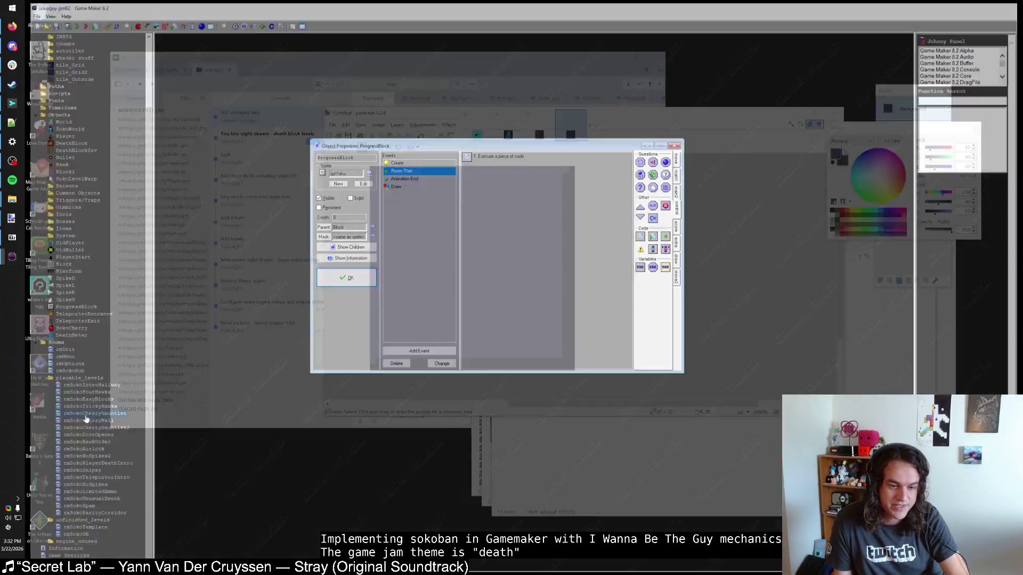
In rmSokoCherryGauntlet remove a cherry, relocate a wall block, save, and run the game
double_click(85, 419)
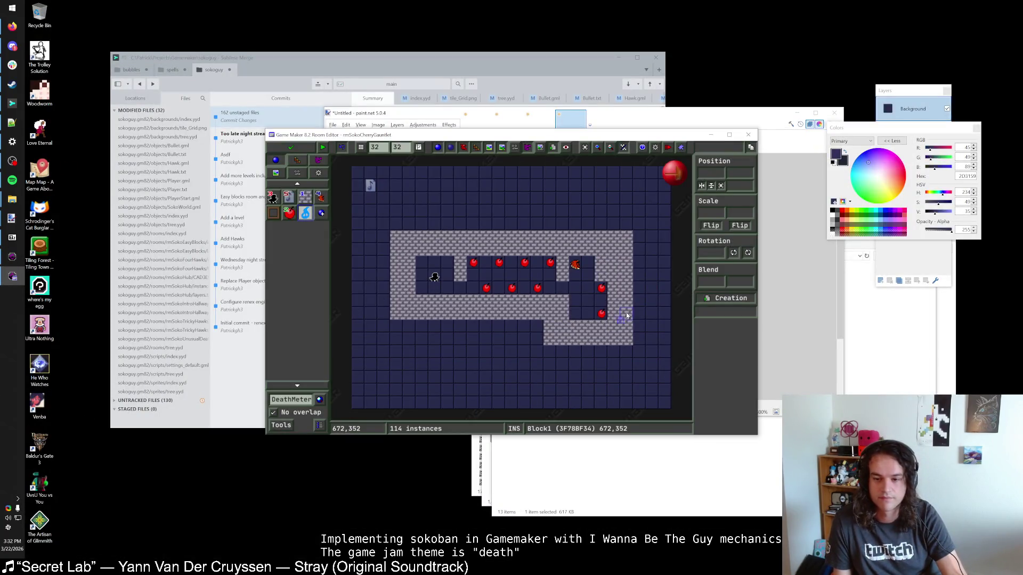
right_click(613, 316)
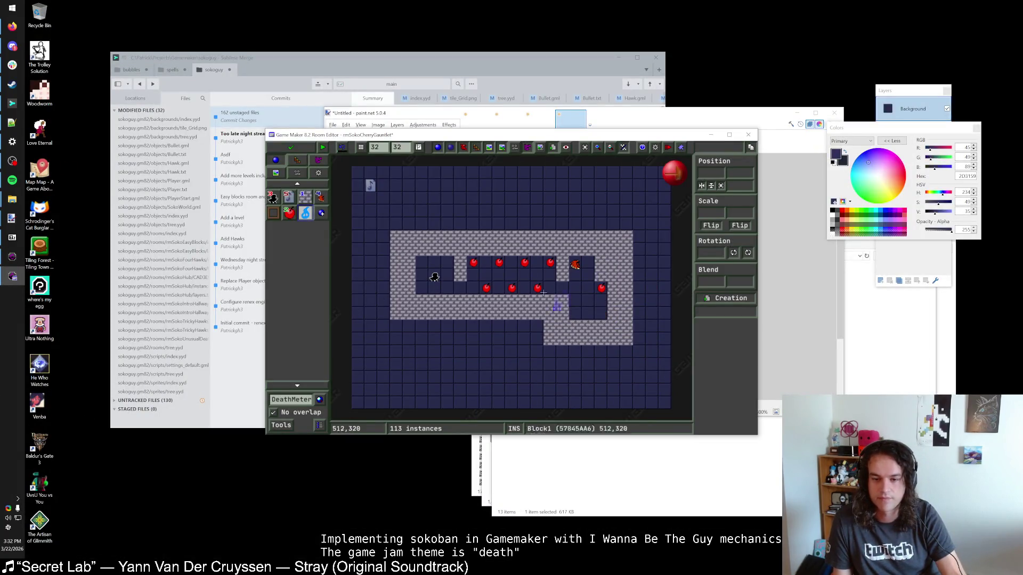
click(460, 288)
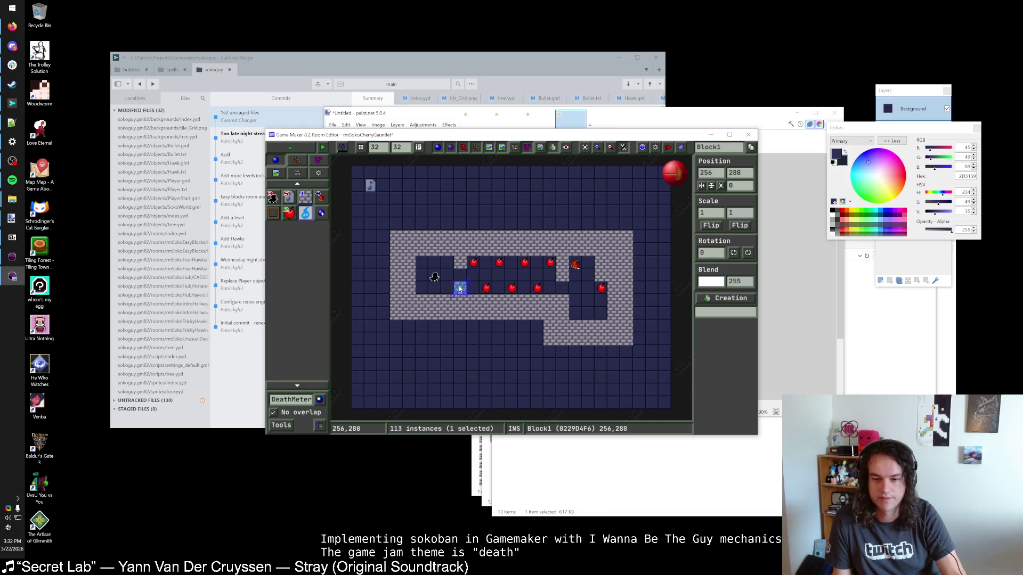
right_click(562, 288)
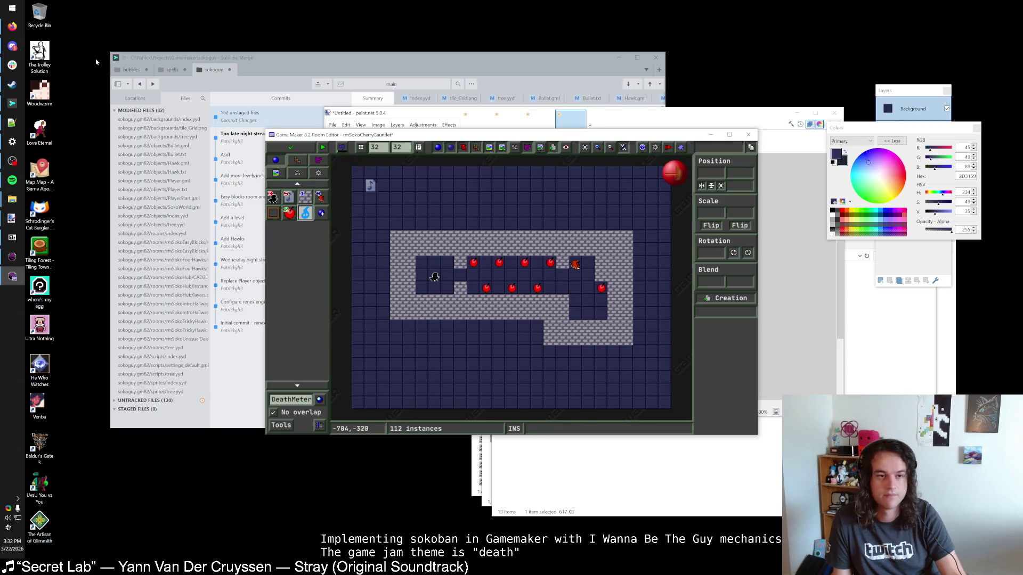
click(294, 150)
key(F5)
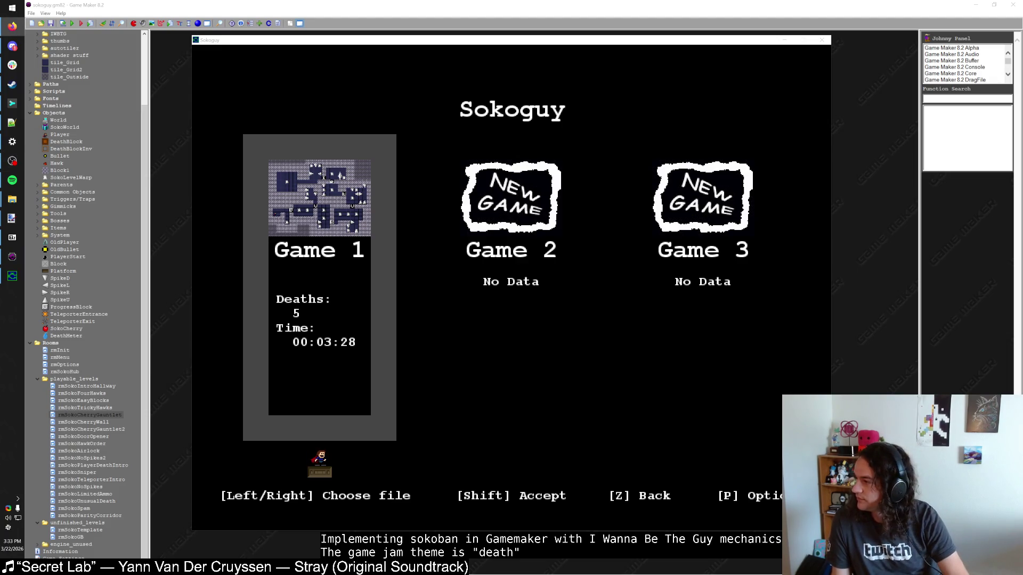
Cancel YouTube's autoplay, close the tab, and switch away from Firefox
drag(1022, 143, 533, 128)
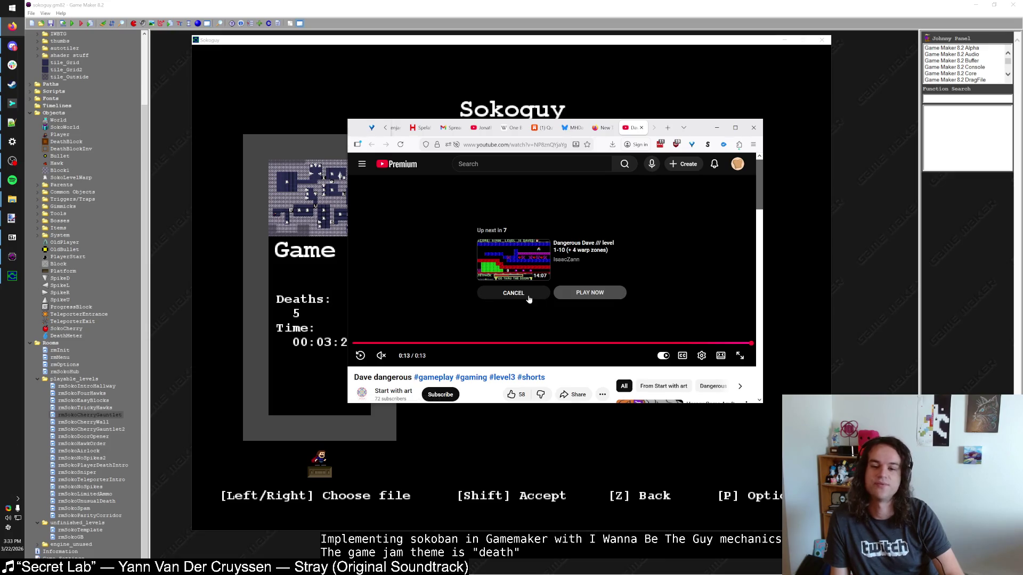
click(528, 296)
click(641, 127)
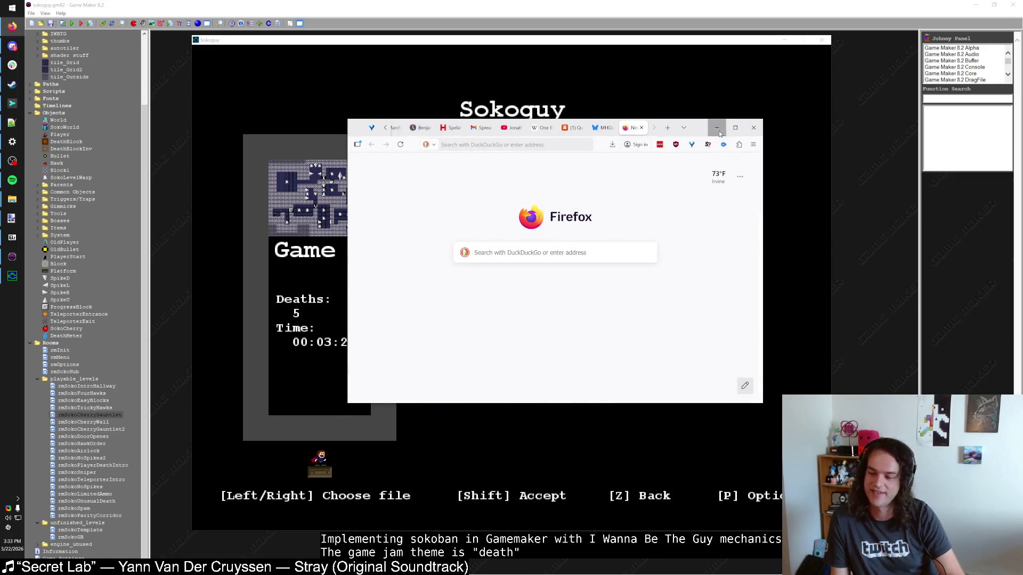
key(alt+Tab)
Continue Game 1 and play the cherry level, moving right along the corridor onto the hawk
key(shift)
key(shift)
key(Right)
key(Right)
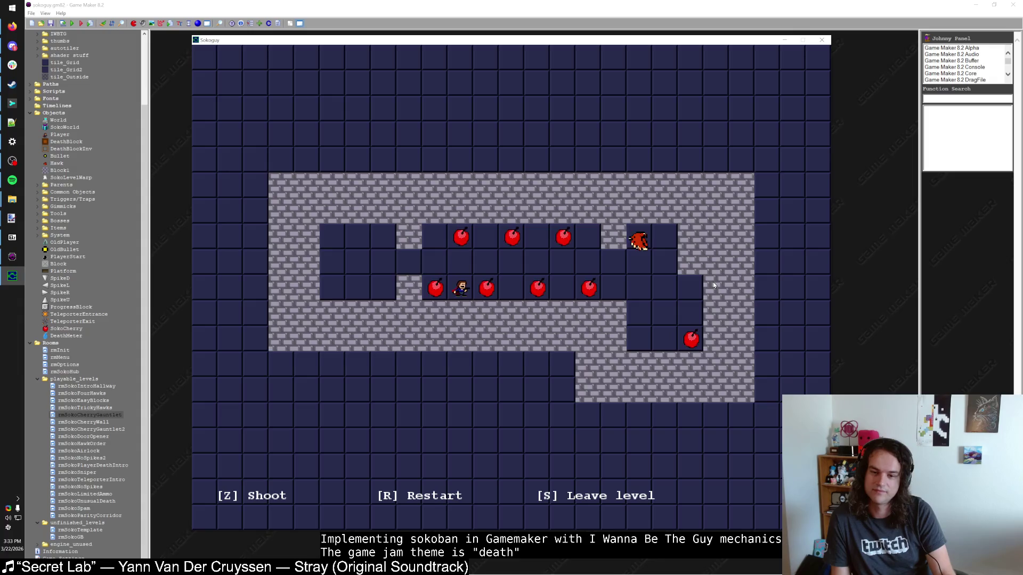
key(Right)
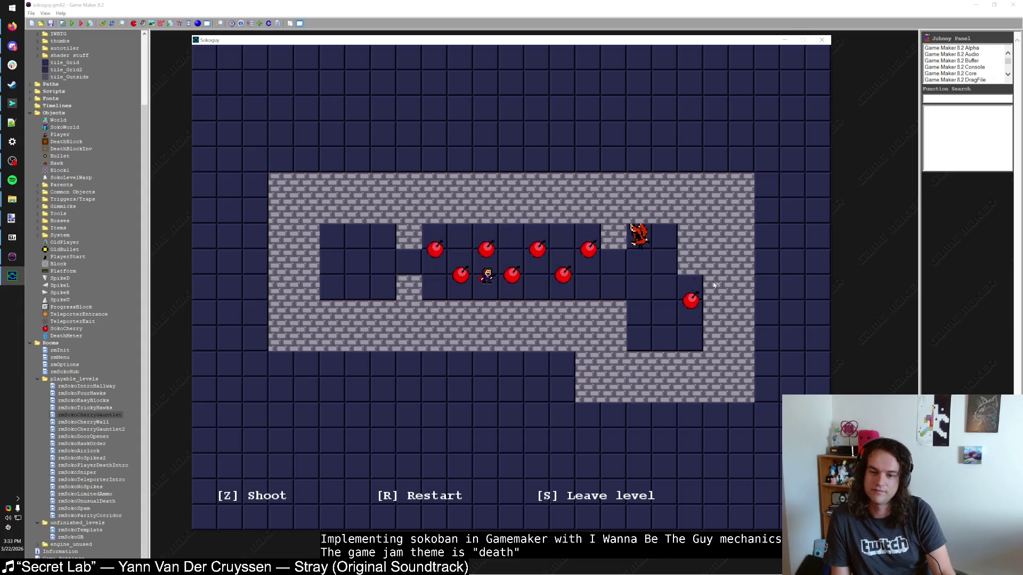
key(Right)
key(Right)
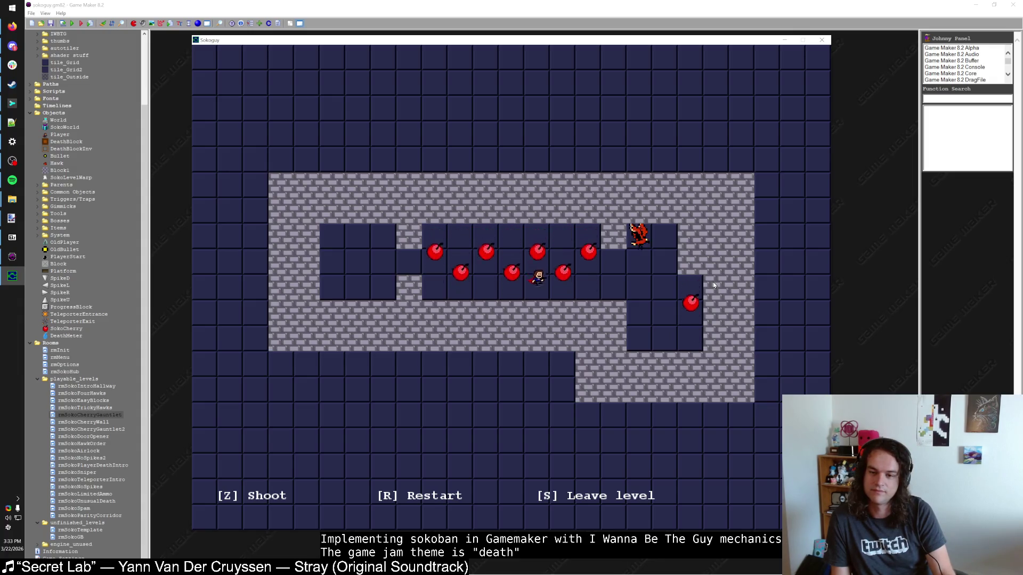
key(Right)
key(Right)
key(Right)
key(Right)
key(Right)
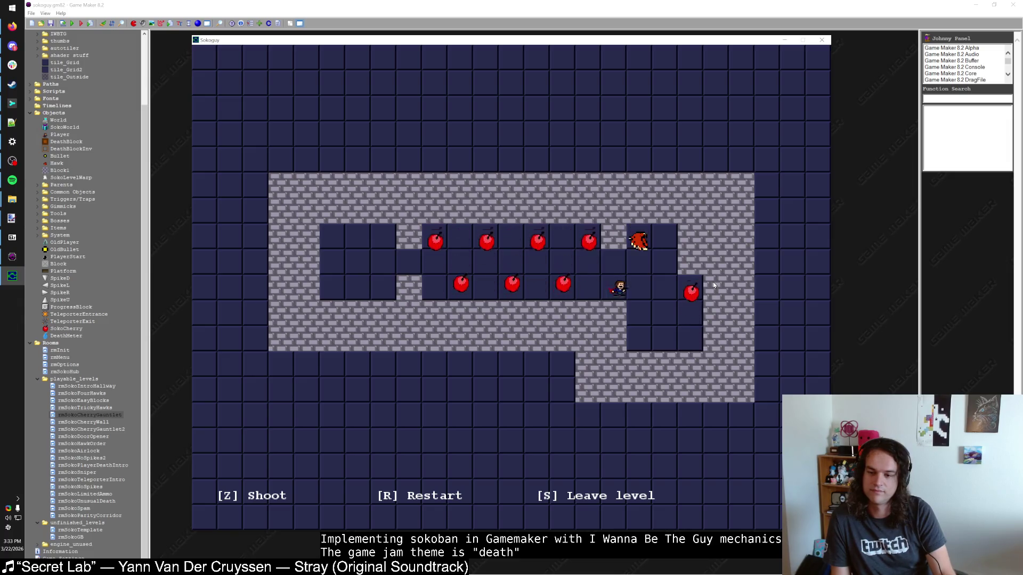
key(Right)
key(Left)
key(Up)
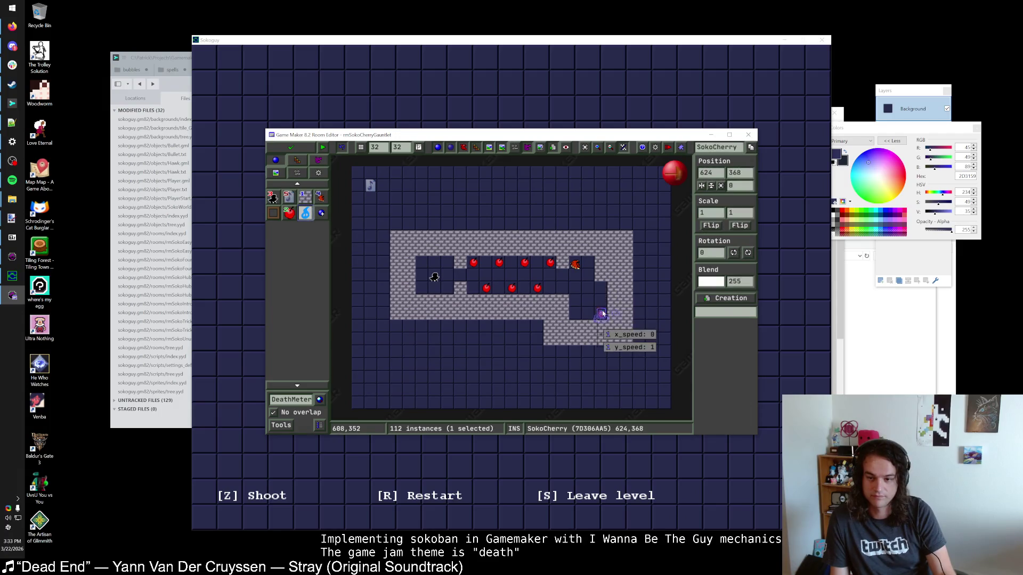
Close the room editor and ProgressBlock's properties, and run the game with F5
click(292, 149)
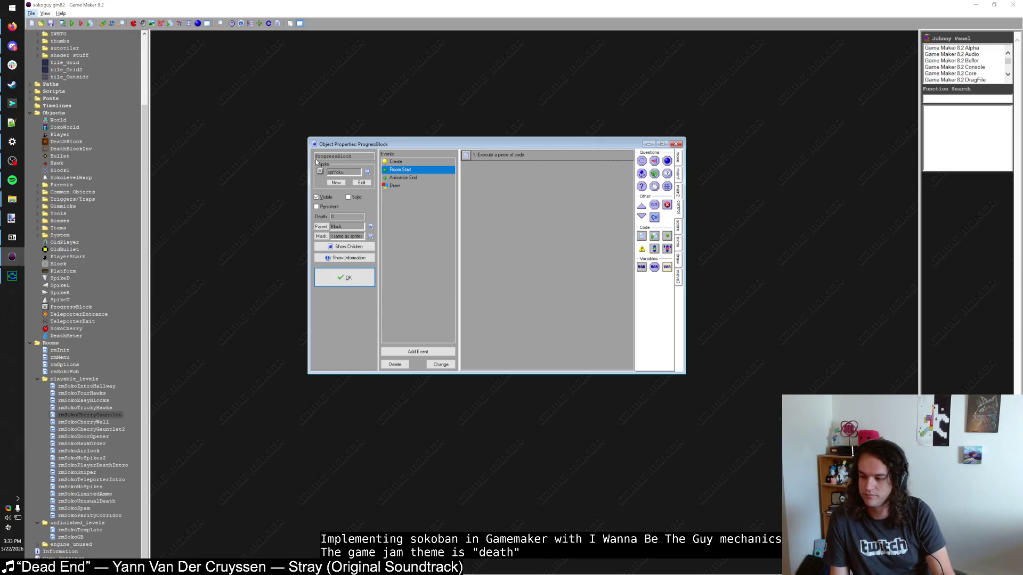
click(347, 277)
key(F5)
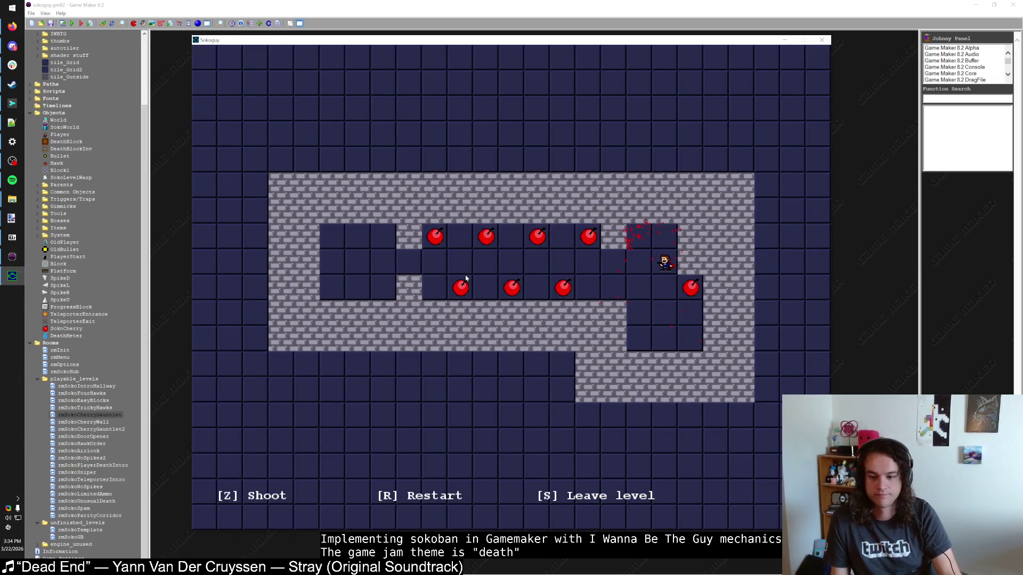
Leave the level for the hub, then reopen ProgressBlock's object properties
key(s)
click(600, 357)
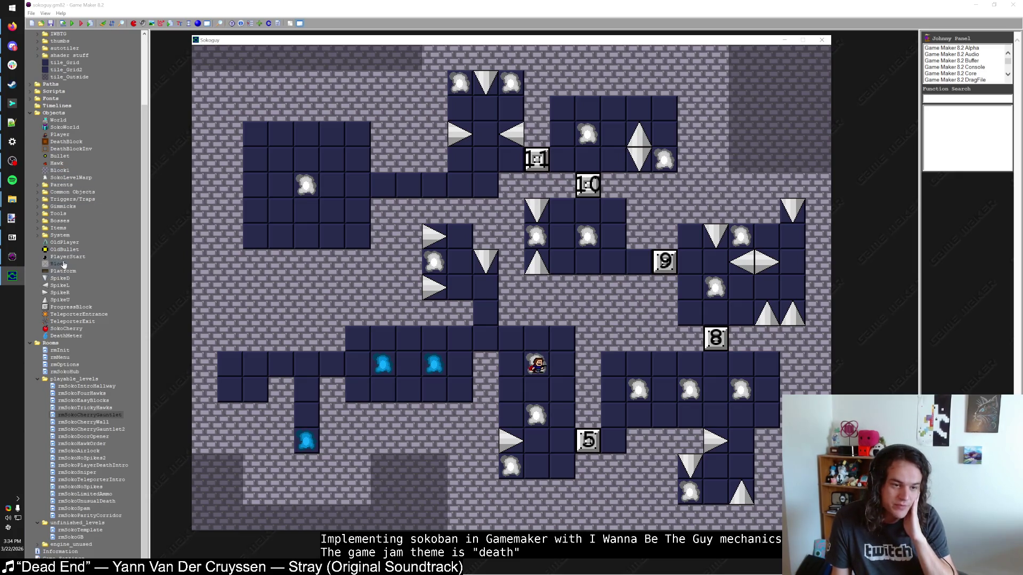
double_click(71, 307)
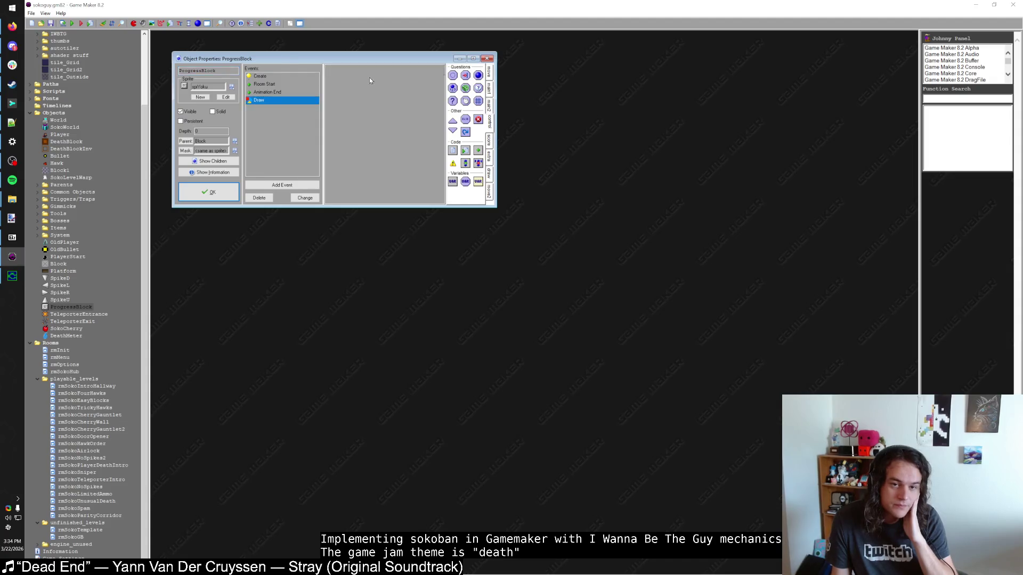
In ProgressBlock's Draw code, replace c_black on line 4 with make_color_rgb()
double_click(368, 71)
drag(335, 121, 311, 120)
text(da)
key(BackSpace)
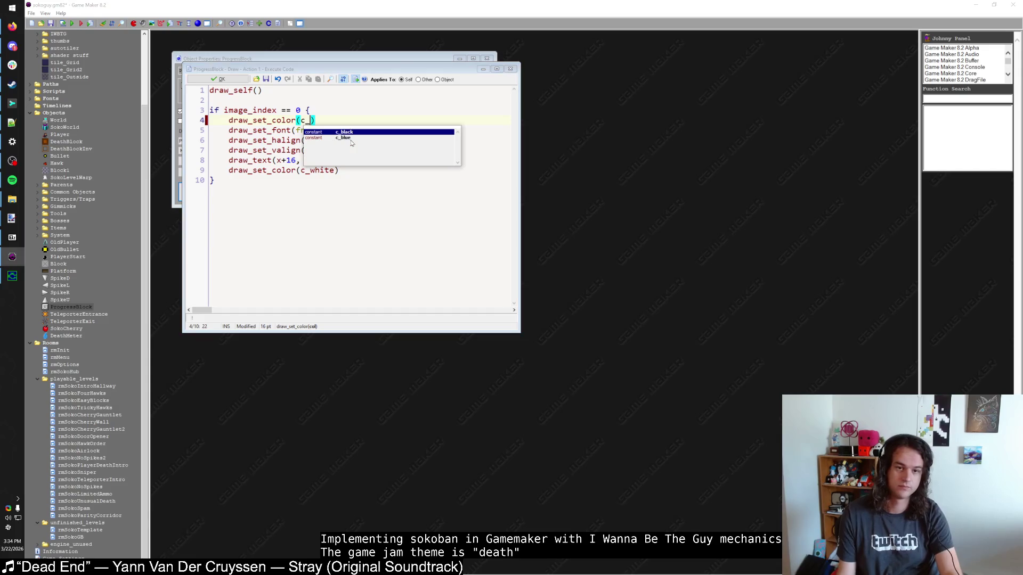
key(BackSpace)
key(BackSpace)
text(make_color_r)
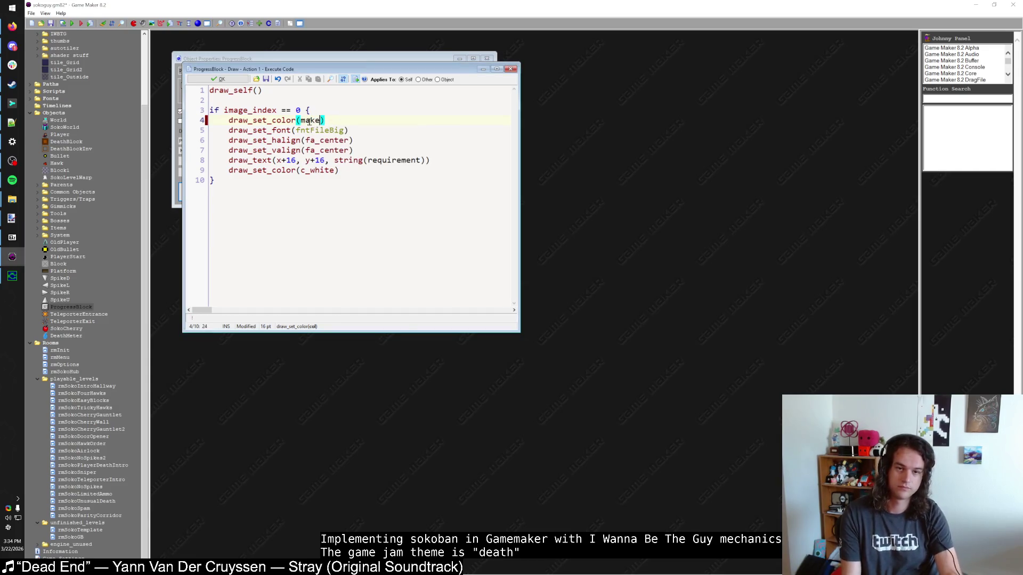
text(gb()
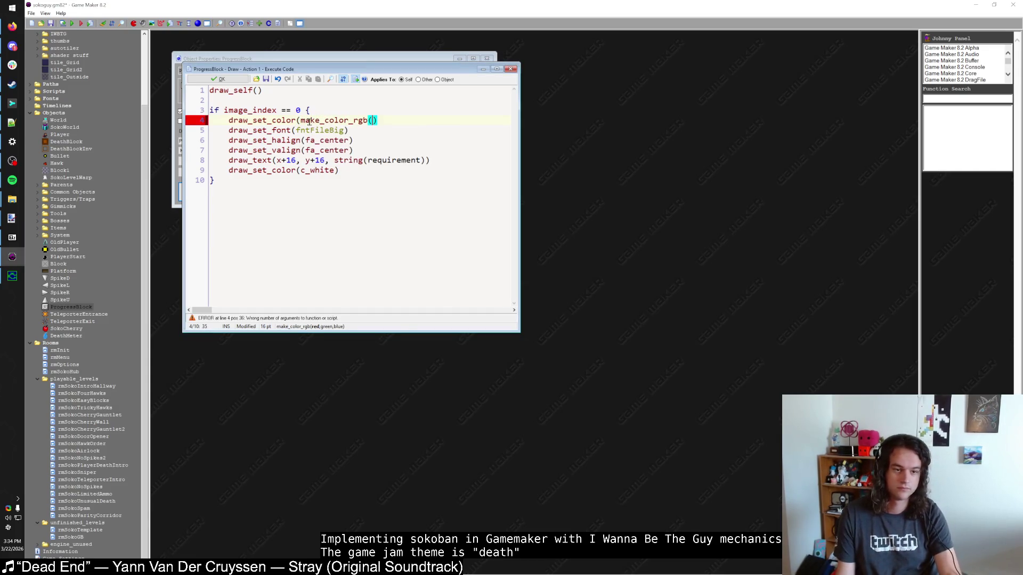
text())
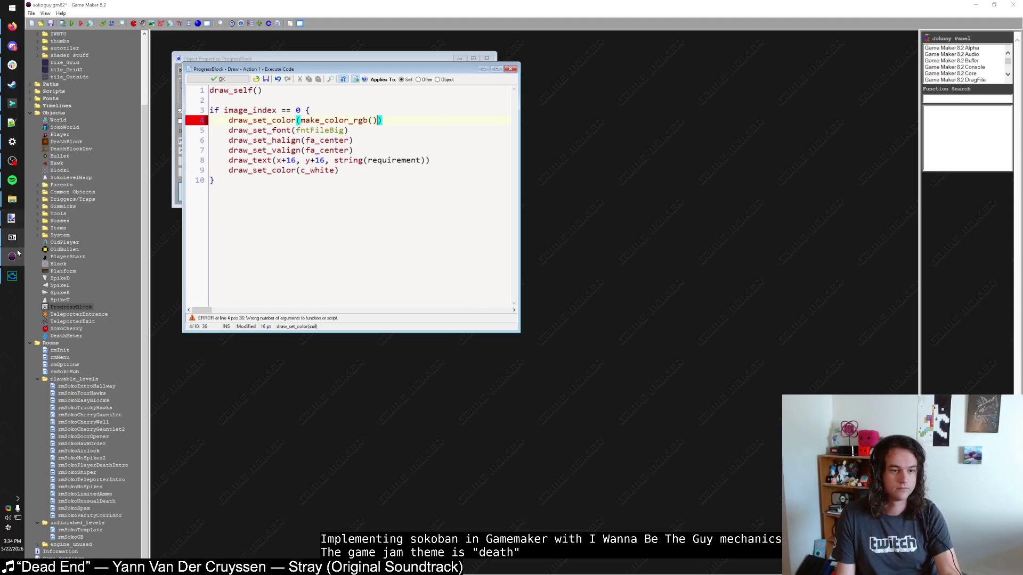
In paint.net, open the cyan F image and pick its cyan as primary colour
mouse_move(12, 218)
click(45, 222)
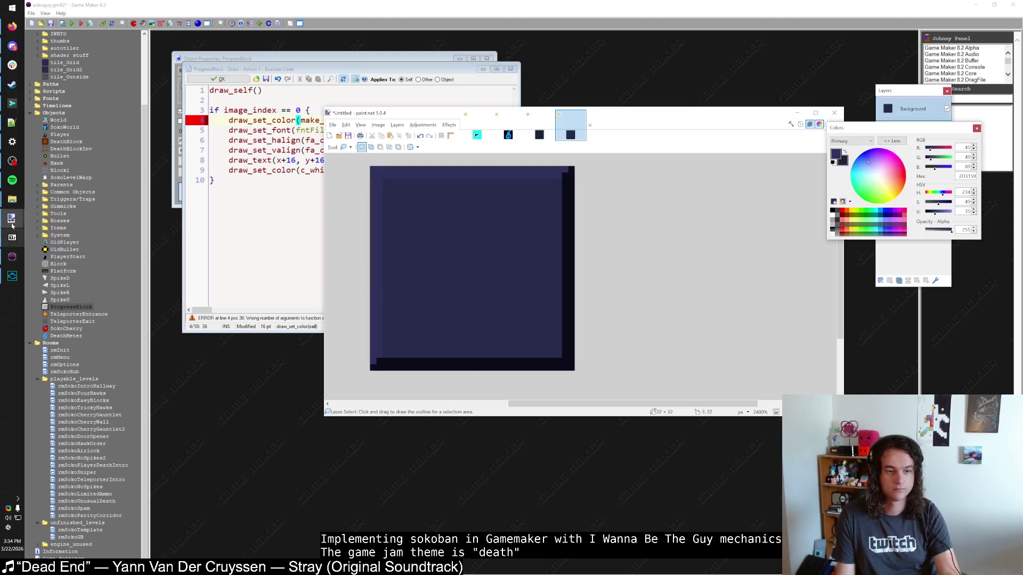
click(83, 175)
key(k)
click(616, 179)
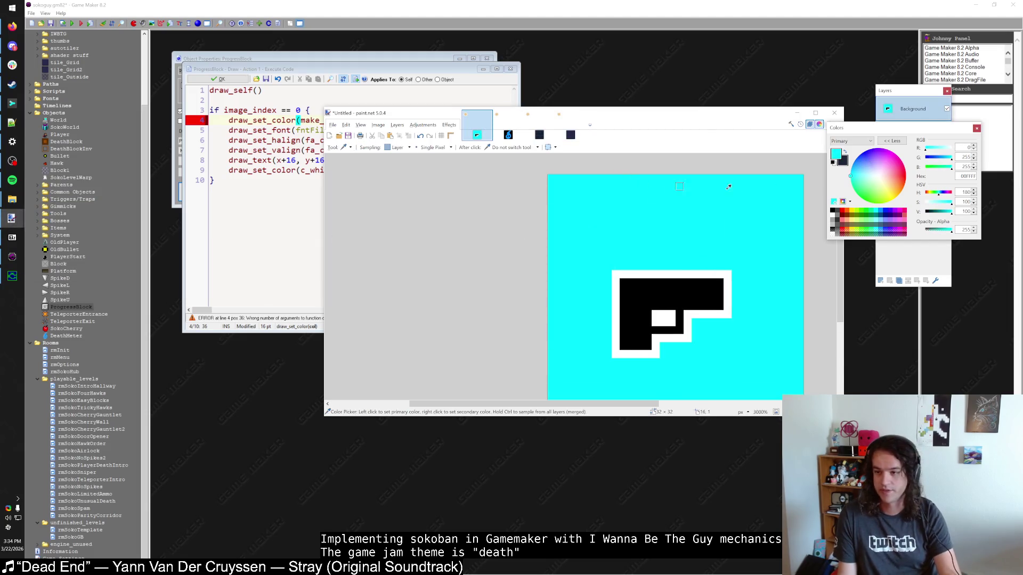